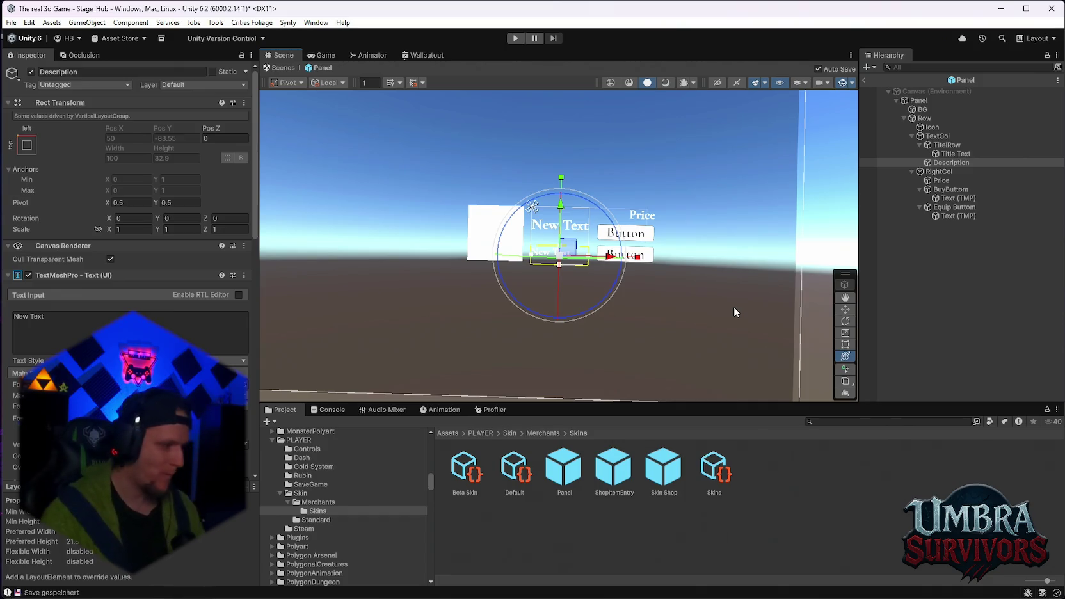
- Zoom to check the Panel prefab layout, then exit Prefab Mode back to Stage_Hub
{"action": "scroll", "coordinate": [579, 303], "scroll_direction": "up", "scroll_amount": 2}
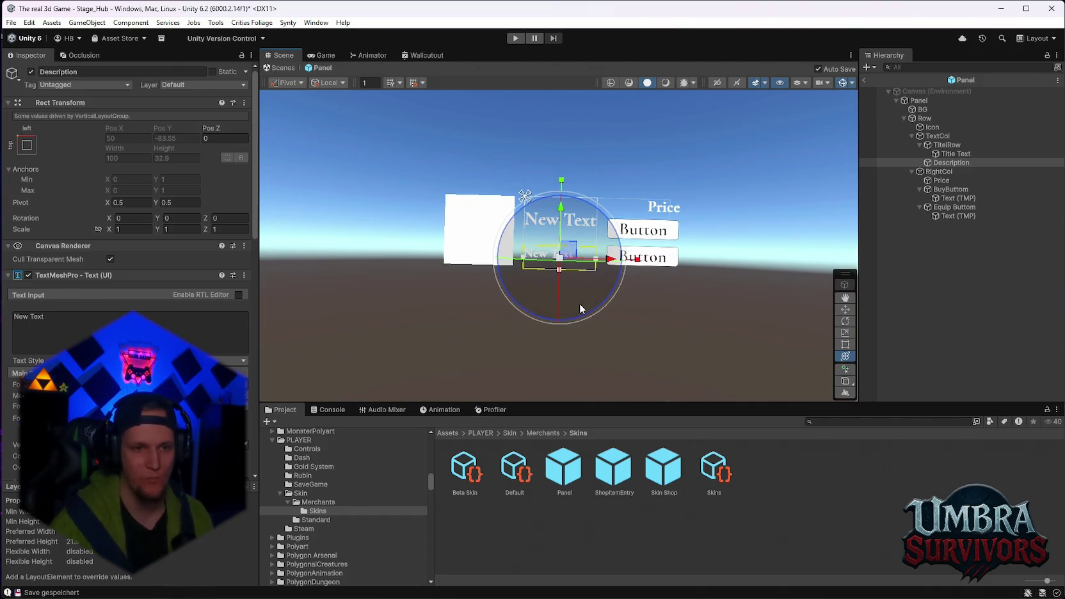
{"action": "scroll", "coordinate": [577, 304], "scroll_direction": "down", "scroll_amount": 3}
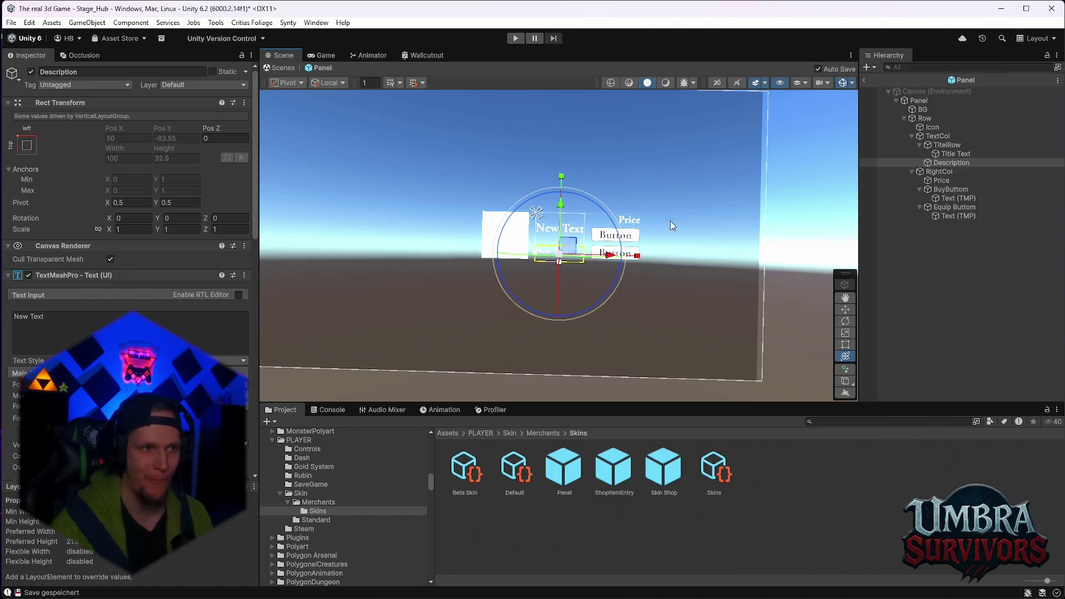
{"action": "left_click", "coordinate": [864, 80]}
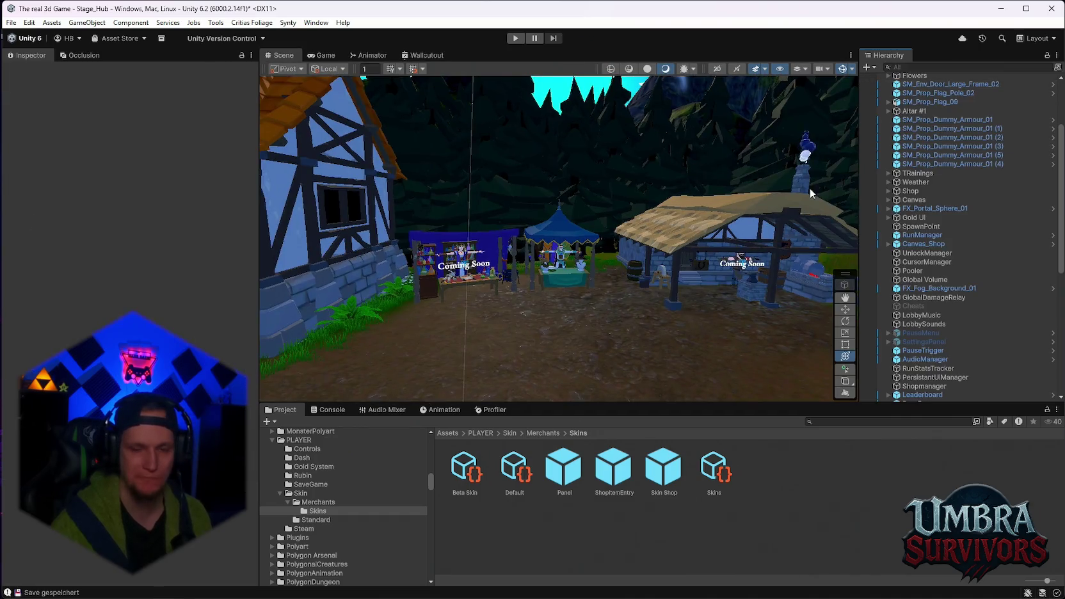
- Enter Play mode to playtest the Stage_Hub scene
{"action": "left_click", "coordinate": [516, 38]}
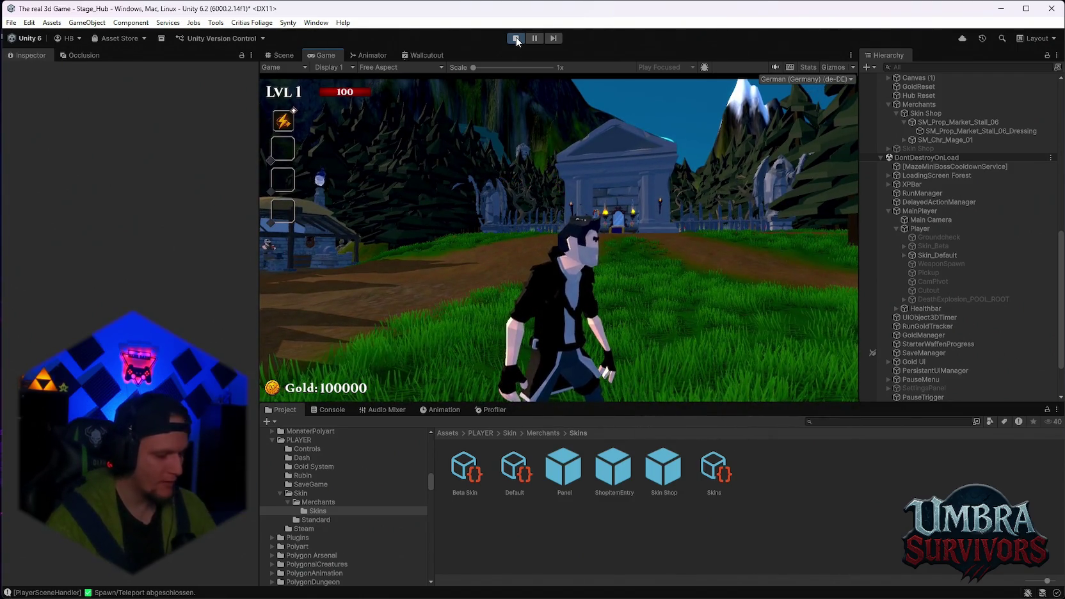
- Run the player to the merchant stall and close the Skin Shop overlay that appears
{"action": "key", "text": "w"}
{"action": "key", "text": "w"}
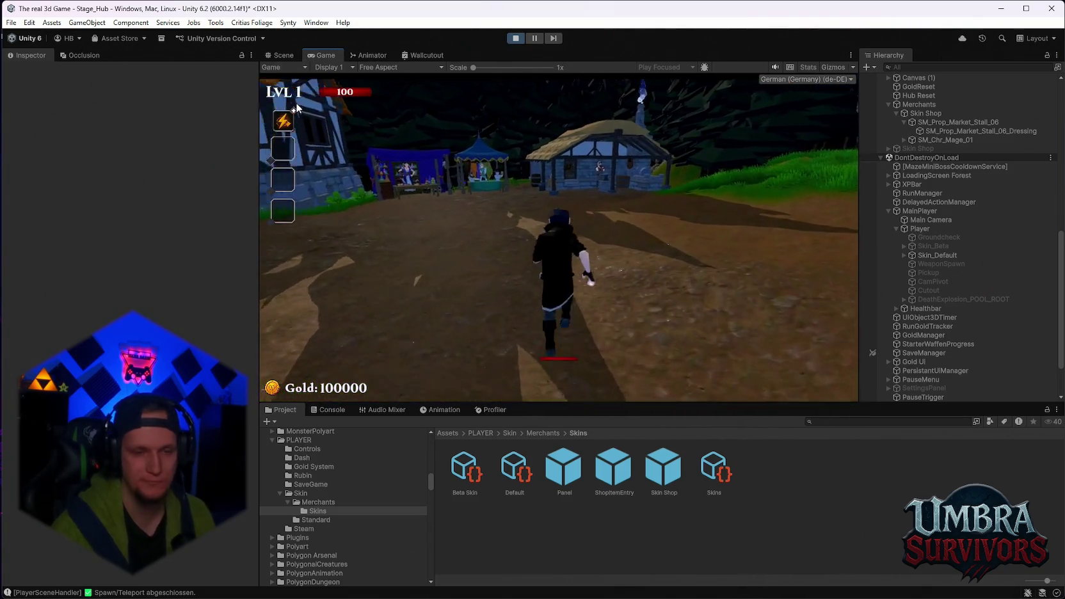
{"action": "key", "text": "w"}
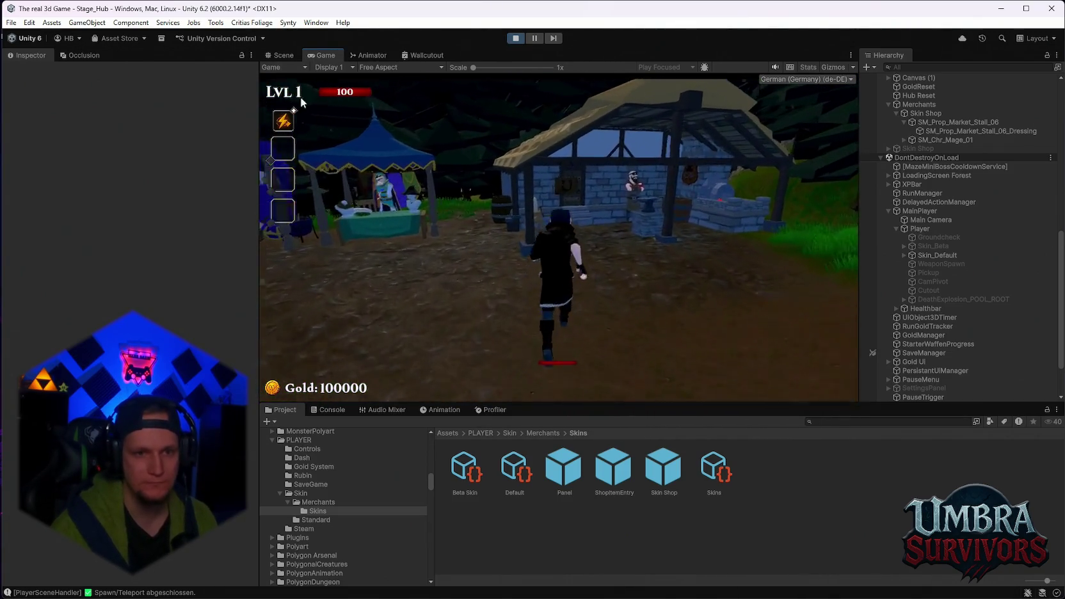
{"action": "key", "text": "w"}
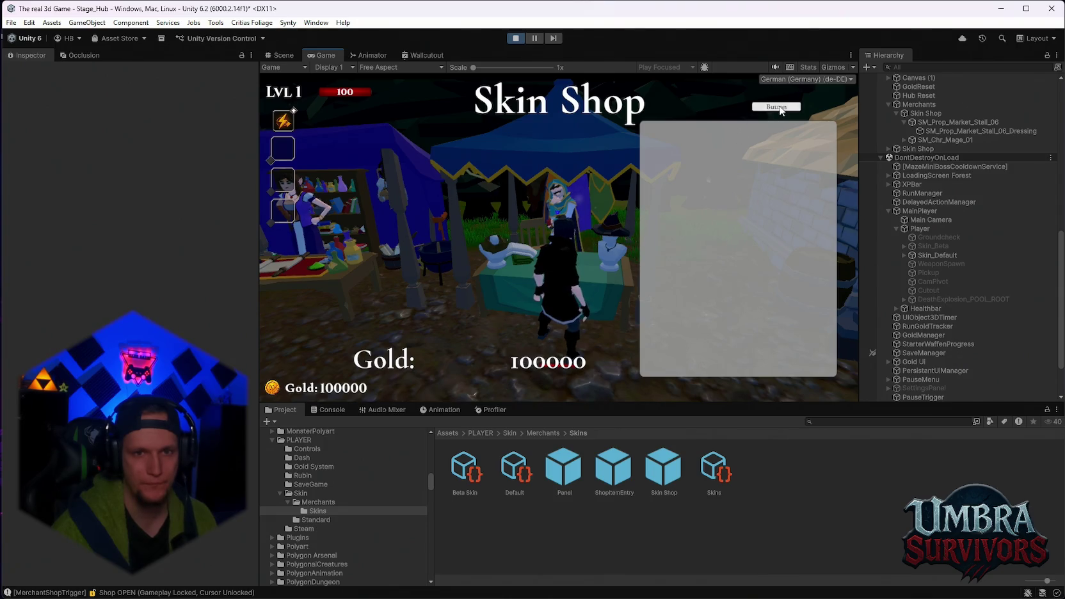
{"action": "left_click", "coordinate": [779, 105]}
- Walk away from and back to the stall repeatedly to test the shop reopening and closing
{"action": "key", "text": "w"}
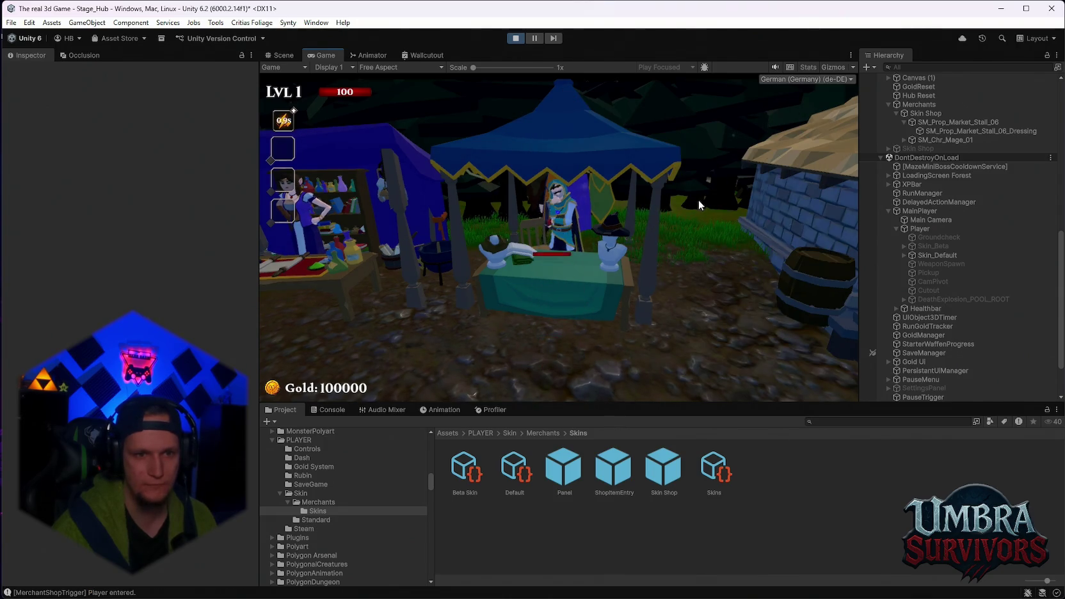
{"action": "key", "text": "a"}
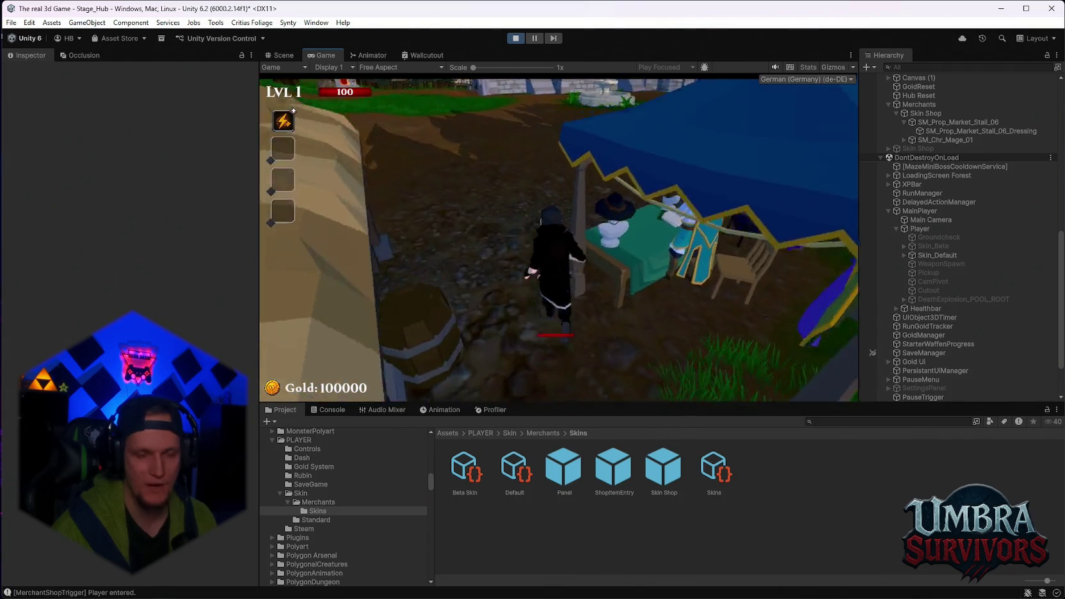
{"action": "key", "text": "w"}
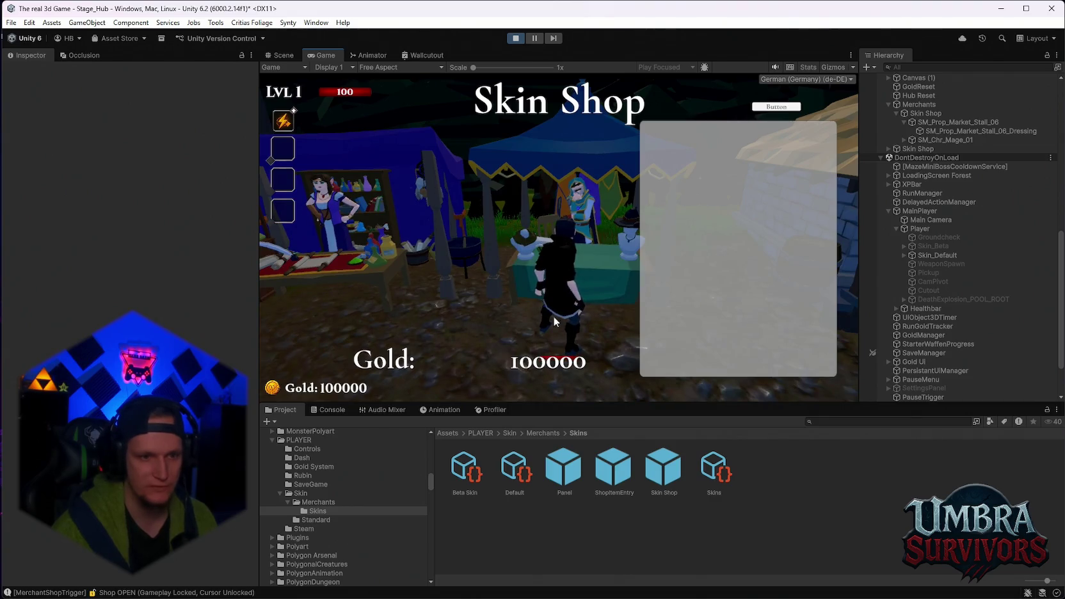
{"action": "key", "text": "space"}
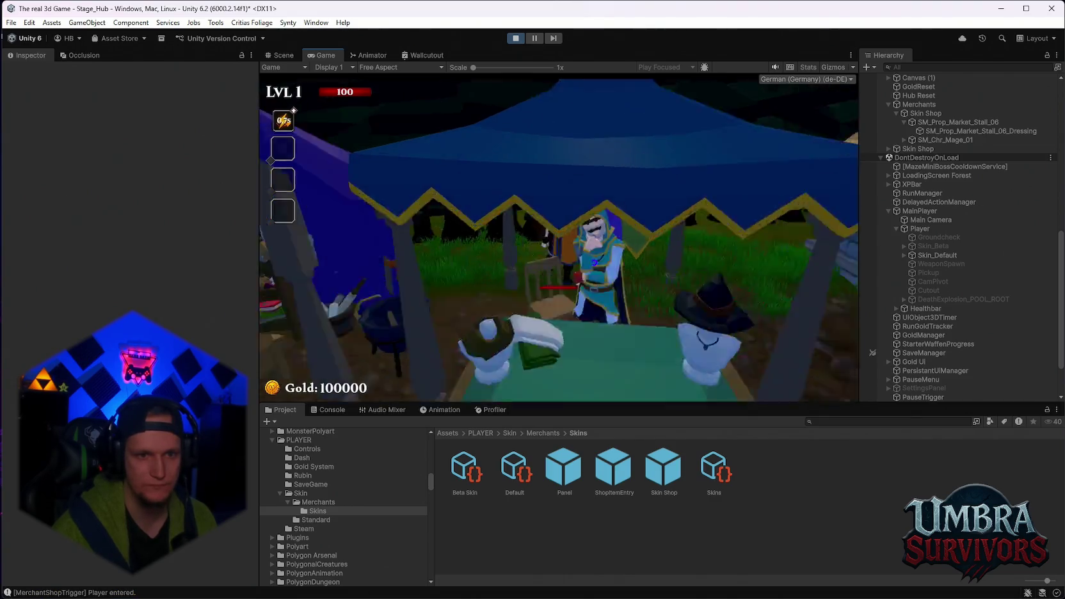
{"action": "key", "text": "space"}
{"action": "key", "text": "w"}
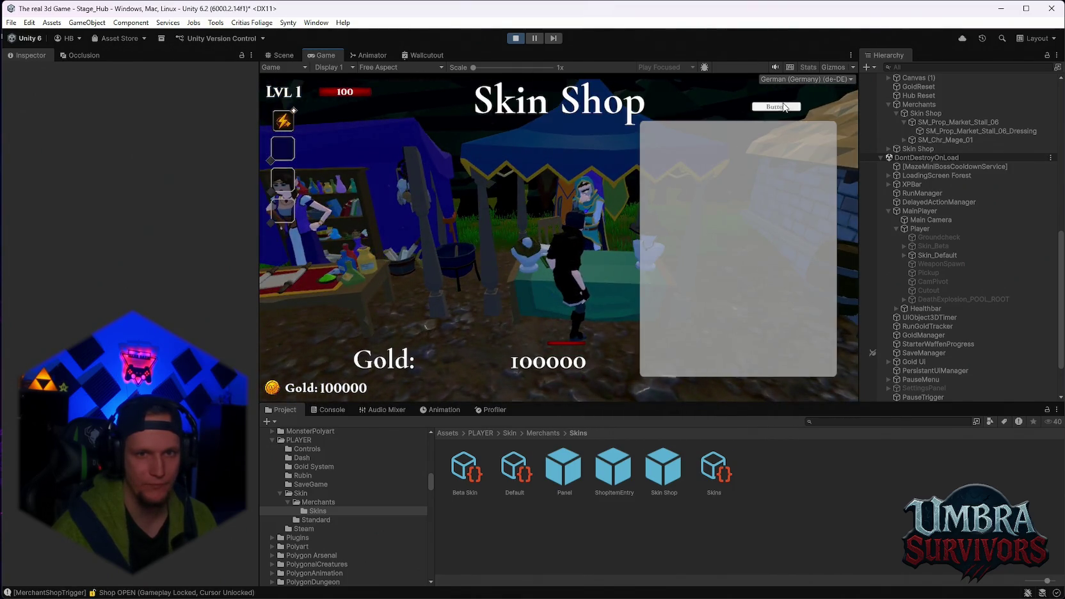
{"action": "key", "text": "Escape"}
{"action": "key", "text": "space"}
{"action": "key", "text": "w"}
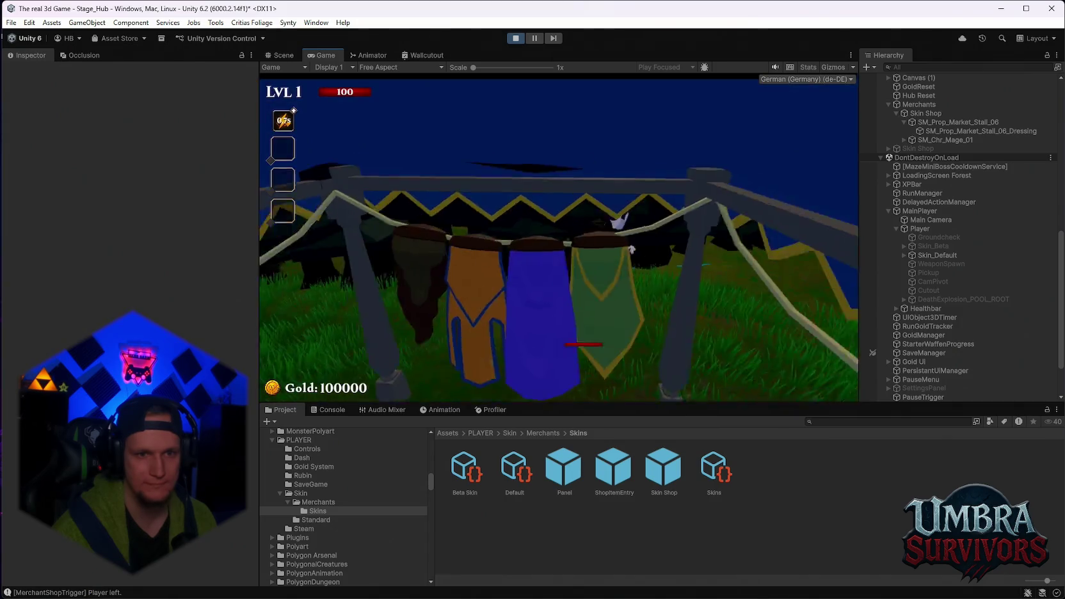
- Return to the stall, open the Skin Shop with E, then stop Play mode
{"action": "key", "text": "w"}
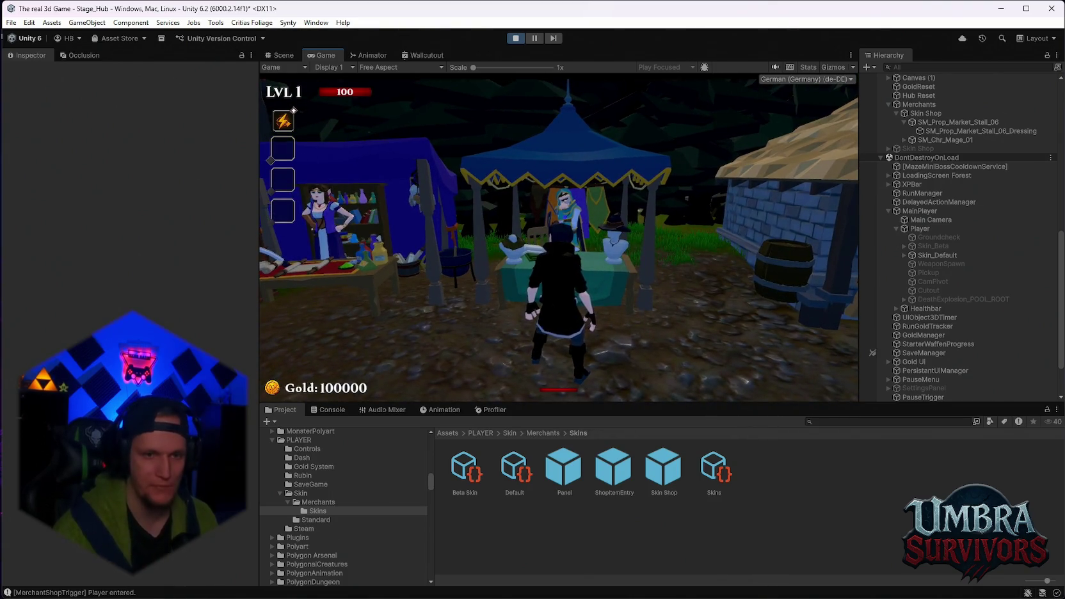
{"action": "key", "text": "a"}
{"action": "key", "text": "w"}
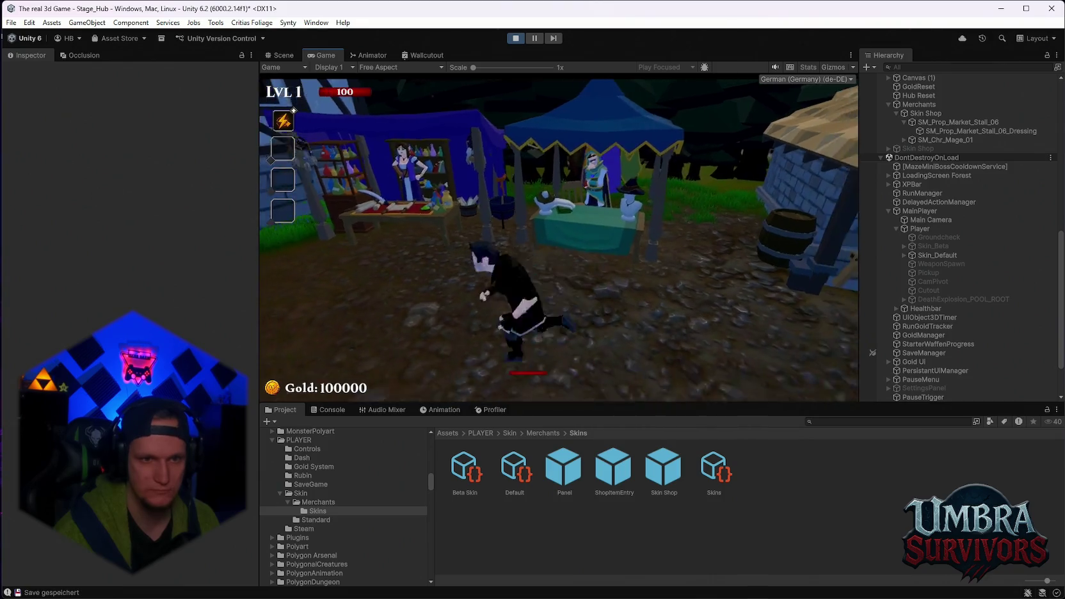
{"action": "key", "text": "w"}
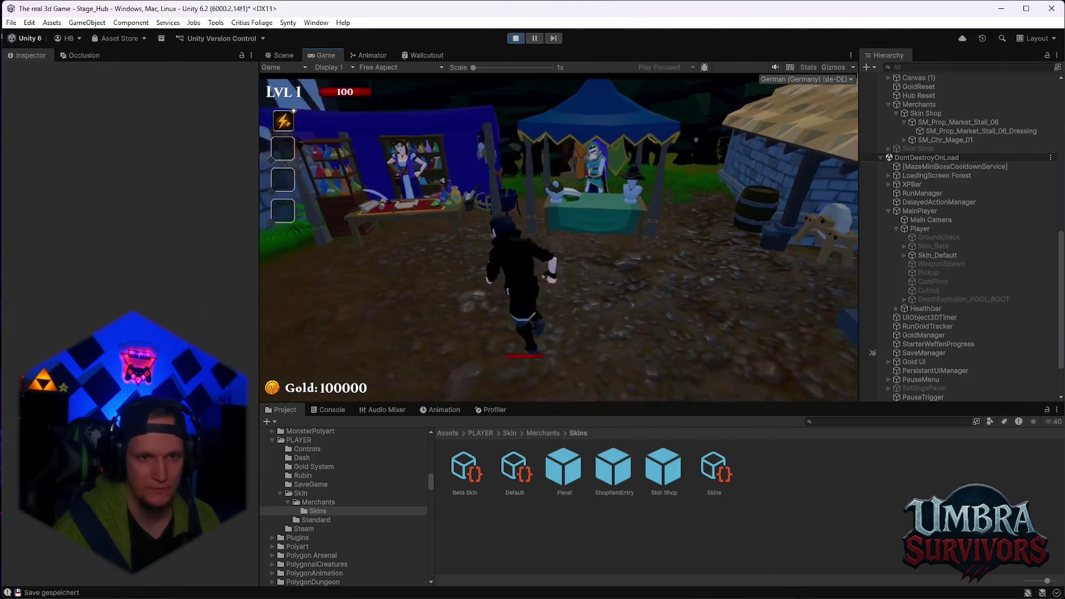
{"action": "key", "text": "e"}
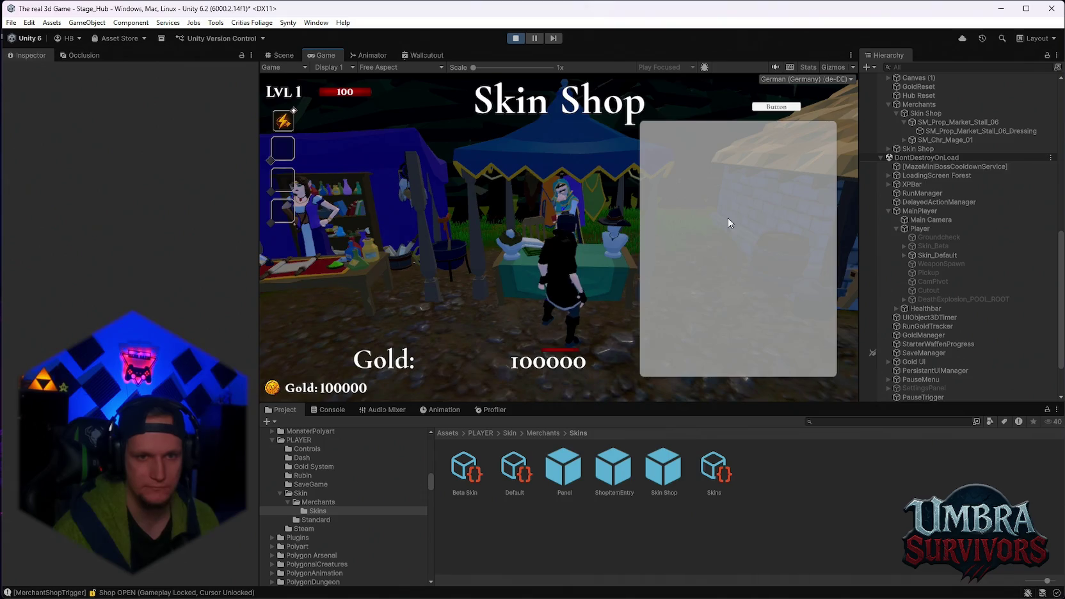
{"action": "left_click", "coordinate": [516, 37]}
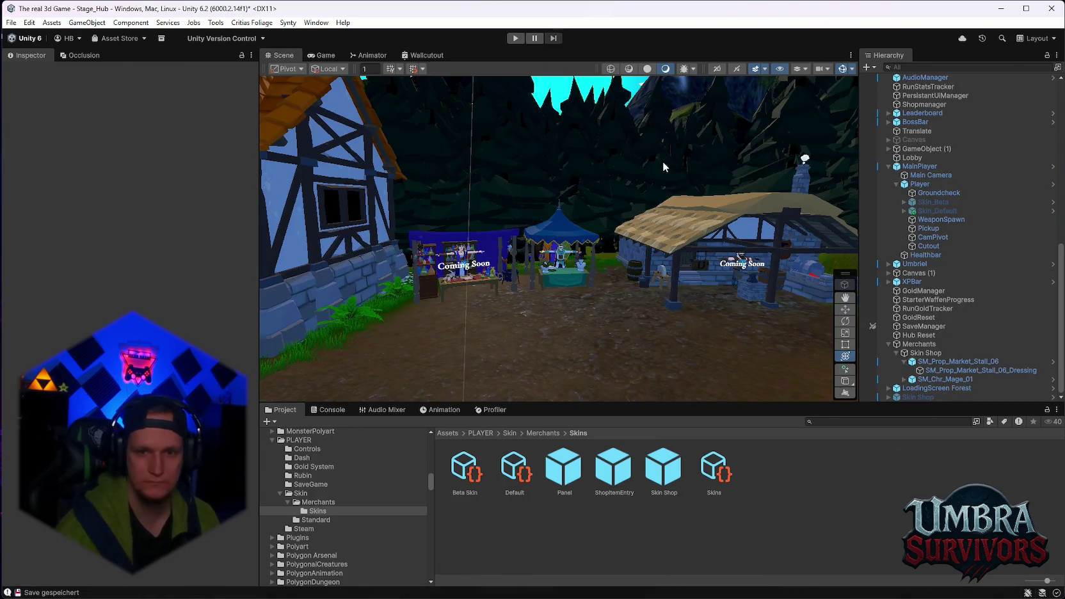
- Review the market stall's Merchant Shop Trigger settings, then select the Skin Shop UI object
{"action": "scroll", "coordinate": [729, 339], "scroll_direction": "up", "scroll_amount": 2}
{"action": "scroll", "coordinate": [594, 301], "scroll_direction": "up", "scroll_amount": 1}
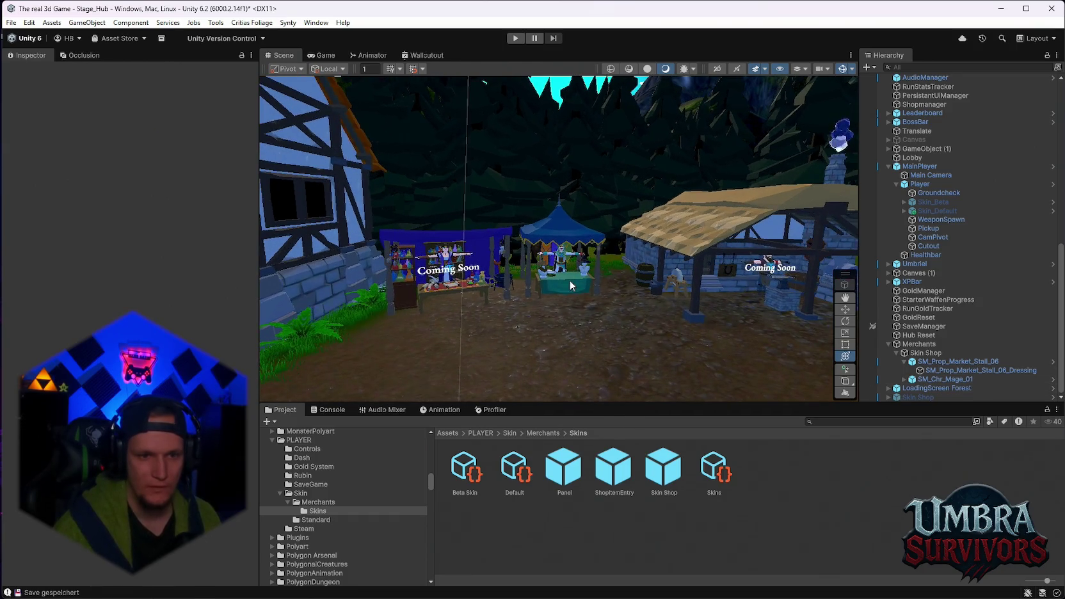
{"action": "left_click", "coordinate": [562, 269]}
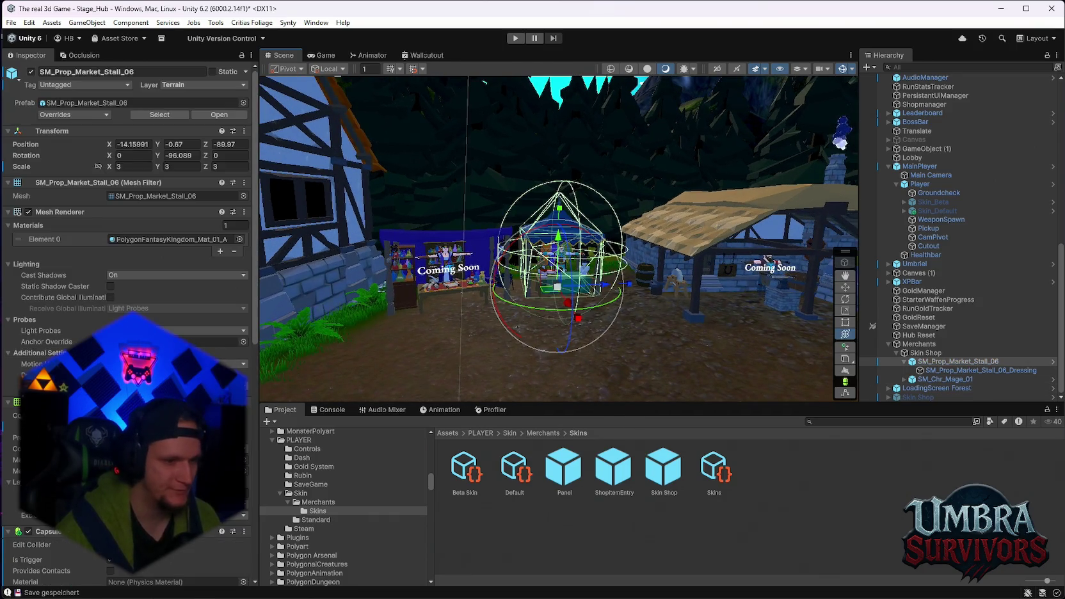
{"action": "scroll", "coordinate": [128, 320], "scroll_direction": "down", "scroll_amount": 10}
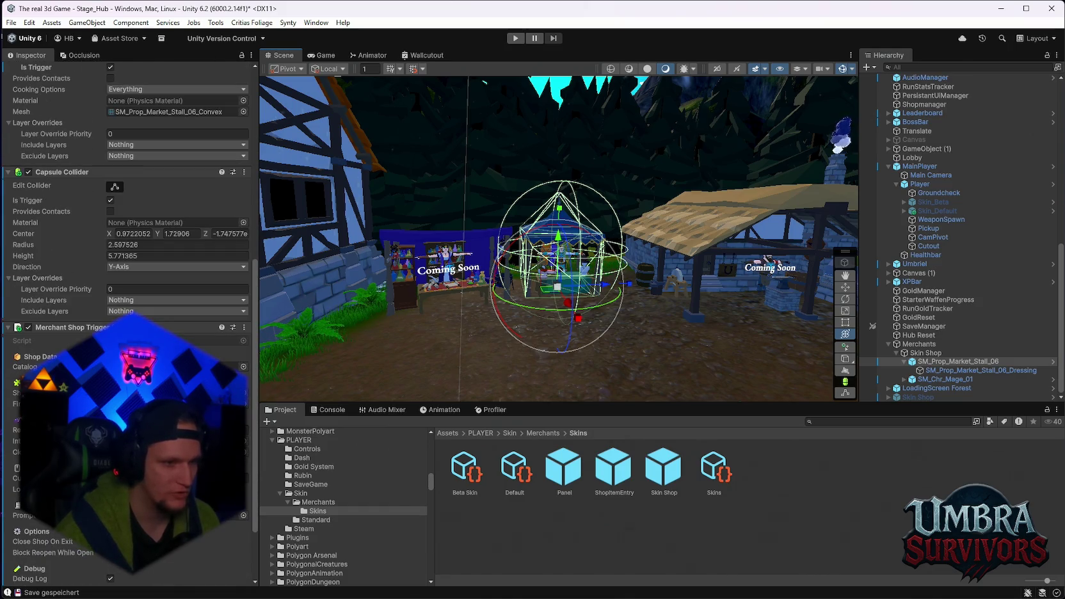
{"action": "scroll", "coordinate": [128, 320], "scroll_direction": "down", "scroll_amount": 4}
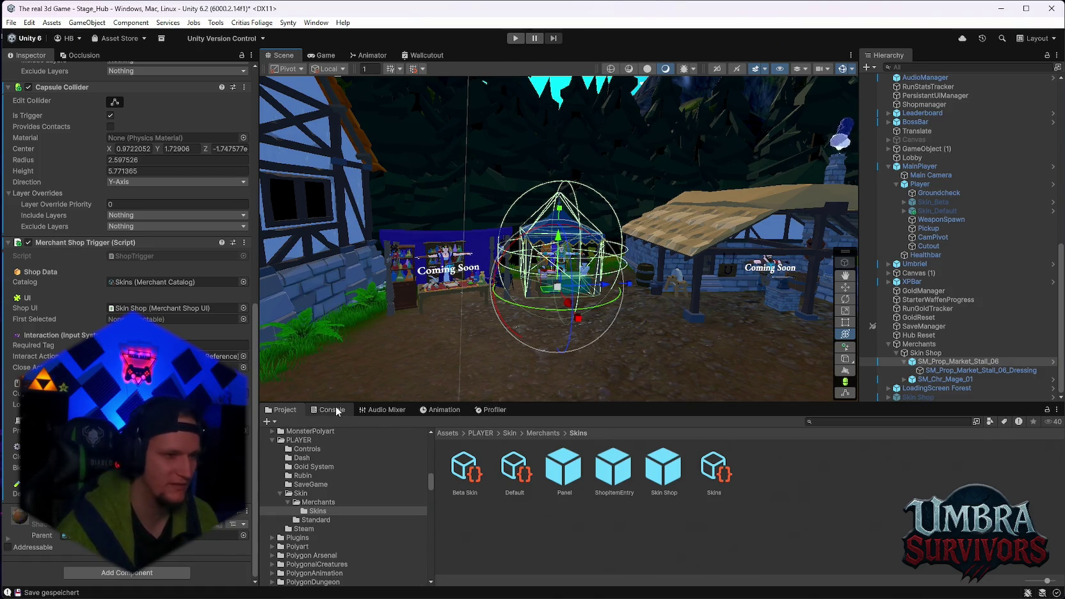
{"action": "left_click", "coordinate": [952, 395]}
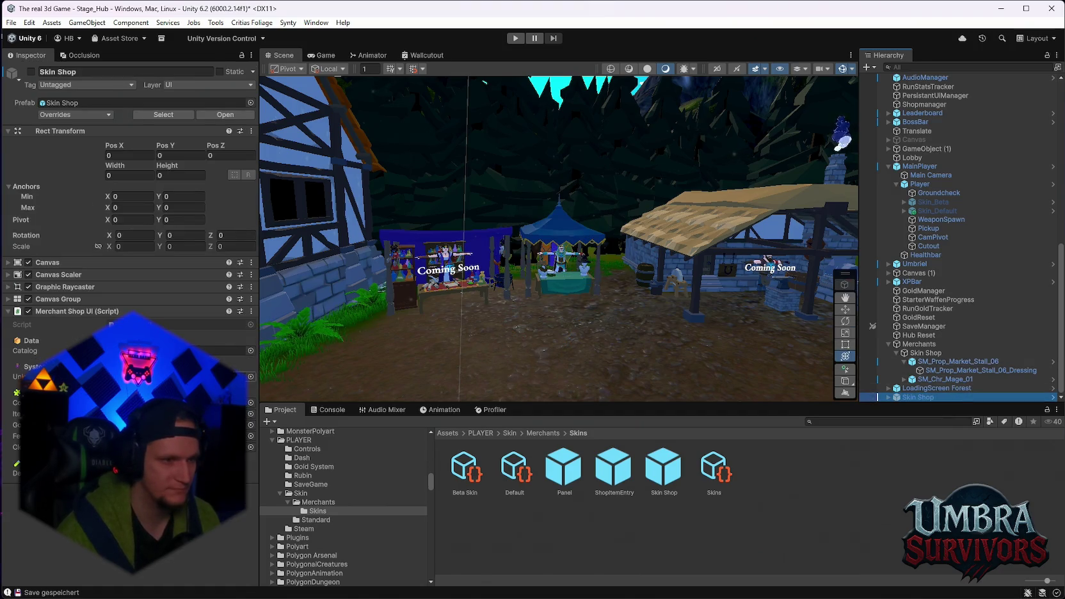
- Compare the Skin Shop prefab asset and its overrides with the scene instance and market stall
{"action": "scroll", "coordinate": [346, 505], "scroll_direction": "up", "scroll_amount": 1}
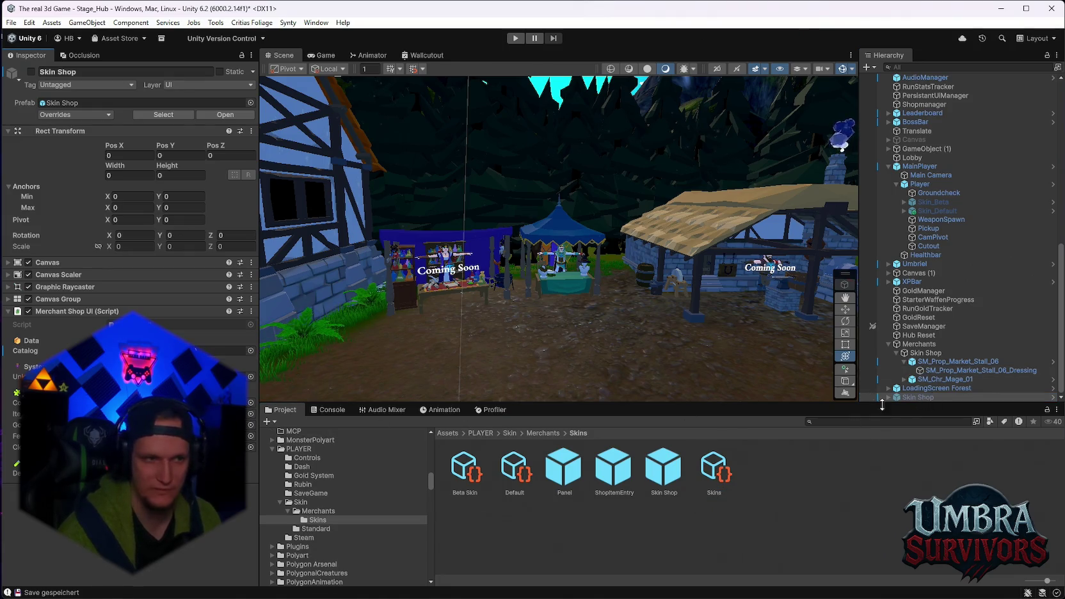
{"action": "left_click", "coordinate": [94, 118]}
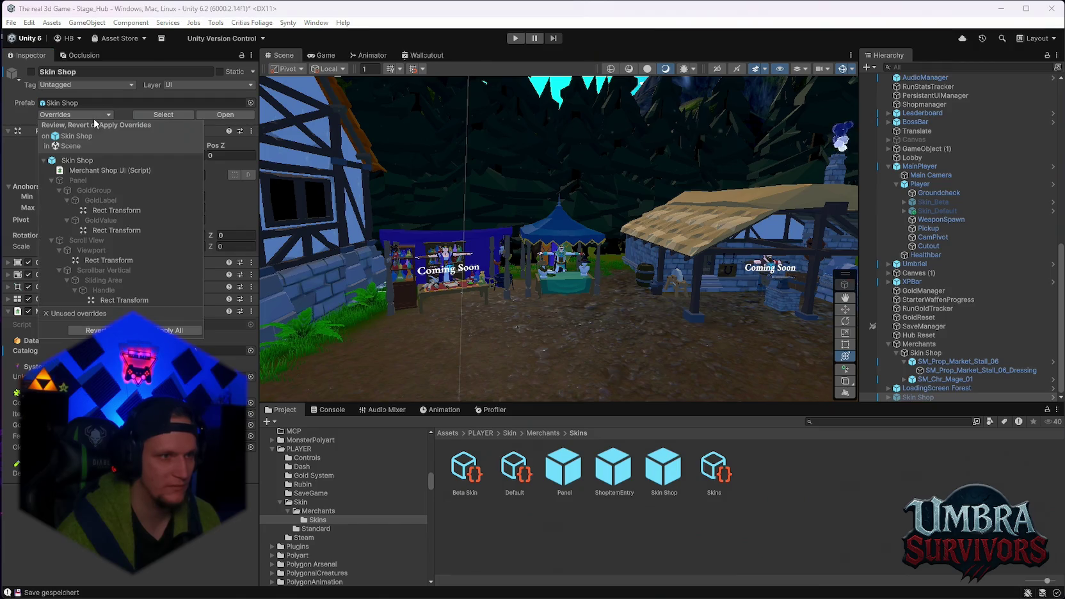
{"action": "left_click", "coordinate": [529, 522]}
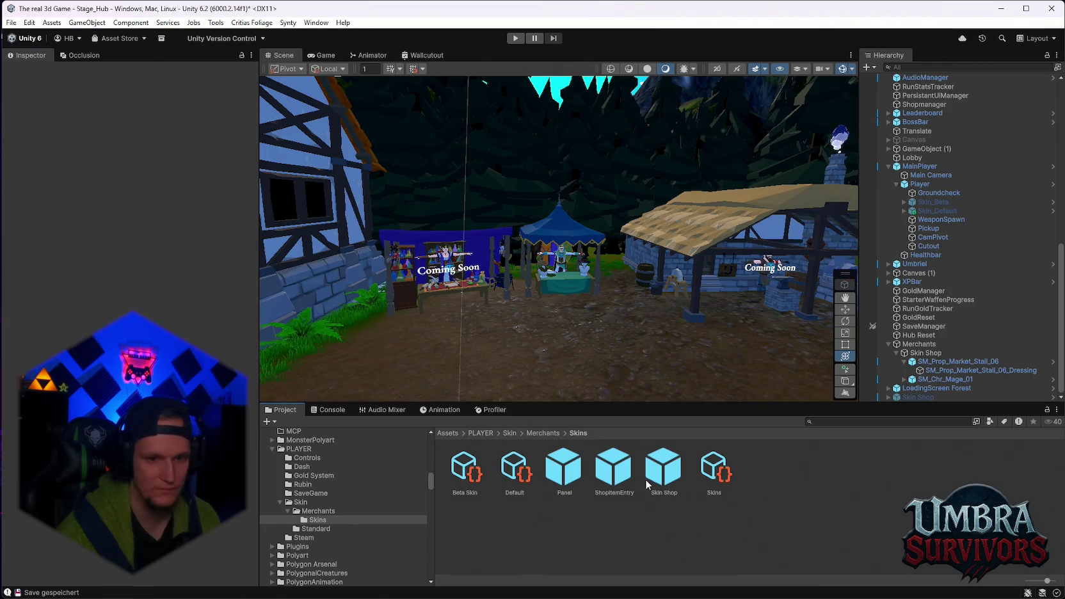
{"action": "left_click", "coordinate": [666, 477]}
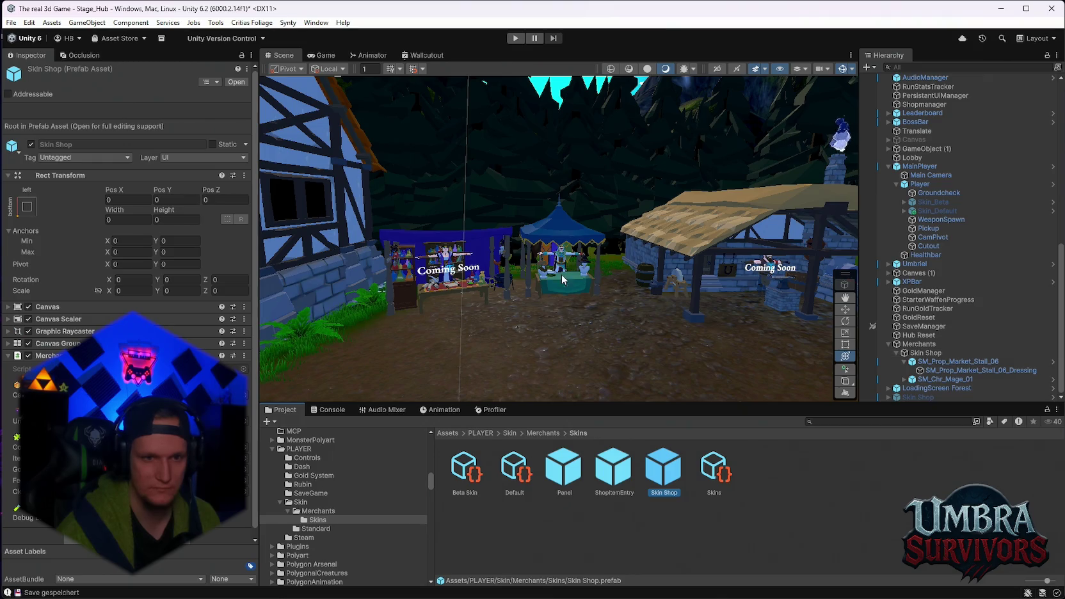
{"action": "left_click", "coordinate": [563, 277]}
{"action": "left_click", "coordinate": [664, 467]}
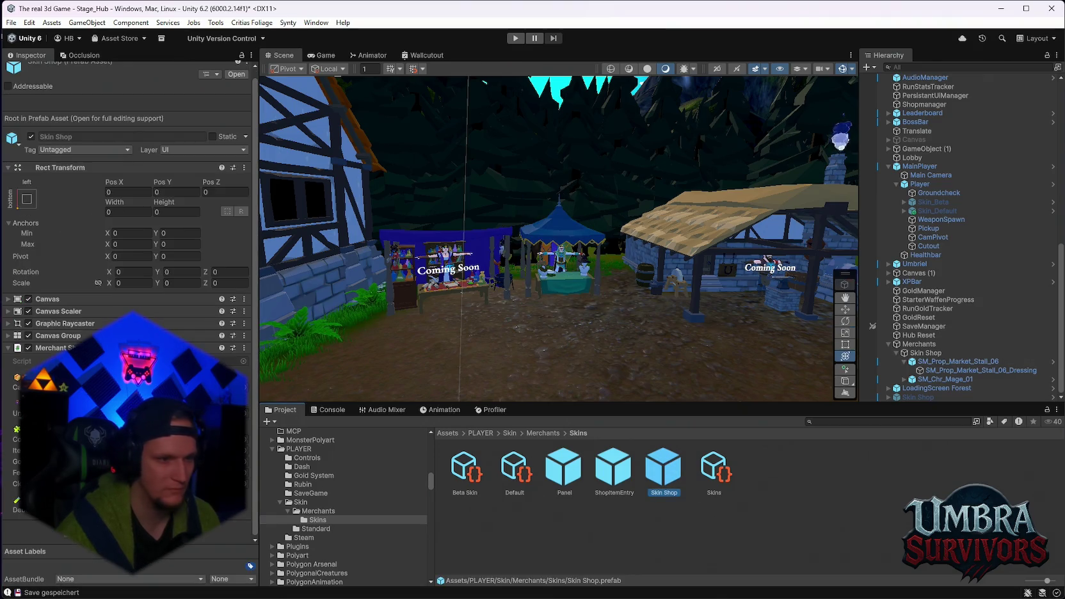
{"action": "left_click", "coordinate": [922, 397]}
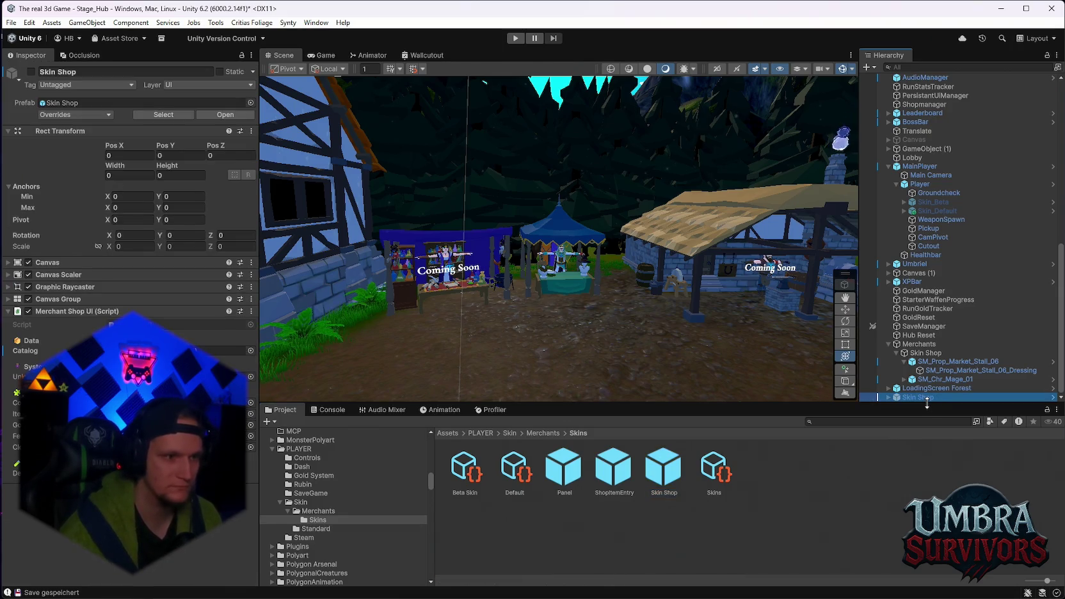
- Delete the Skin Shop instance and drag the prefab into SM_Prop_Market_Stall_06's Shop UI field
{"action": "key", "text": "Delete"}
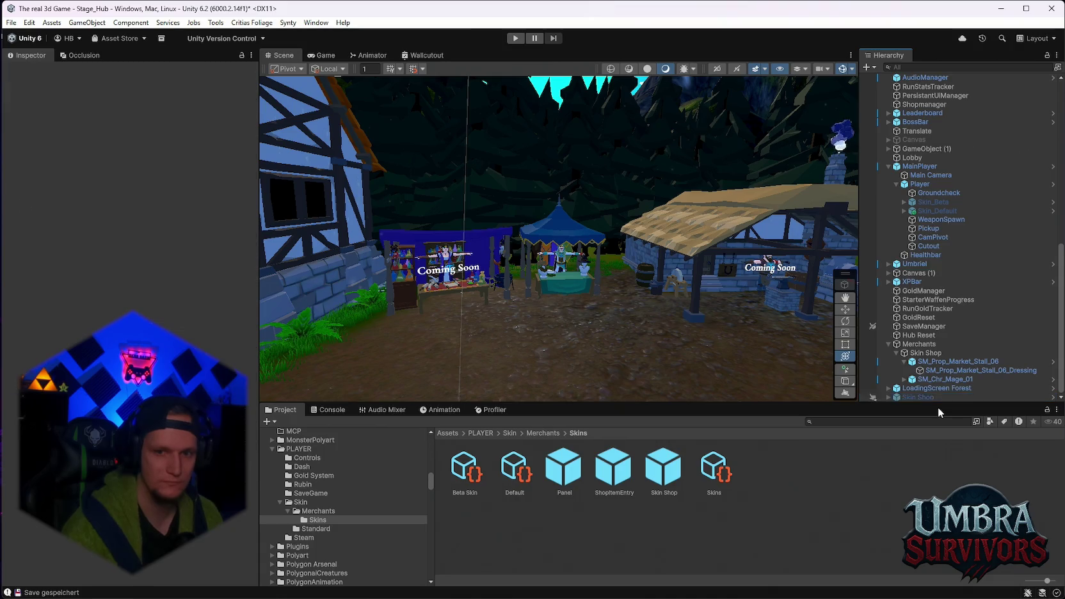
{"action": "left_click", "coordinate": [663, 470]}
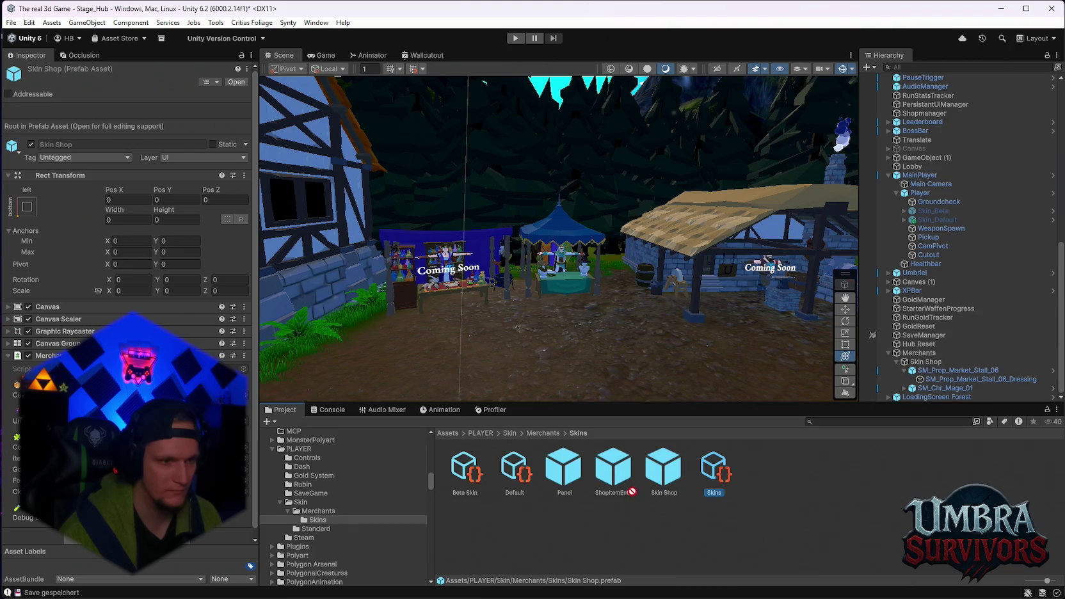
{"action": "scroll", "coordinate": [343, 486], "scroll_direction": "up", "scroll_amount": 1}
{"action": "left_click", "coordinate": [558, 268]}
{"action": "scroll", "coordinate": [128, 320], "scroll_direction": "down", "scroll_amount": 5}
{"action": "mouse_move", "coordinate": [663, 470]}
{"action": "left_mouse_down"}
{"action": "mouse_move", "coordinate": [211, 362]}
{"action": "mouse_move", "coordinate": [221, 362]}
{"action": "left_mouse_up"}
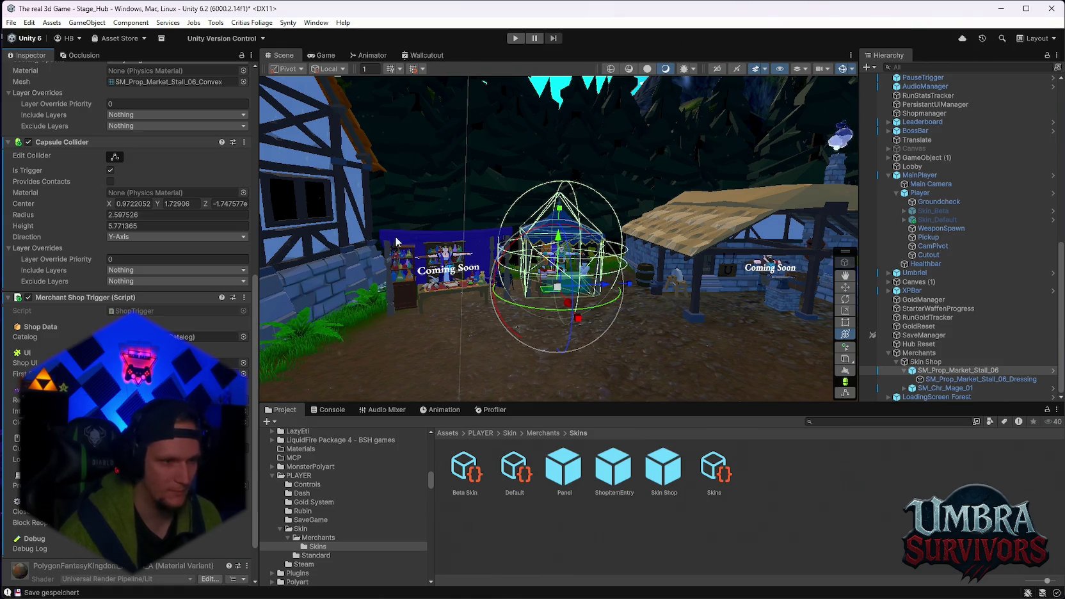
- Reselect the Skin Shop prefab asset and start Play mode with Ctrl+P
{"action": "left_click", "coordinate": [671, 471]}
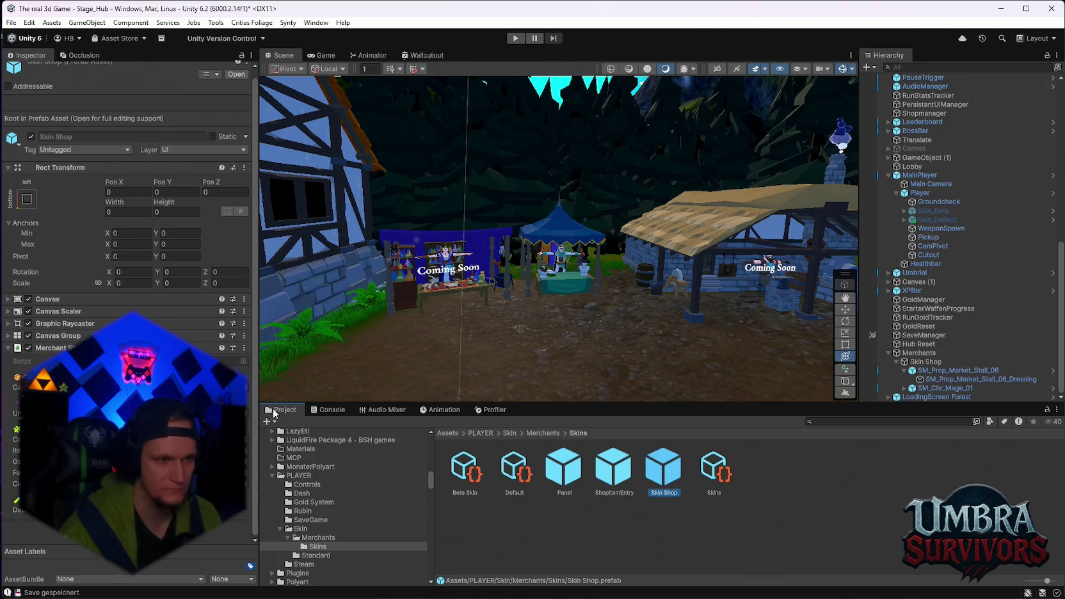
{"action": "scroll", "coordinate": [1001, 280], "scroll_direction": "up", "scroll_amount": 10}
{"action": "scroll", "coordinate": [975, 263], "scroll_direction": "up", "scroll_amount": 2}
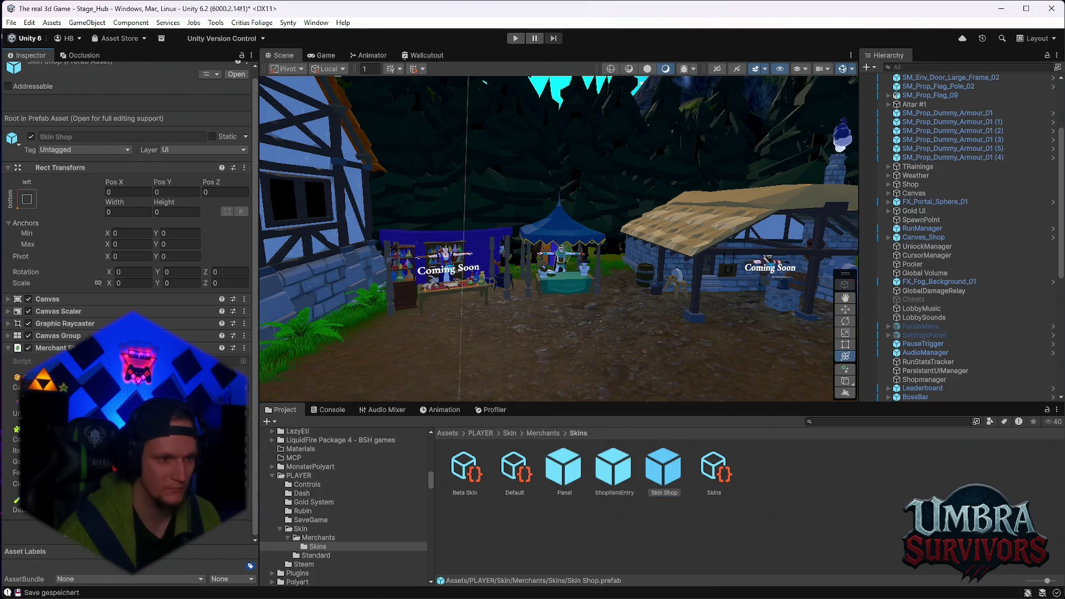
{"action": "key", "text": "ctrl+p"}
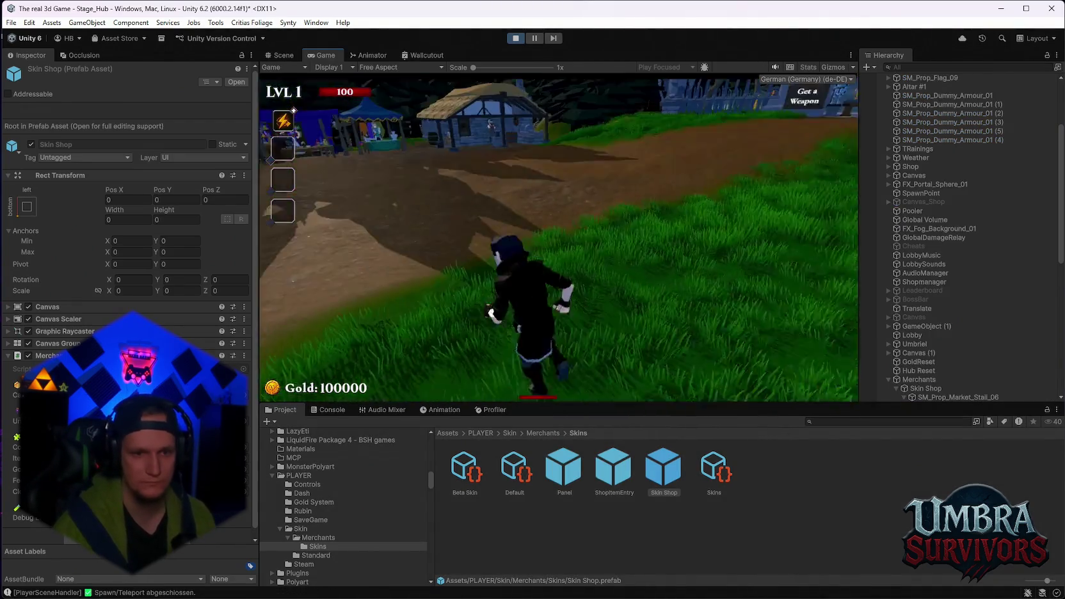
- Run the player into the market stall, step back out, return, and pause the game
{"action": "key", "text": "w"}
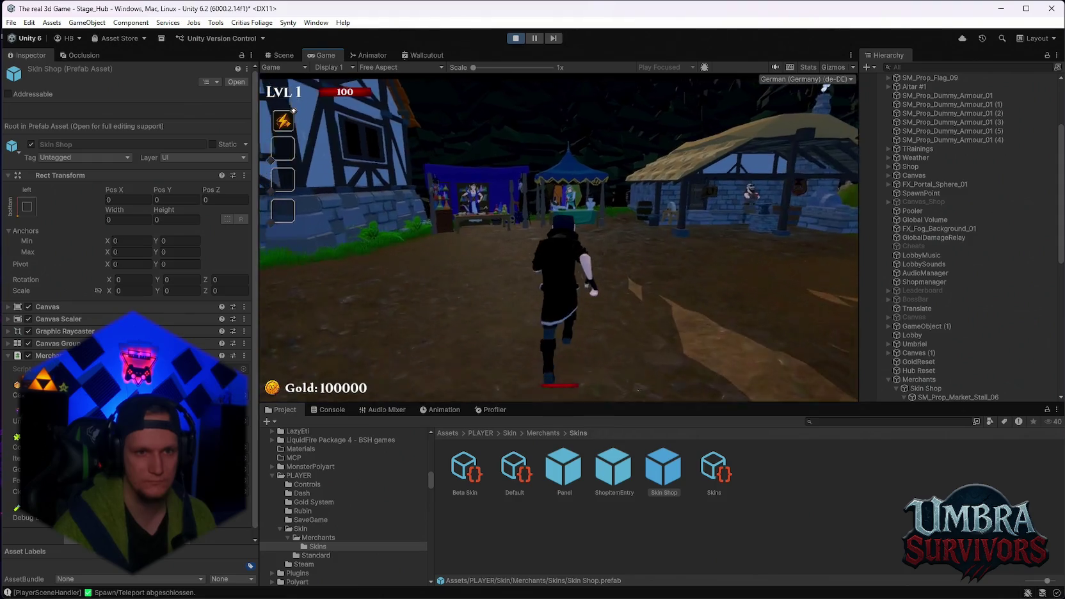
{"action": "key", "text": "w"}
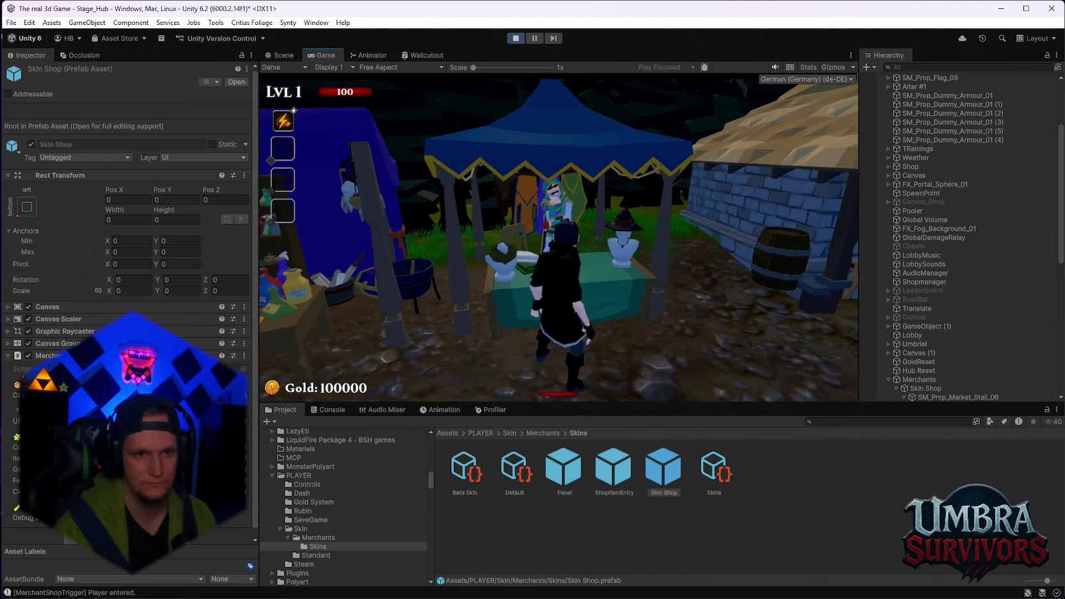
{"action": "key", "text": "s"}
{"action": "key", "text": "w"}
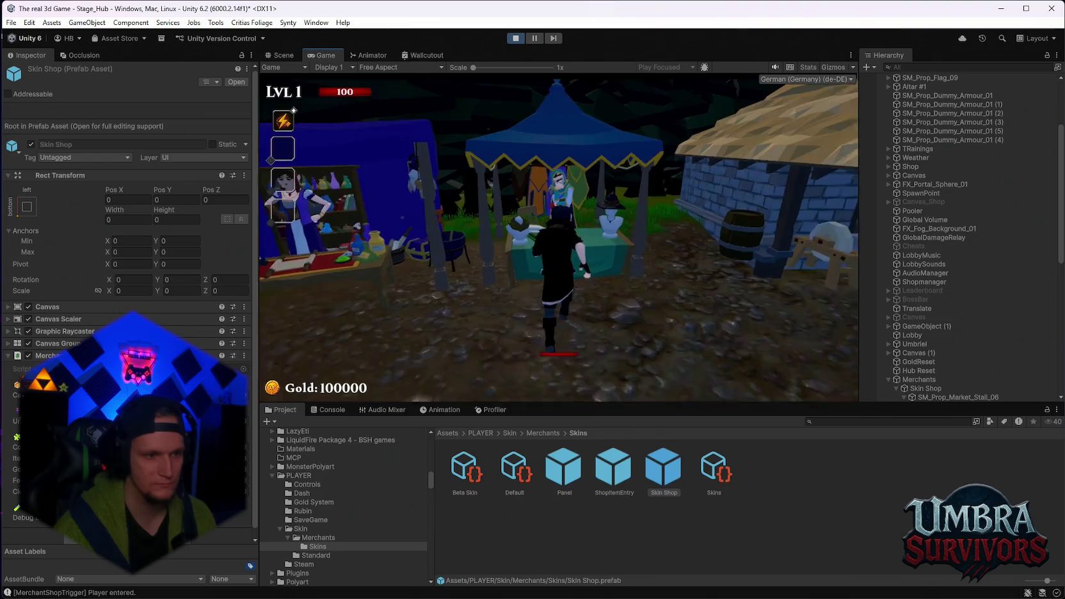
{"action": "key", "text": "Escape"}
- Inspect Merchants, Skin Shop and SM_Prop_Market_Stall_06 in the Hierarchy, then resume the game
{"action": "scroll", "coordinate": [911, 311], "scroll_direction": "down", "scroll_amount": 5}
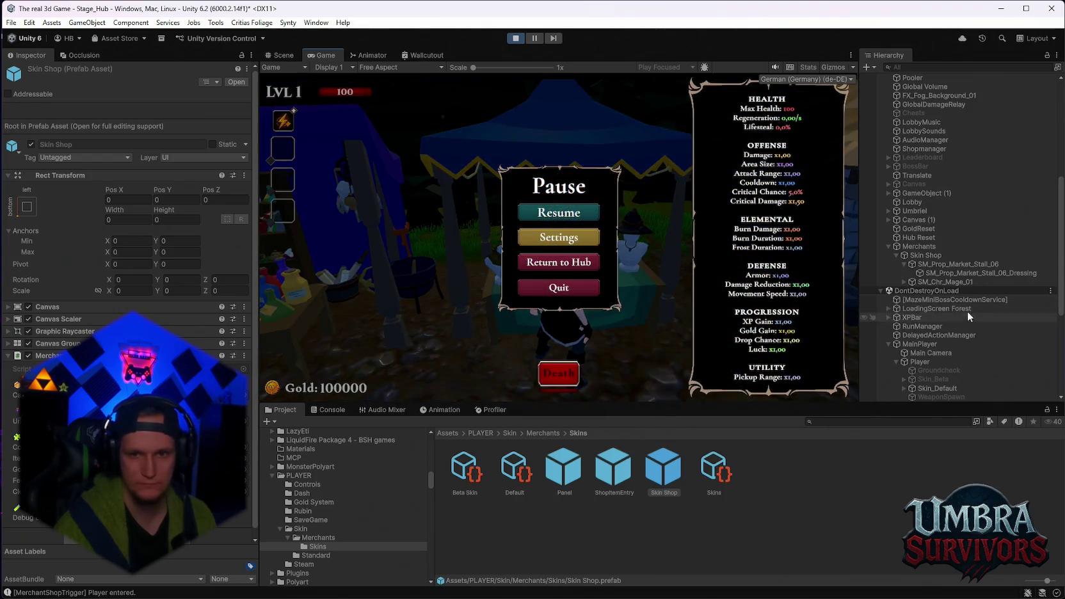
{"action": "left_click", "coordinate": [921, 247]}
{"action": "left_click", "coordinate": [929, 256]}
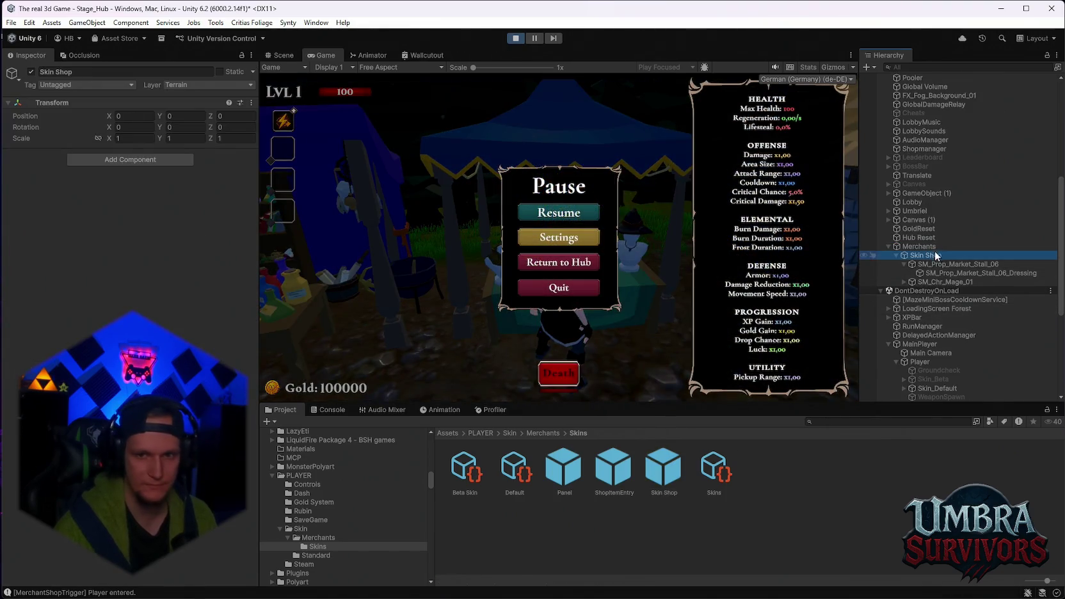
{"action": "left_click", "coordinate": [932, 265]}
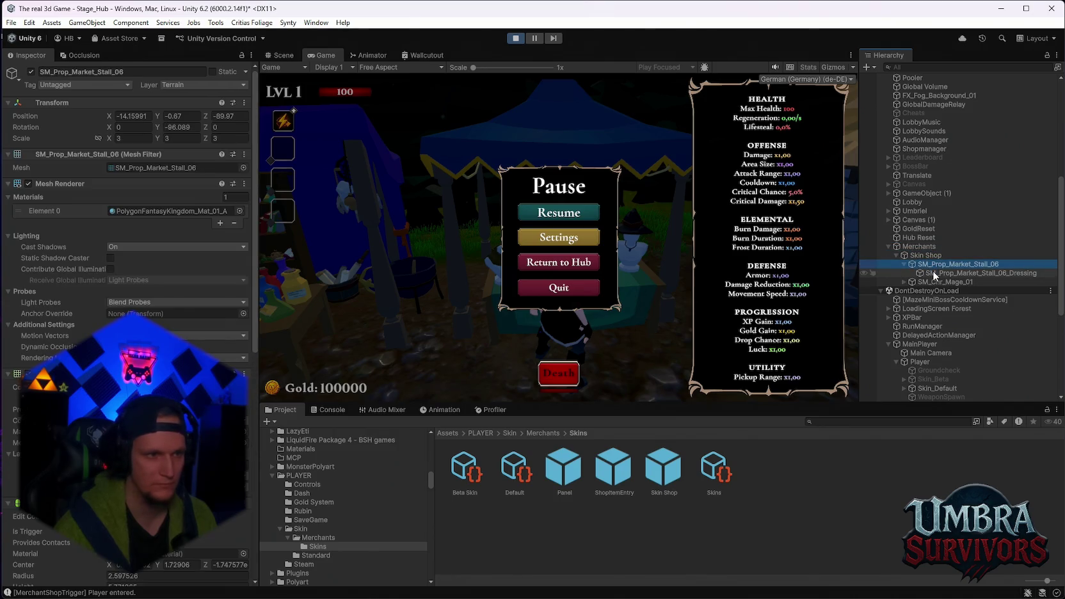
{"action": "scroll", "coordinate": [128, 256], "scroll_direction": "down", "scroll_amount": 5}
{"action": "scroll", "coordinate": [128, 256], "scroll_direction": "down", "scroll_amount": 4}
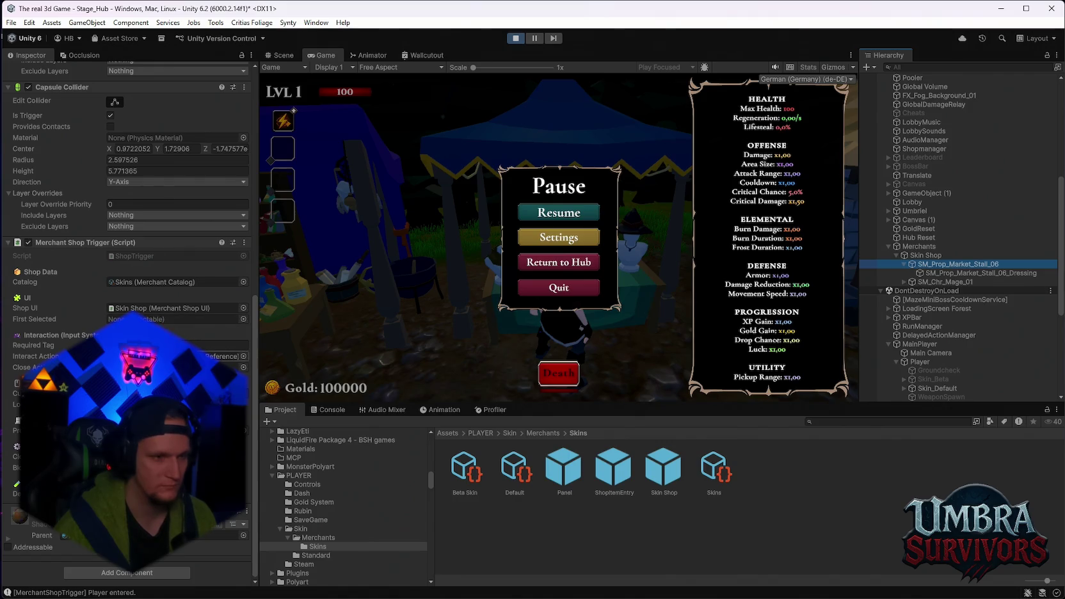
{"action": "left_click", "coordinate": [952, 272]}
{"action": "left_click", "coordinate": [940, 265]}
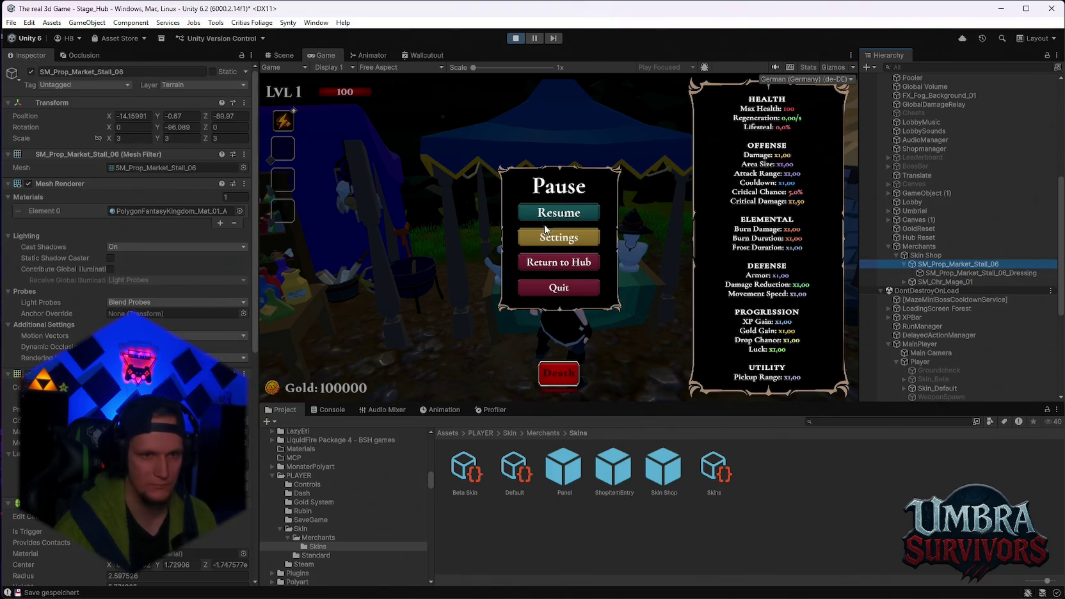
{"action": "left_click", "coordinate": [558, 213]}
- Walk the player away from the stall and check the trigger messages in the Console
{"action": "key", "text": "s"}
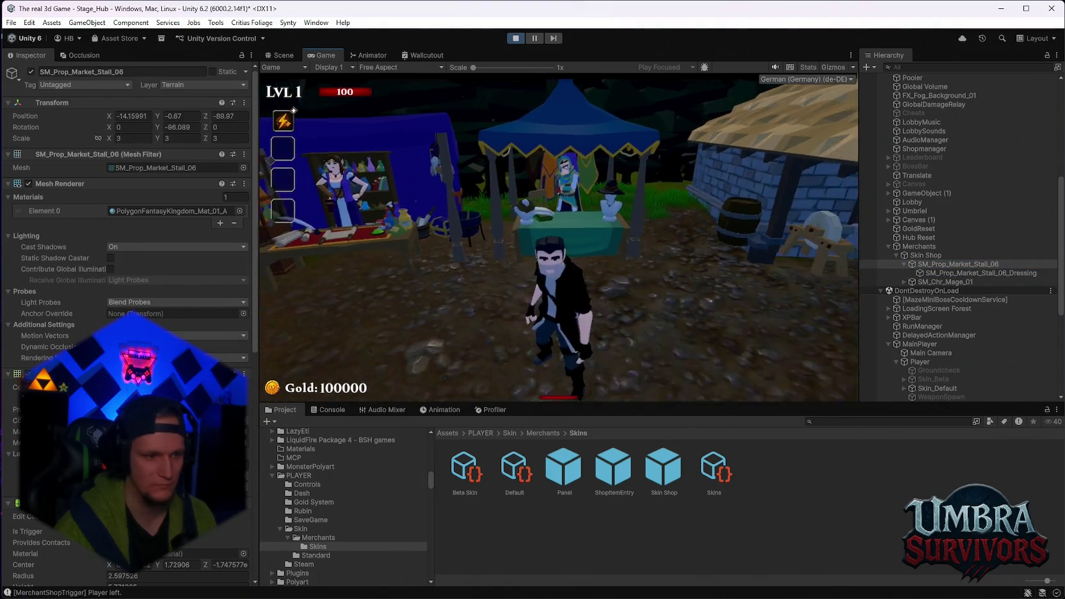
{"action": "key", "text": "Escape"}
{"action": "left_click", "coordinate": [329, 410]}
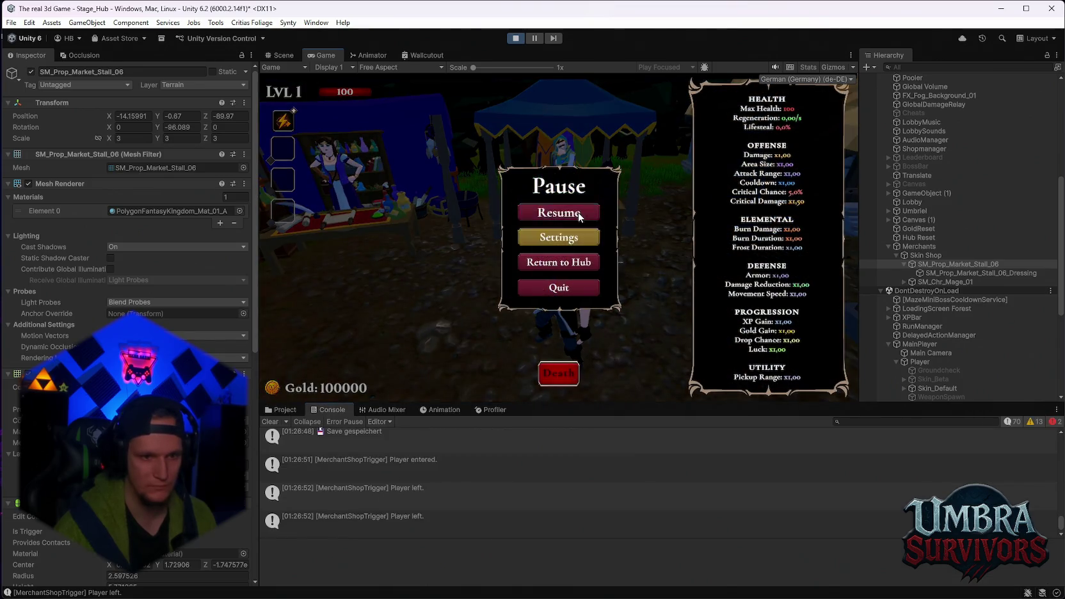
{"action": "left_click", "coordinate": [579, 212]}
- Walk in and out of the stall trigger again, inspect the stall, then stop Play mode
{"action": "key", "text": "w"}
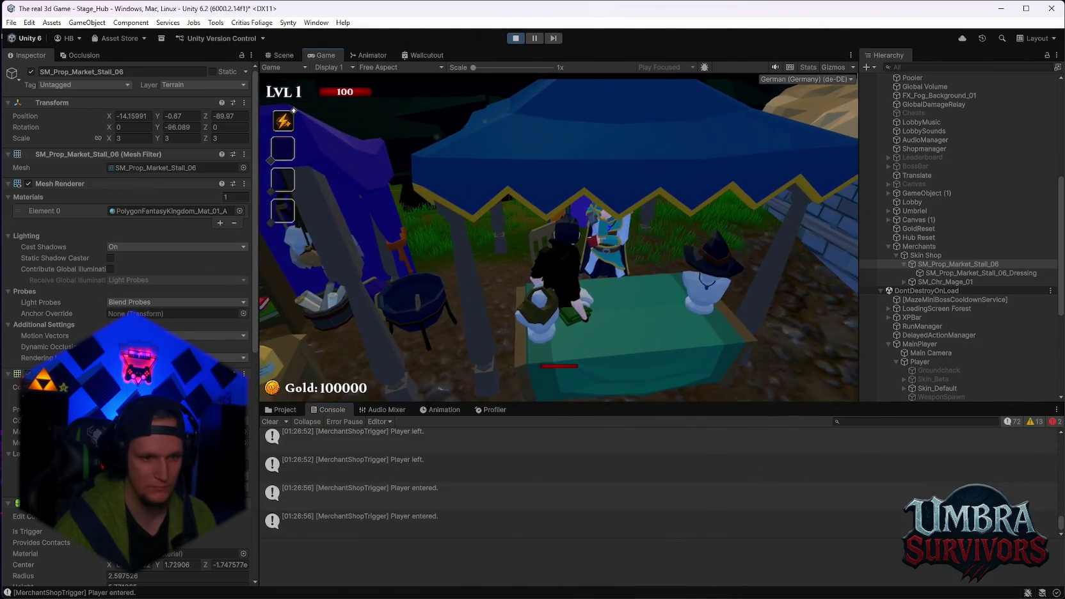
{"action": "key", "text": "space"}
{"action": "key", "text": "s"}
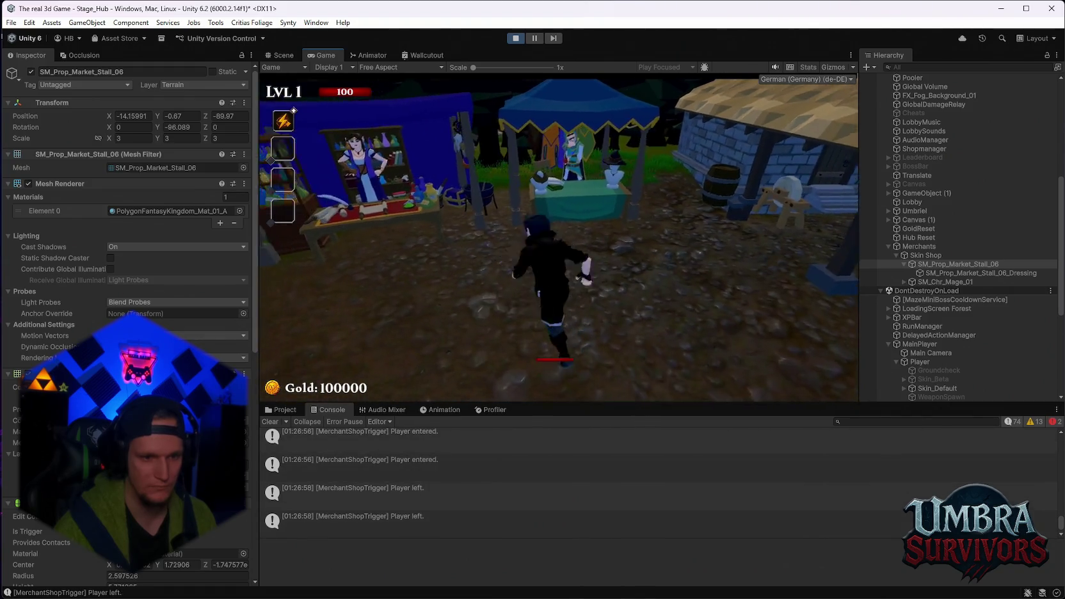
{"action": "key", "text": "w"}
{"action": "key", "text": "Escape"}
{"action": "left_click", "coordinate": [953, 264]}
{"action": "scroll", "coordinate": [128, 319], "scroll_direction": "down", "scroll_amount": 10}
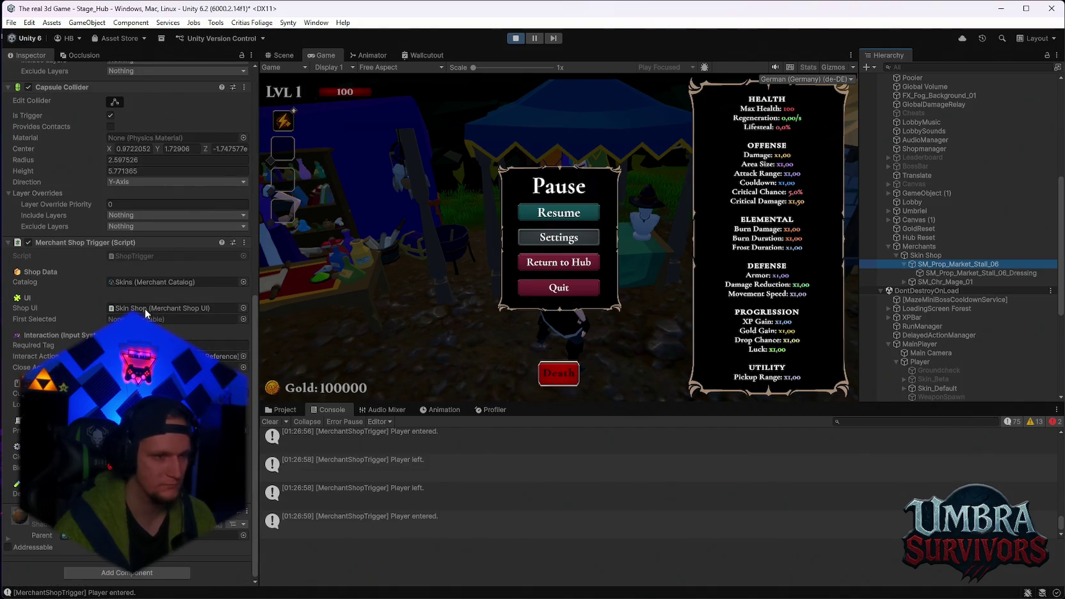
{"action": "left_click", "coordinate": [516, 38]}
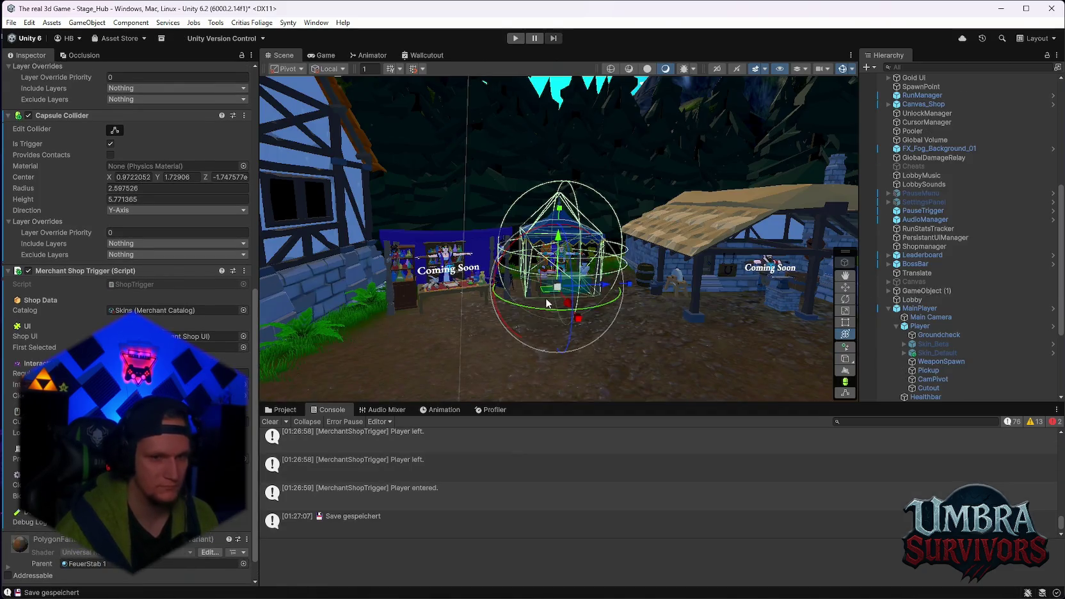
- Add a Skin Shop prefab instance to the scene and assign it as the stall's Shop UI
{"action": "left_click", "coordinate": [292, 411]}
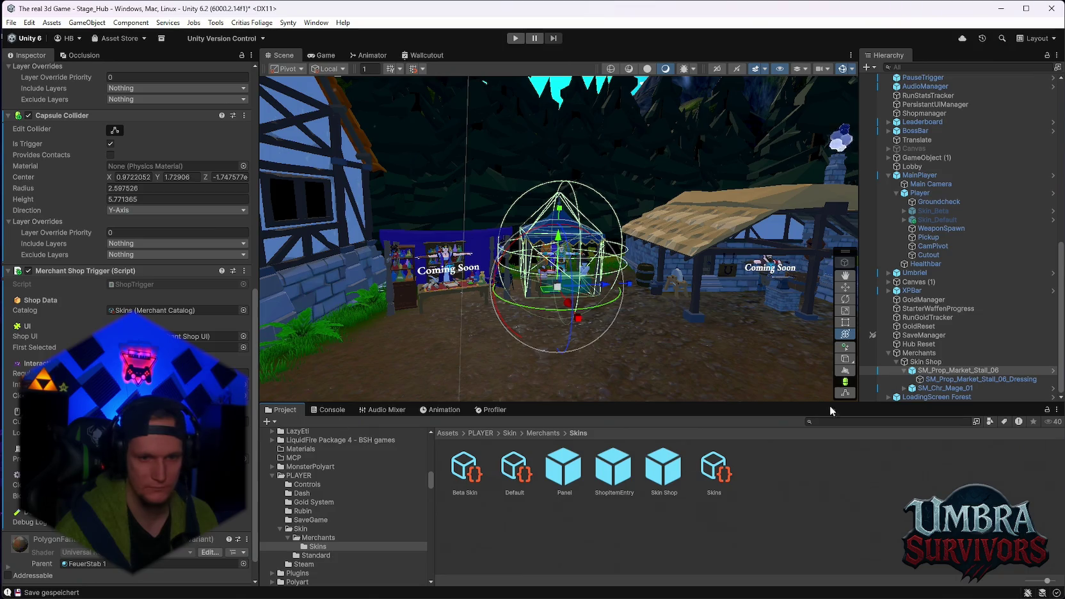
{"action": "left_click_drag", "start_coordinate": [646, 479], "coordinate": [945, 400]}
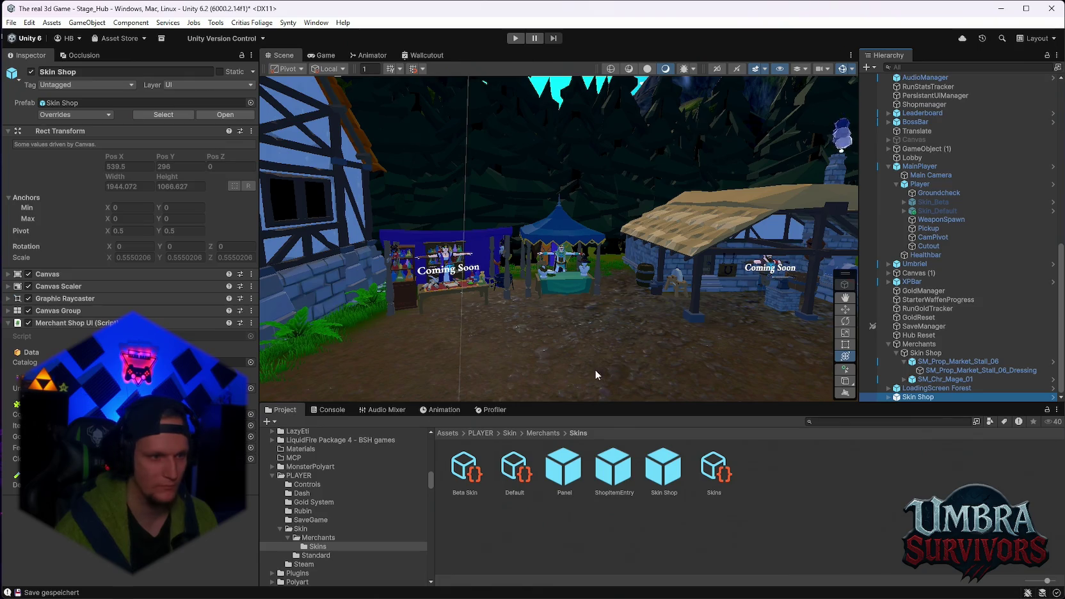
{"action": "scroll", "coordinate": [949, 270], "scroll_direction": "up", "scroll_amount": 6}
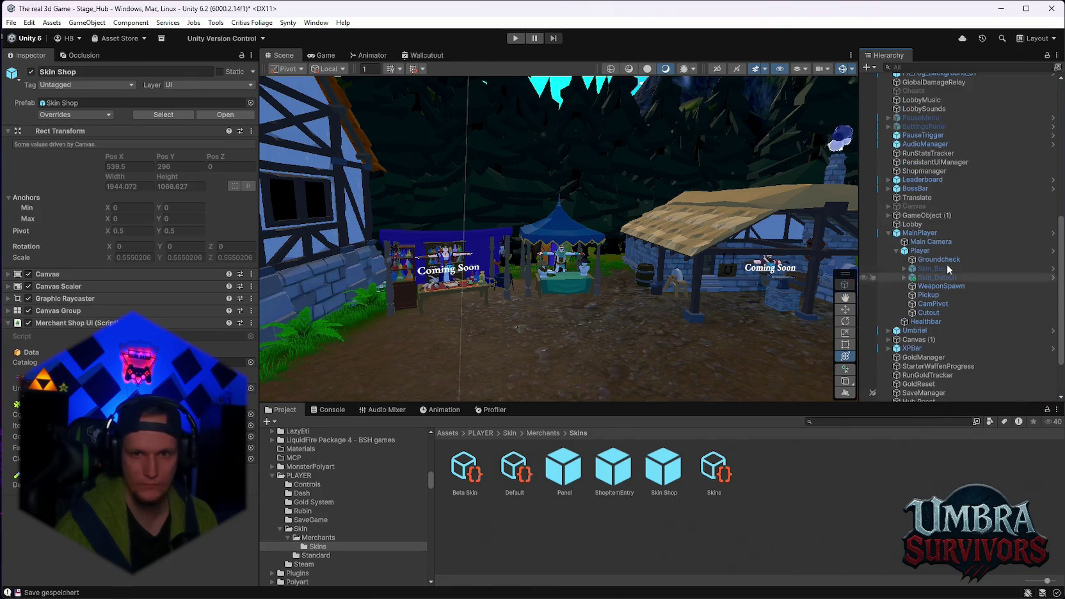
{"action": "scroll", "coordinate": [959, 222], "scroll_direction": "up", "scroll_amount": 1}
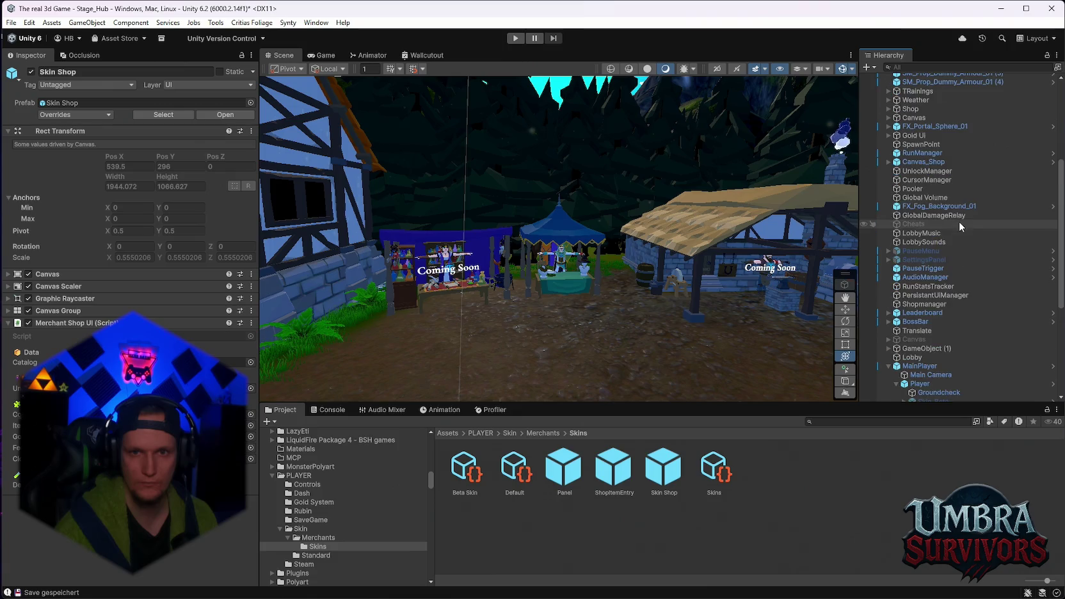
{"action": "scroll", "coordinate": [951, 238], "scroll_direction": "up", "scroll_amount": 2}
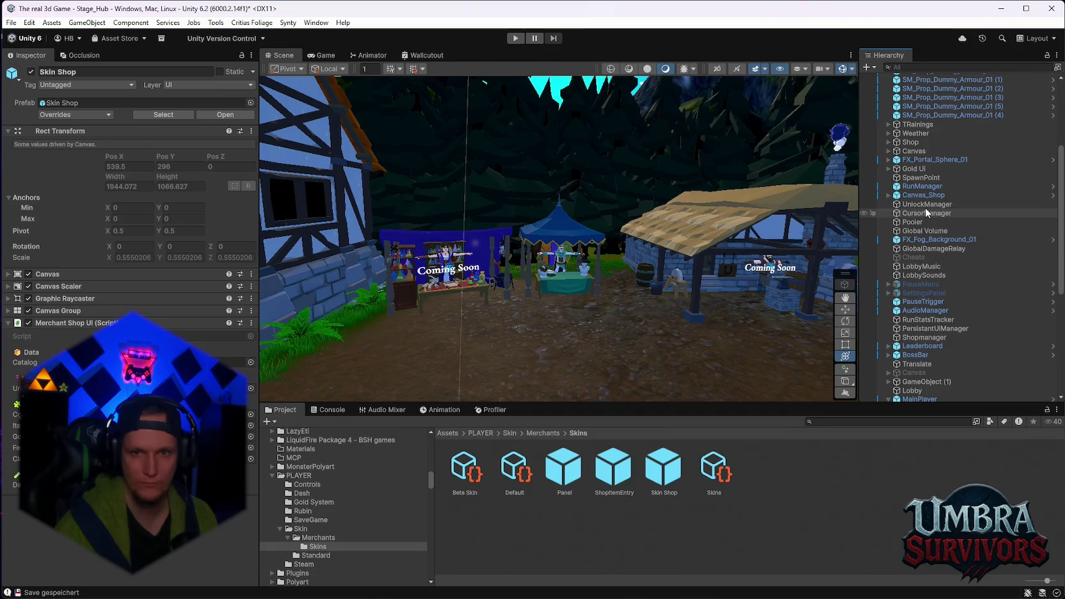
{"action": "scroll", "coordinate": [992, 298], "scroll_direction": "down", "scroll_amount": 5}
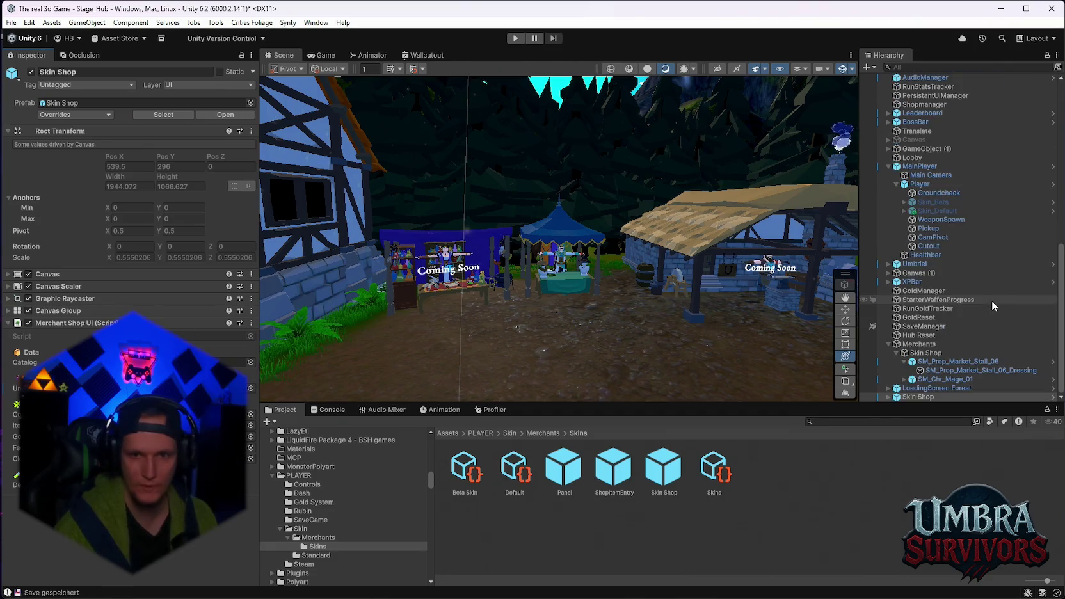
{"action": "left_click", "coordinate": [958, 361]}
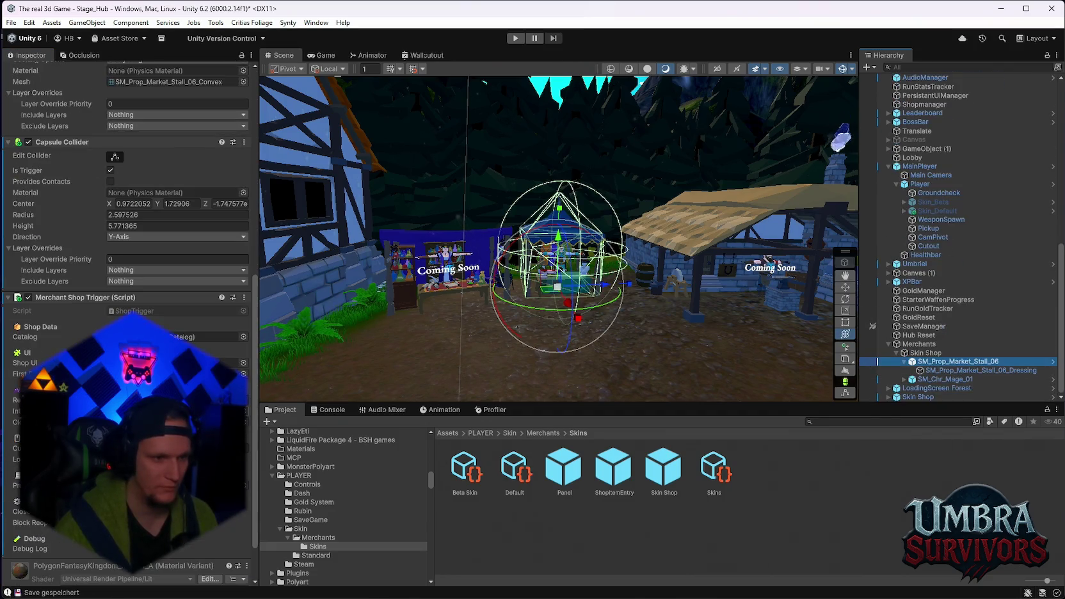
{"action": "left_click_drag", "start_coordinate": [921, 400], "coordinate": [224, 362]}
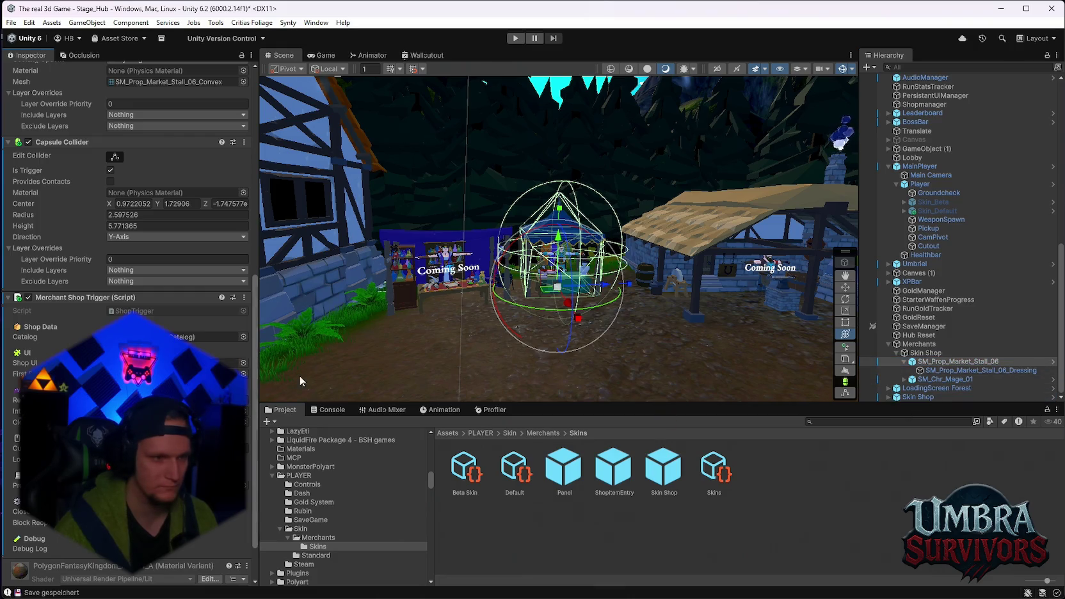
- Deactivate the Skin Shop instance and start Play mode
{"action": "left_click", "coordinate": [921, 398]}
{"action": "left_click", "coordinate": [29, 76]}
{"action": "left_click", "coordinate": [515, 38]}
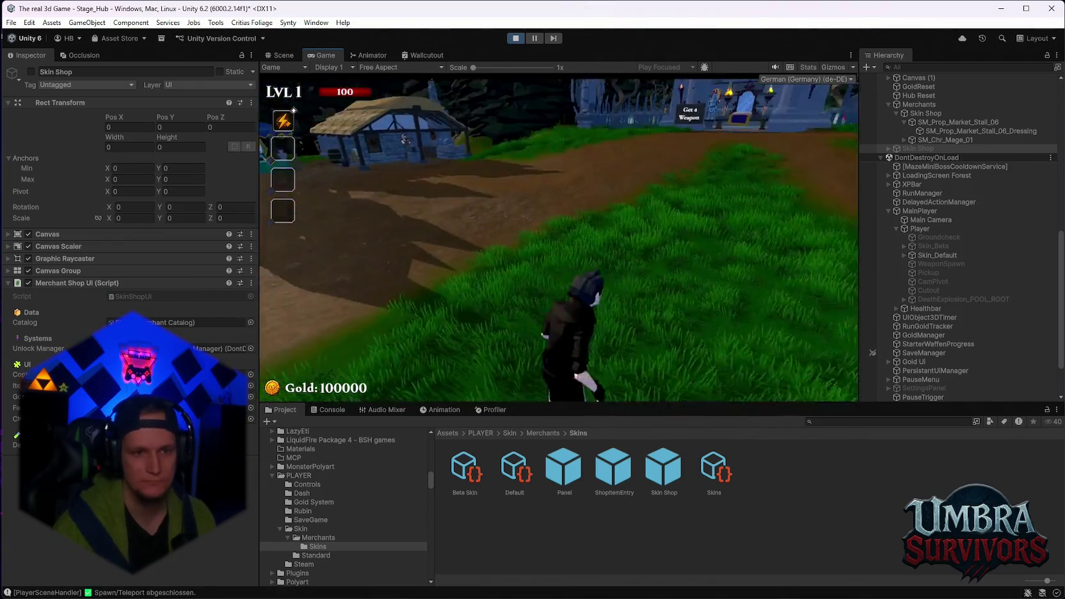
- Walk to the merchant to open the shop, then inspect the Skins catalog and Beta Skin item
{"action": "key", "text": "w"}
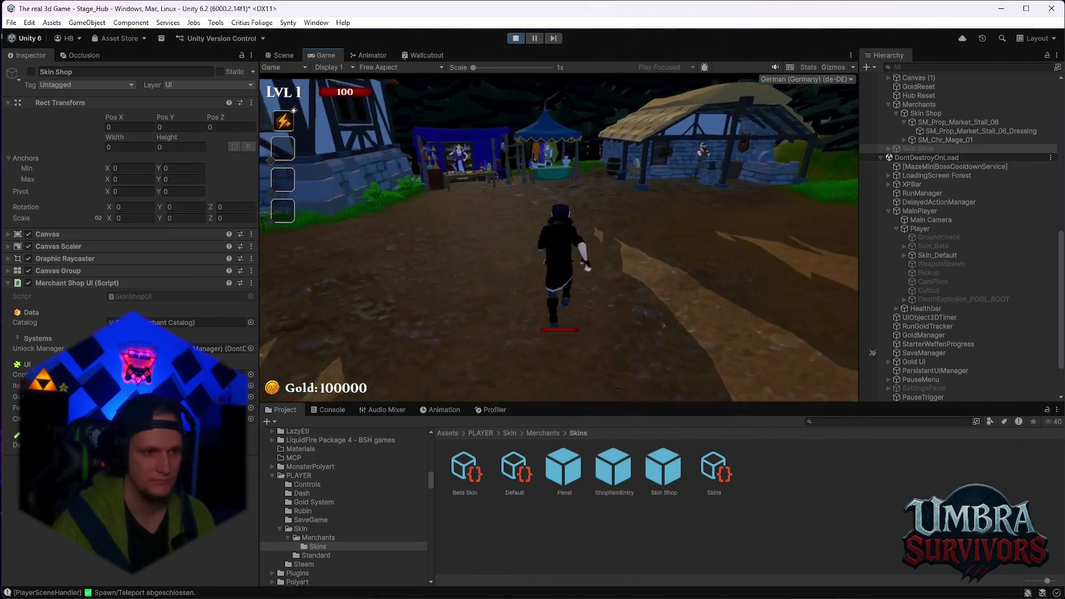
{"action": "key", "text": "w"}
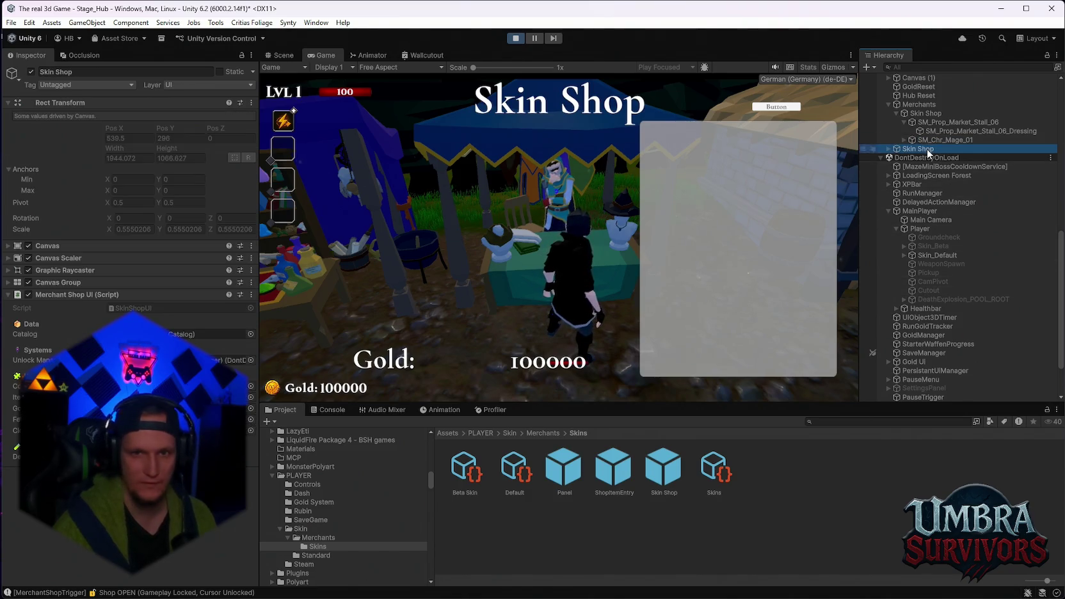
{"action": "left_click", "coordinate": [211, 334]}
{"action": "left_click", "coordinate": [714, 470]}
{"action": "left_click", "coordinate": [173, 134]}
{"action": "left_click", "coordinate": [469, 475]}
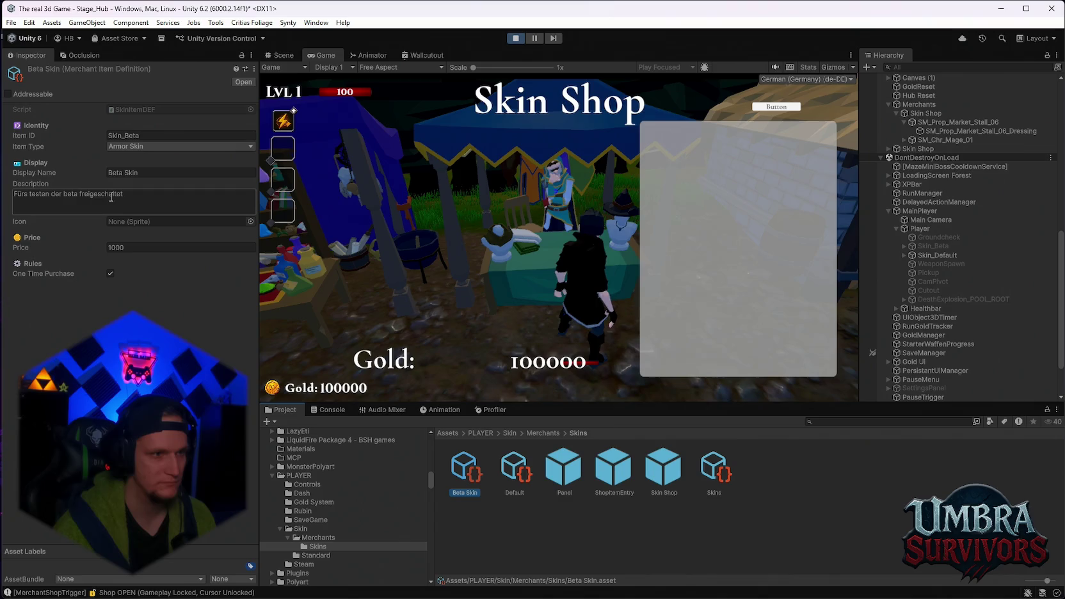
- Inspect the Panel prefab's components, enlarge the Game view, and close the Skin Shop window
{"action": "left_click", "coordinate": [564, 471]}
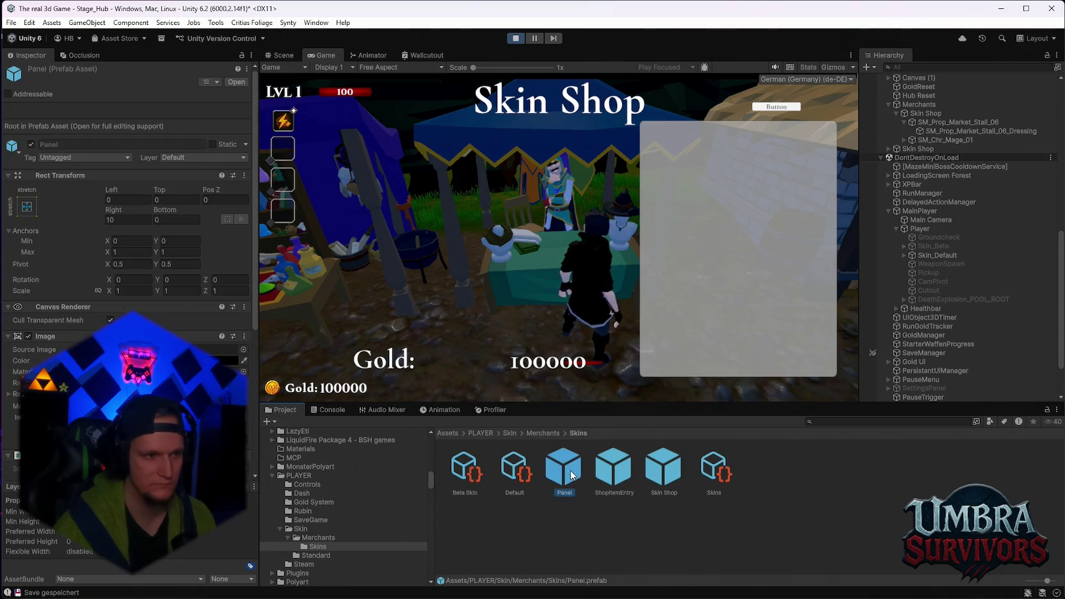
{"action": "scroll", "coordinate": [128, 256], "scroll_direction": "down", "scroll_amount": 5}
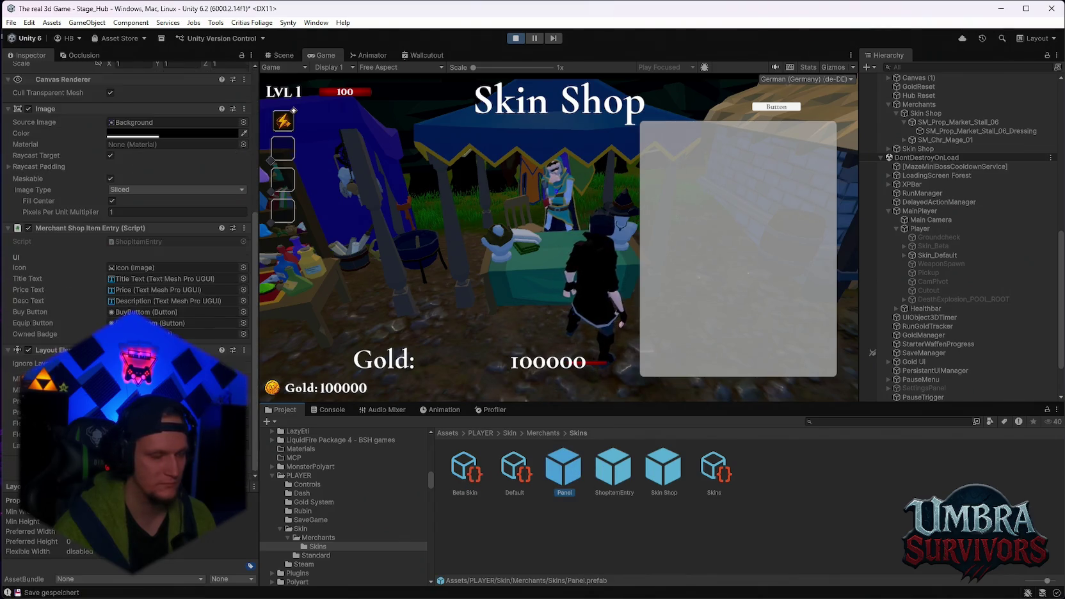
{"action": "scroll", "coordinate": [128, 256], "scroll_direction": "up", "scroll_amount": 5}
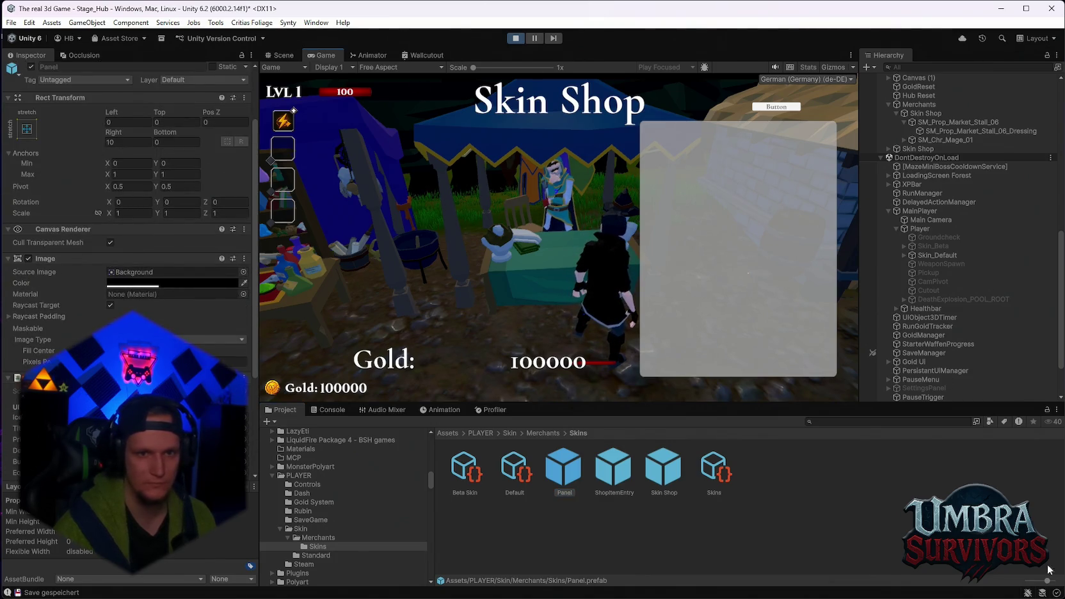
{"action": "mouse_move", "coordinate": [627, 403]}
{"action": "left_mouse_down"}
{"action": "mouse_move", "coordinate": [633, 567]}
{"action": "mouse_move", "coordinate": [596, 352]}
{"action": "mouse_move", "coordinate": [572, 523]}
{"action": "mouse_move", "coordinate": [566, 419]}
{"action": "mouse_move", "coordinate": [556, 480]}
{"action": "mouse_move", "coordinate": [536, 422]}
{"action": "left_mouse_up"}
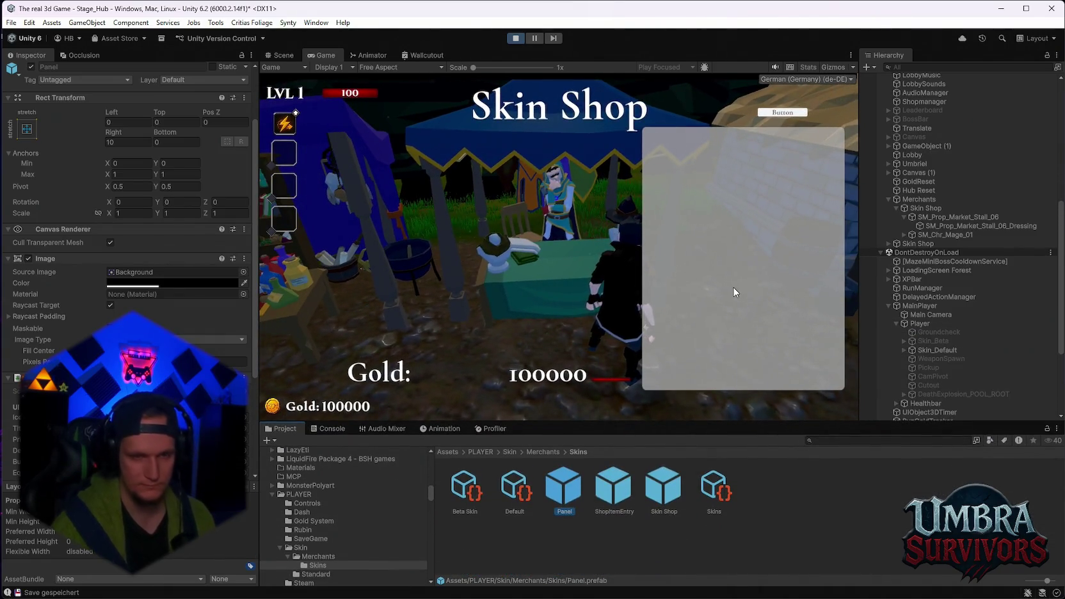
{"action": "left_click", "coordinate": [707, 268]}
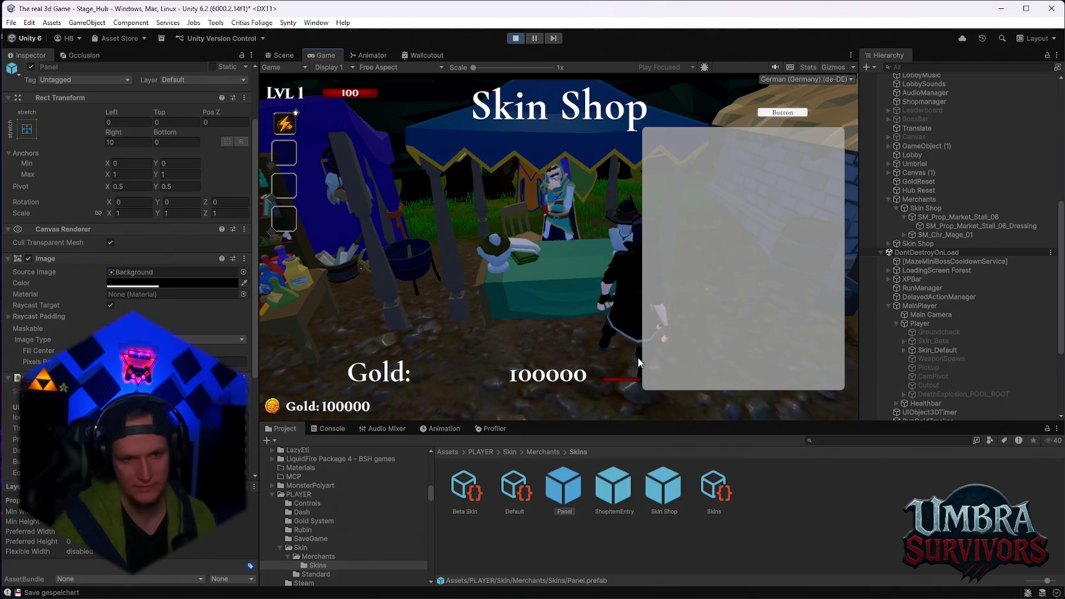
{"action": "left_click", "coordinate": [774, 113]}
- Walk away and back to the mage merchant, reopen the Skin Shop with E, then stop playing
{"action": "key", "text": "w"}
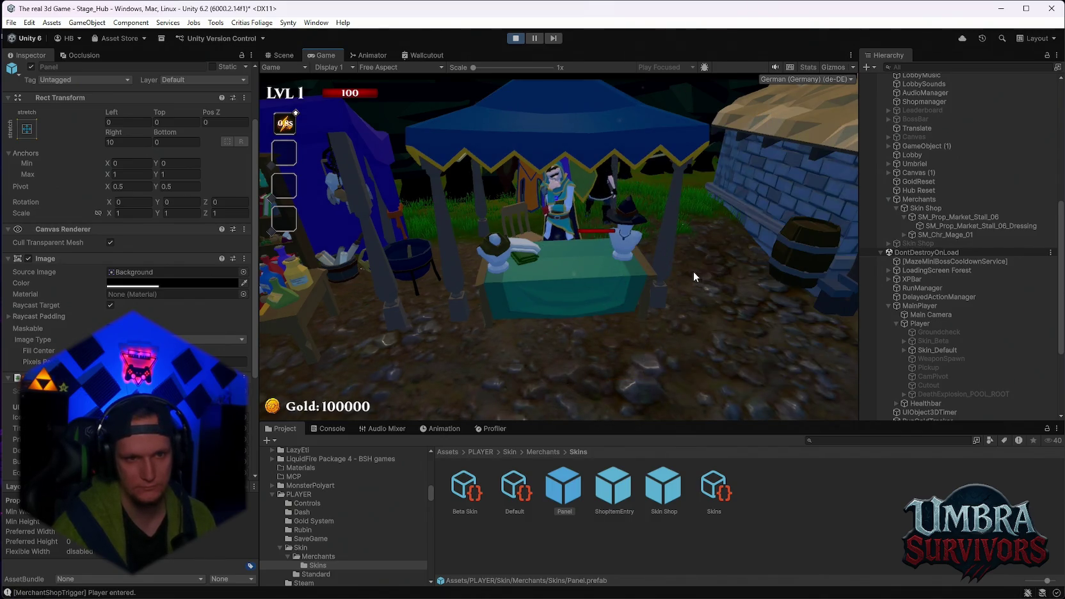
{"action": "key", "text": "s"}
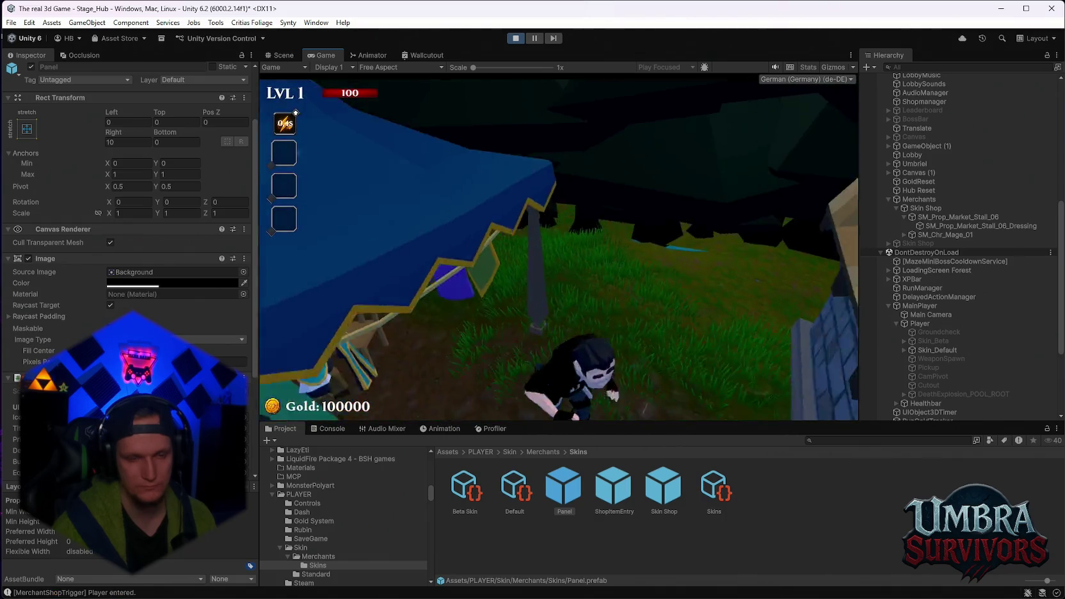
{"action": "key", "text": "w"}
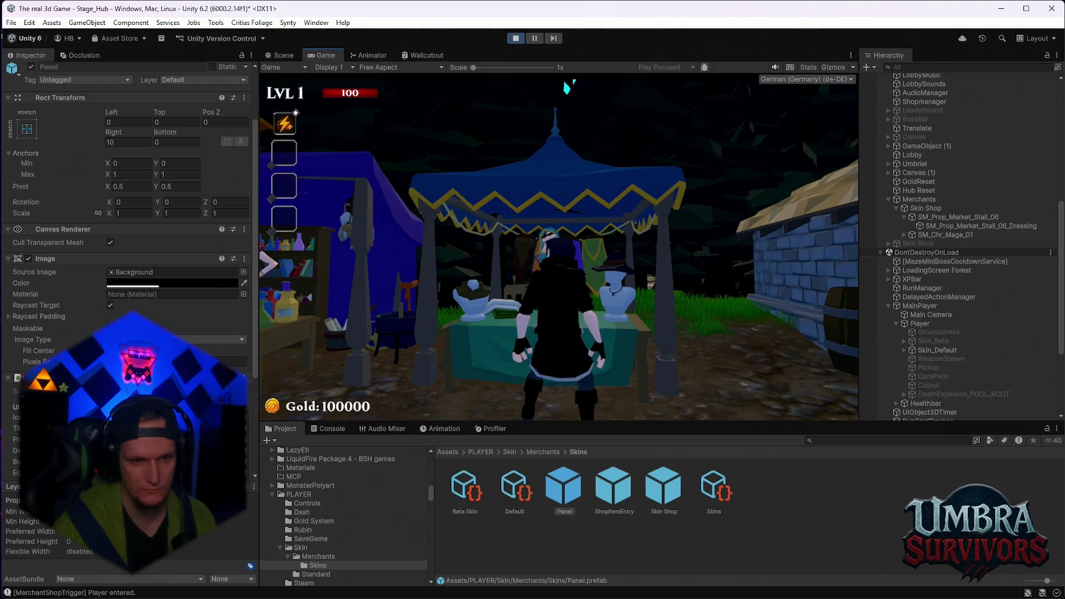
{"action": "key", "text": "a"}
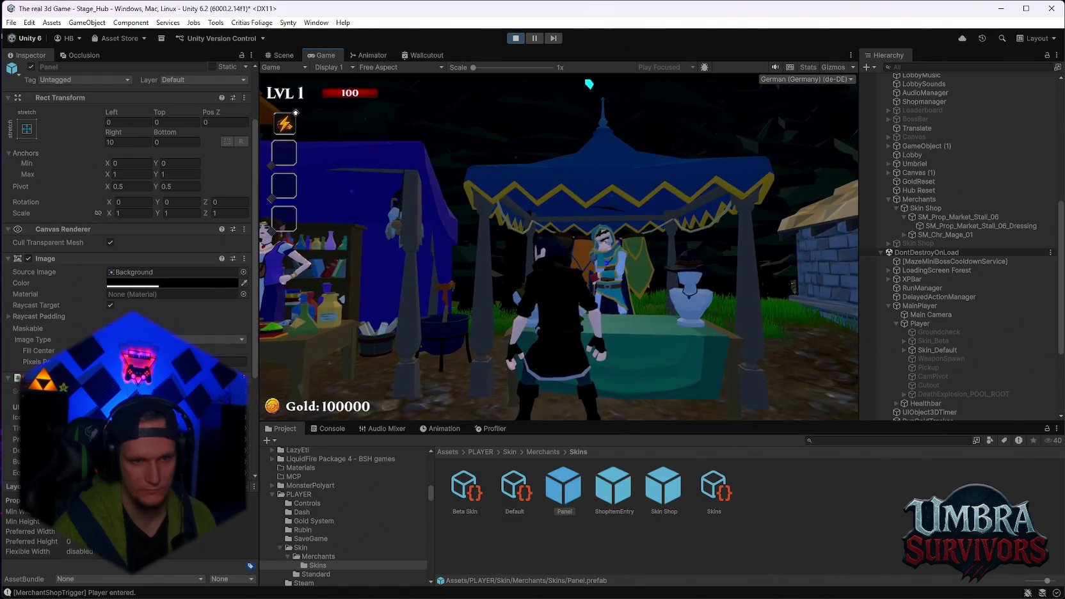
{"action": "key", "text": "e"}
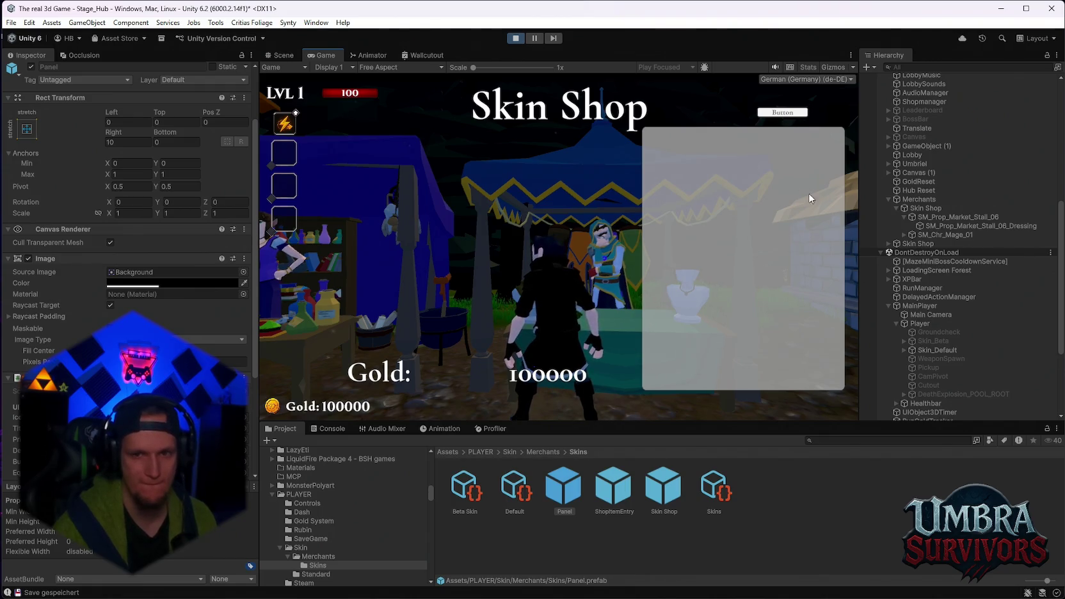
{"action": "left_click", "coordinate": [515, 37]}
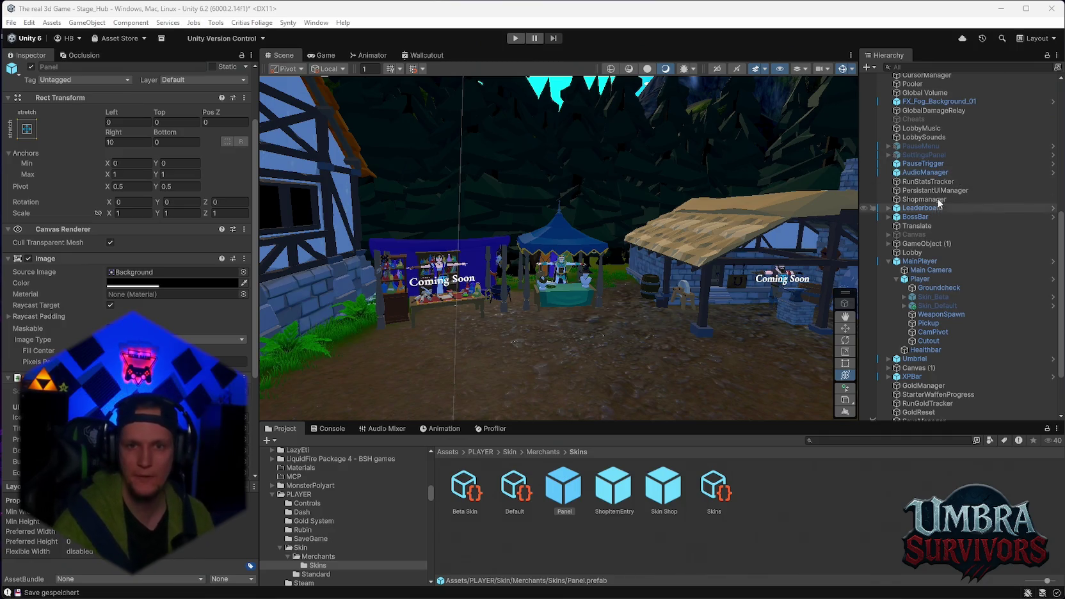
- Add a second Armor Unlocks entry on the UnlockManager, checking the Beta Skin's item ID
{"action": "scroll", "coordinate": [939, 192], "scroll_direction": "up", "scroll_amount": 4}
{"action": "left_click", "coordinate": [929, 165]}
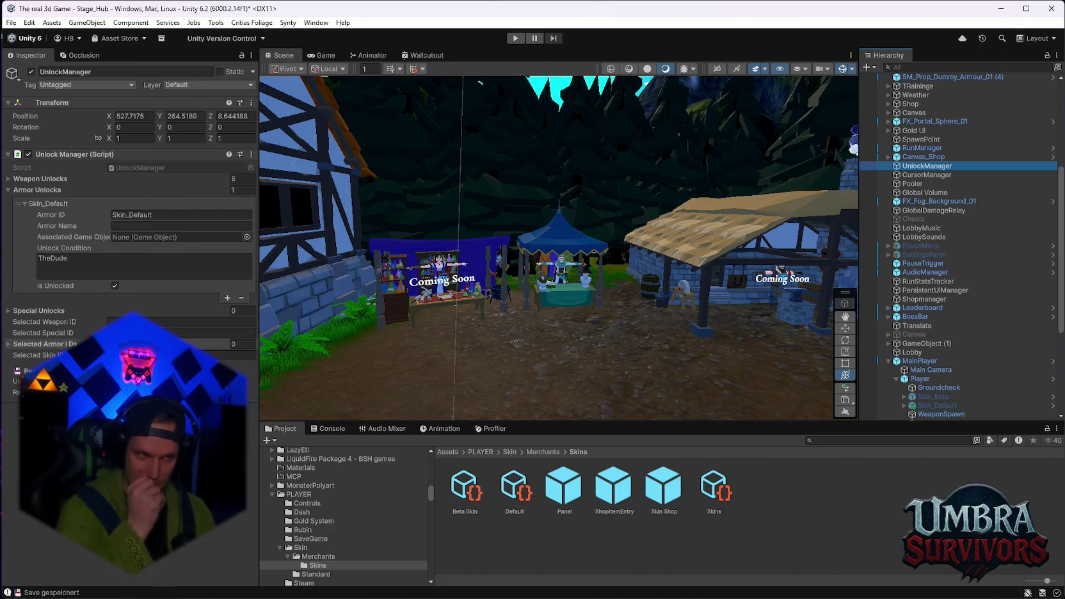
{"action": "mouse_move", "coordinate": [517, 500]}
{"action": "left_mouse_down"}
{"action": "mouse_move", "coordinate": [130, 234]}
{"action": "mouse_move", "coordinate": [395, 395]}
{"action": "left_mouse_up"}
{"action": "scroll", "coordinate": [874, 318], "scroll_direction": "down", "scroll_amount": 2}
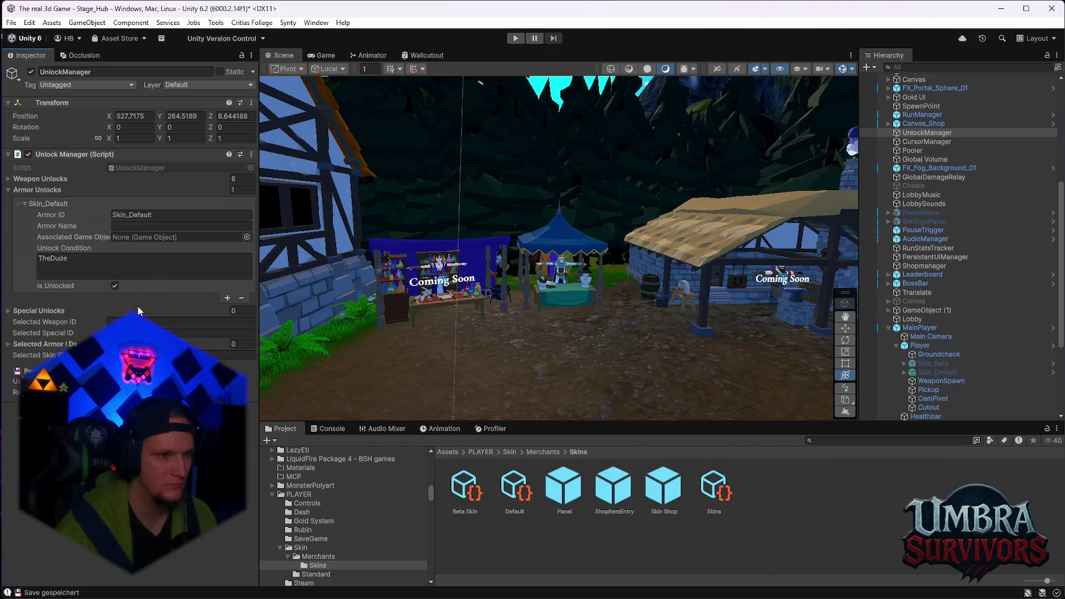
{"action": "left_click", "coordinate": [227, 298]}
{"action": "left_click", "coordinate": [25, 296]}
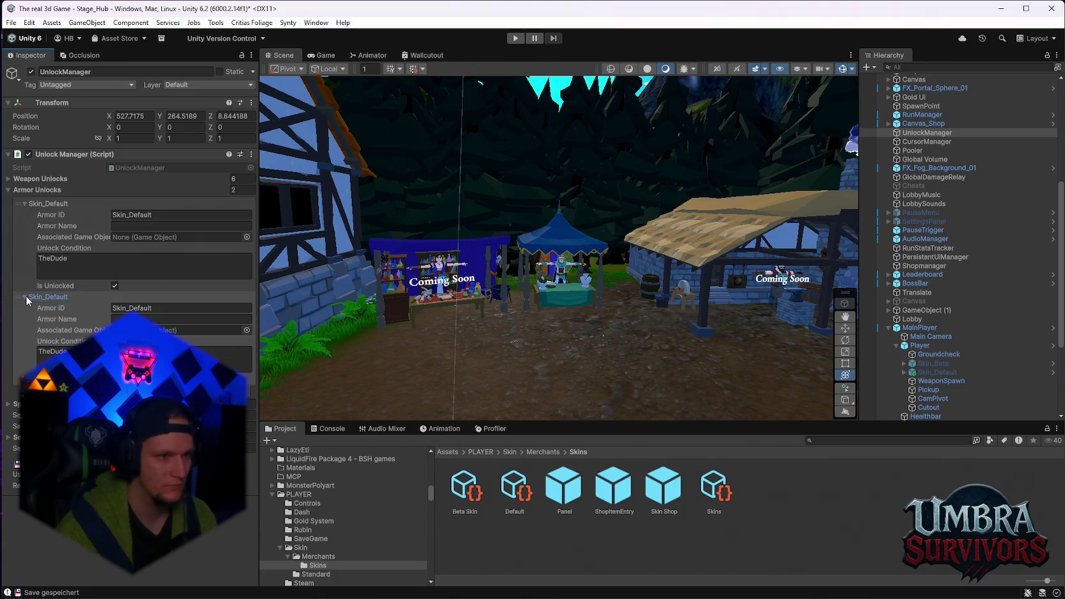
{"action": "left_click", "coordinate": [465, 486]}
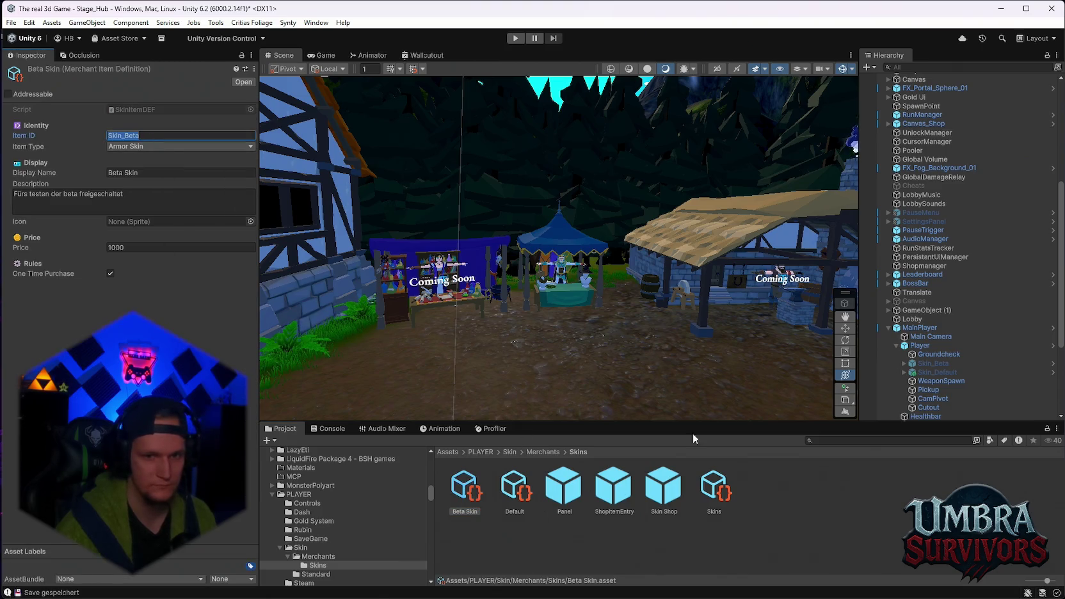
{"action": "left_click", "coordinate": [924, 133]}
- Set the new entry's Armor ID to Skin_Beta and Armor Name to Beta
{"action": "left_click", "coordinate": [147, 308]}
{"action": "type", "text": "Skin_Beta"}
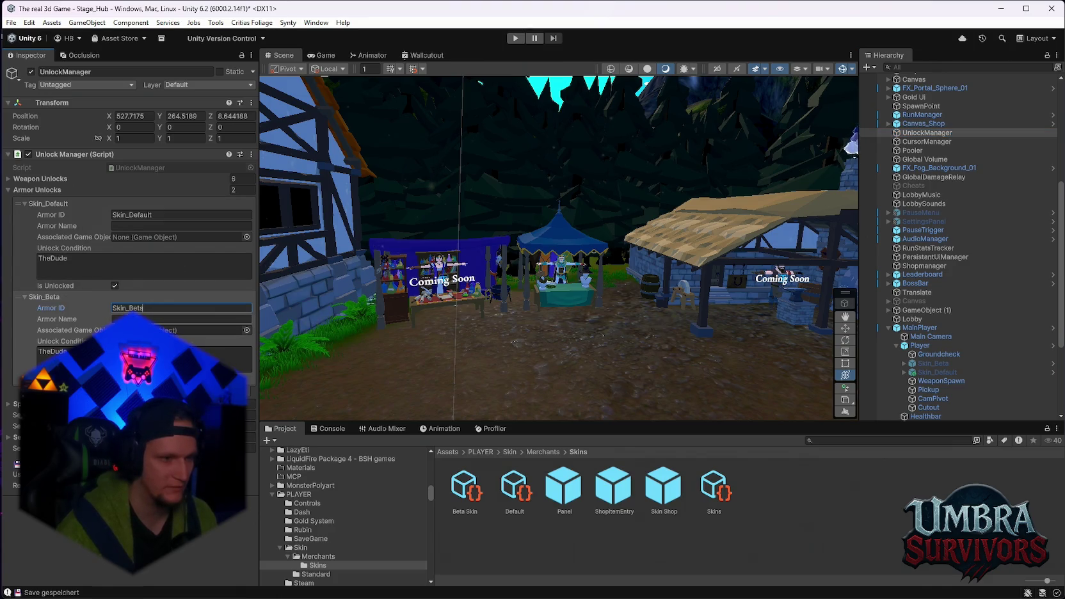
{"action": "key", "text": "Tab"}
{"action": "type", "text": "Beta"}
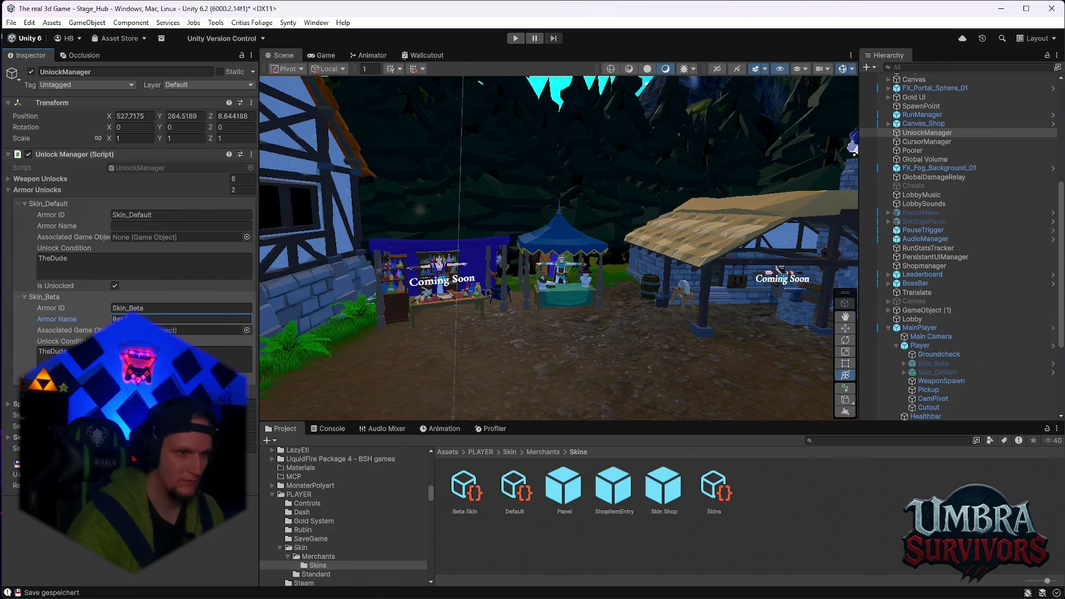
{"action": "key", "text": "Return"}
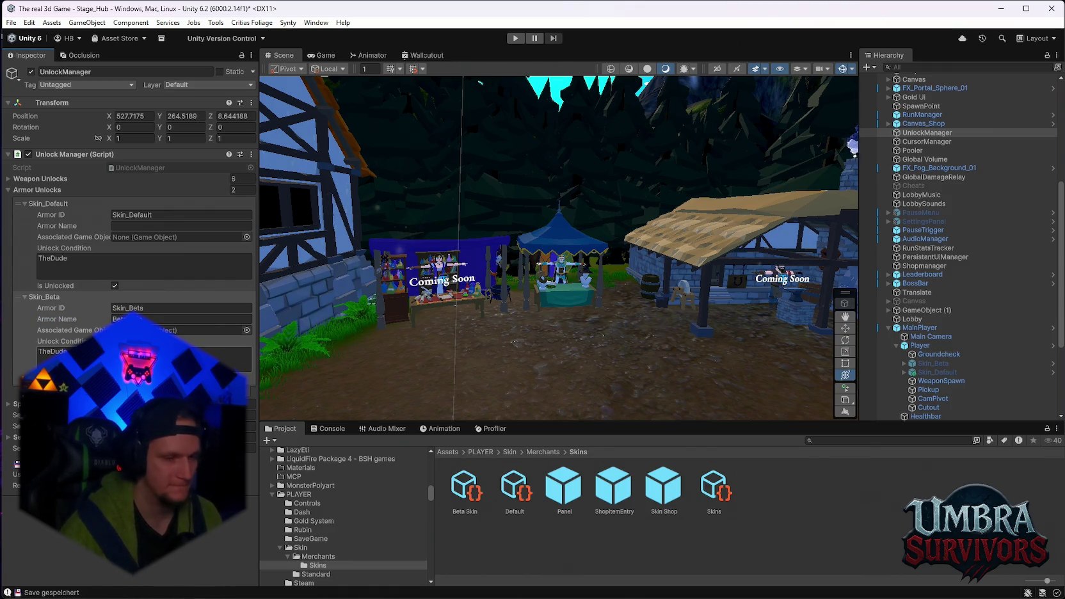
- Revise the new entry's copied Unlock Condition text, then enter Play mode
{"action": "left_click", "coordinate": [52, 351]}
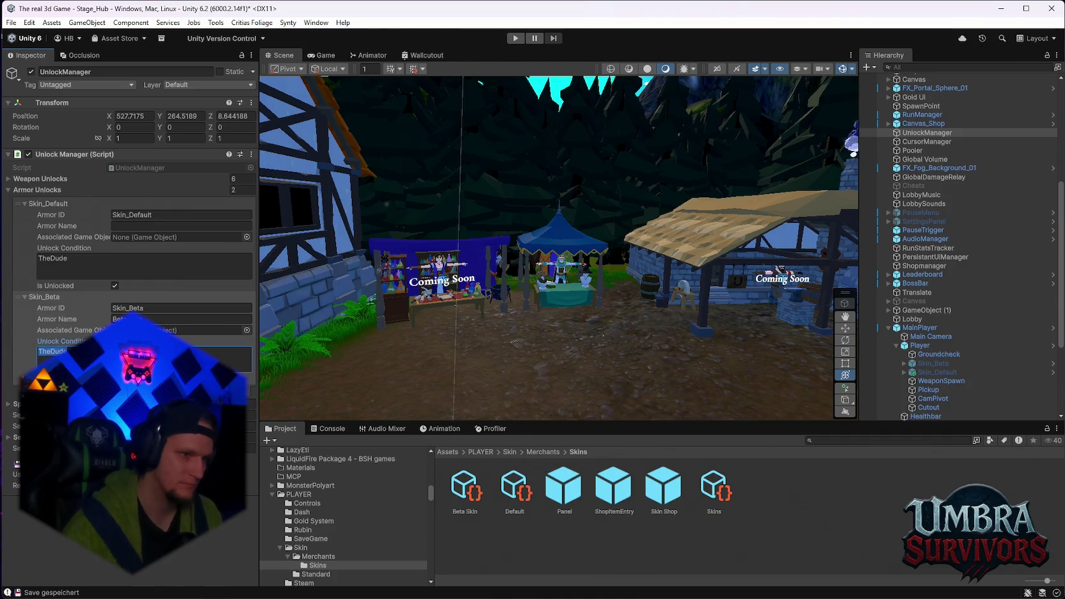
{"action": "left_click", "coordinate": [56, 351]}
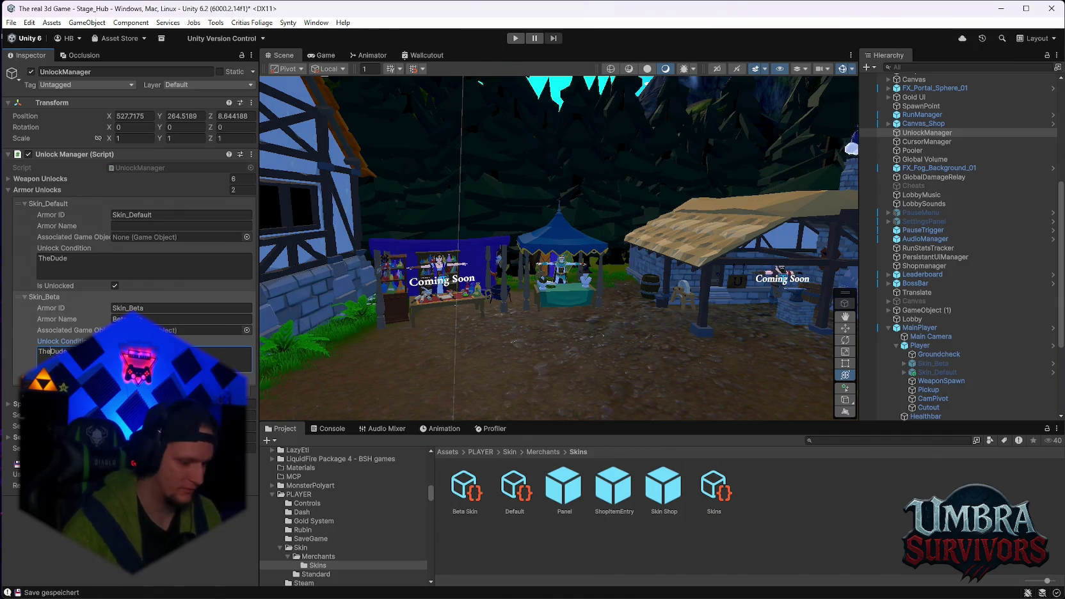
{"action": "type", "text": "RE"}
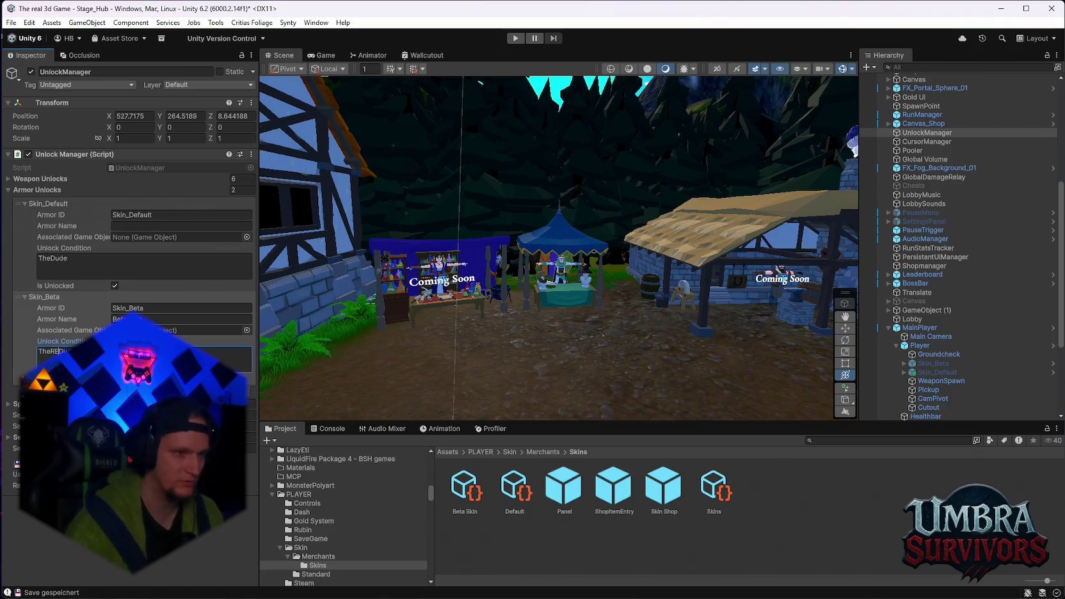
{"action": "key", "text": "BackSpace"}
{"action": "type", "text": "l"}
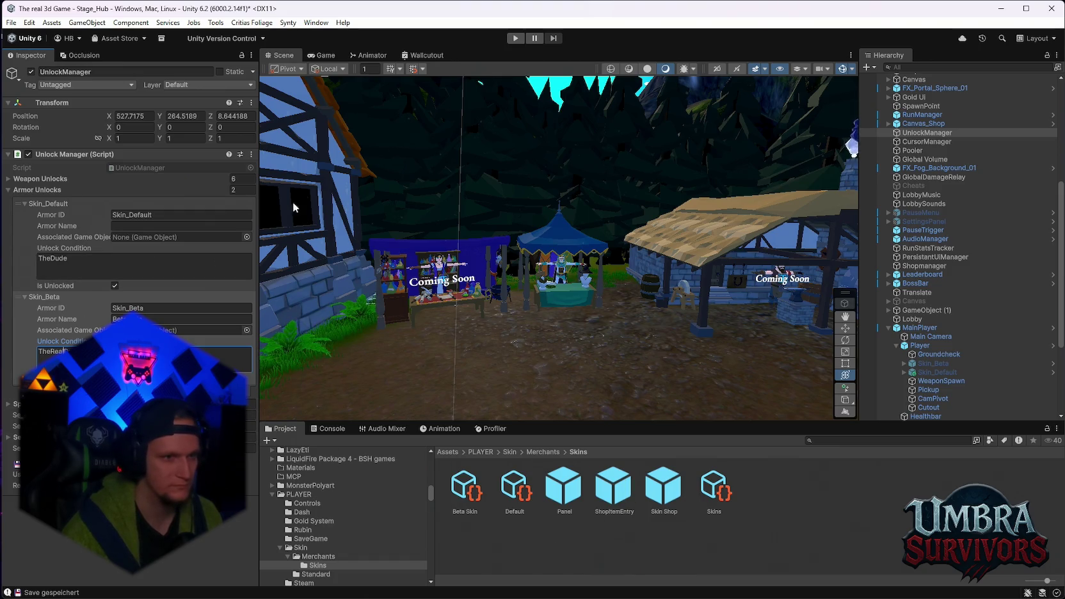
{"action": "left_click", "coordinate": [515, 38]}
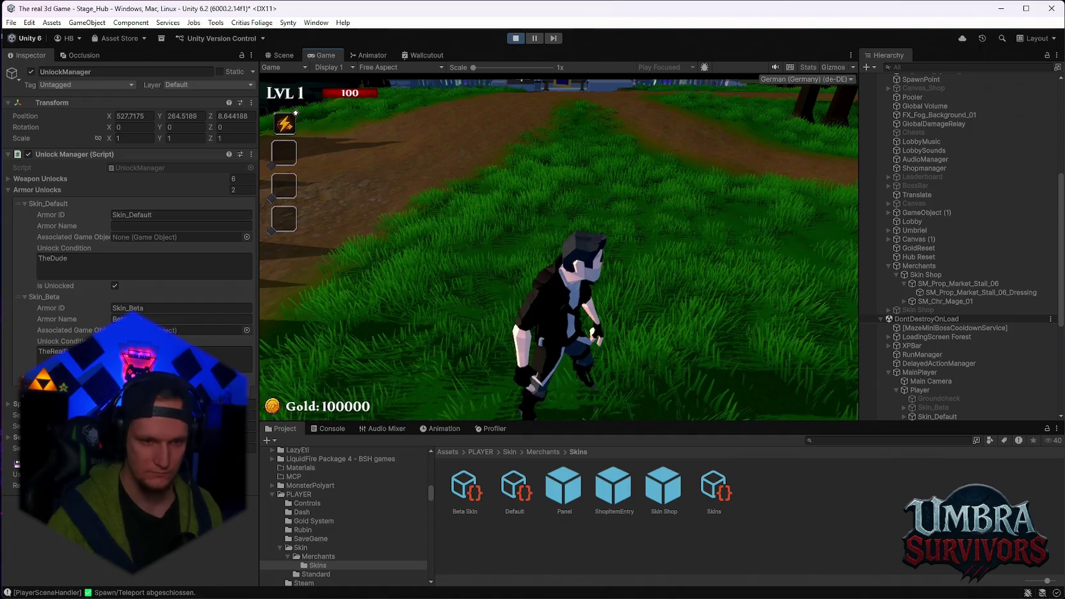
- Walk into the market stall to open the Skin Shop, stop Play mode, and select the stall
{"action": "key", "text": "w"}
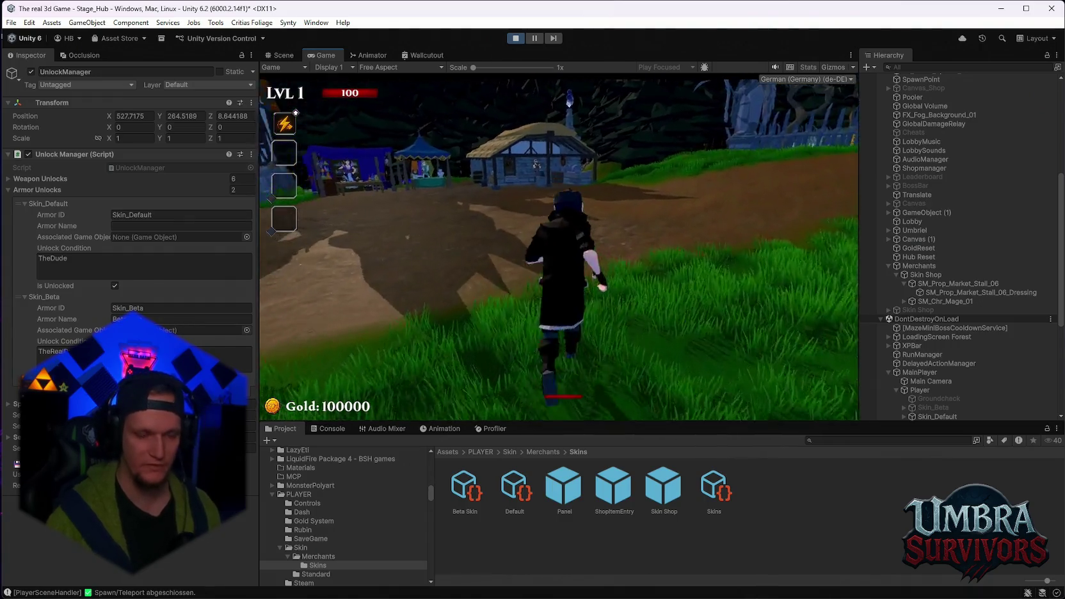
{"action": "key", "text": "w"}
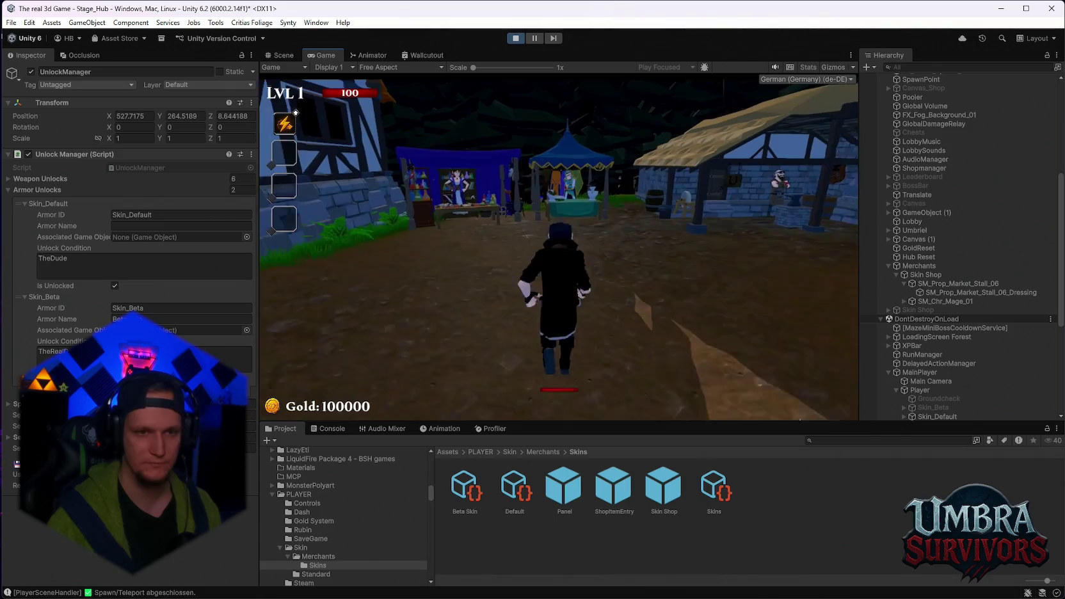
{"action": "key", "text": "e"}
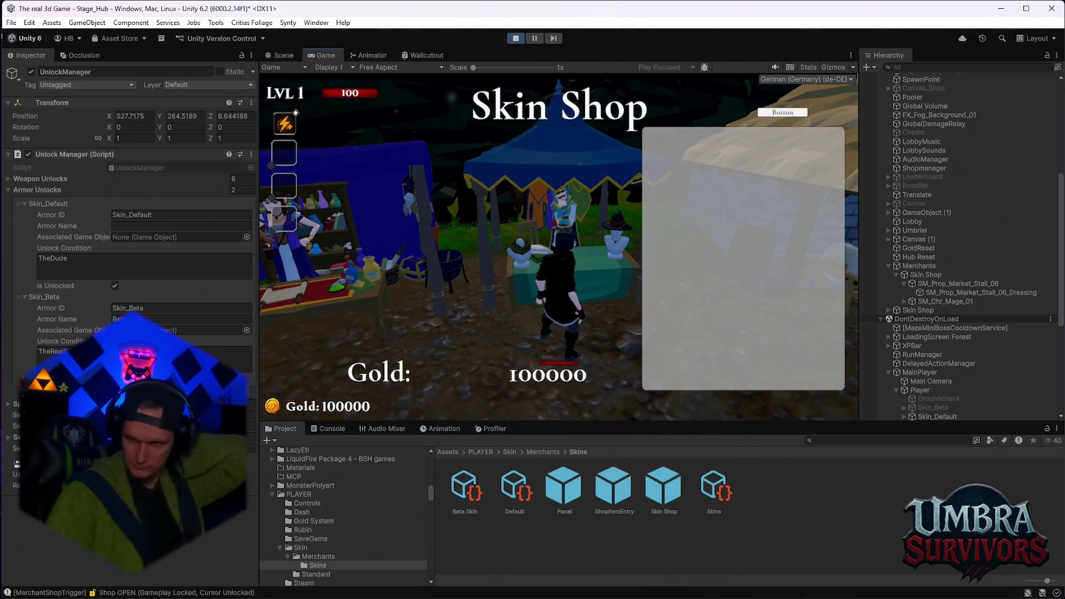
{"action": "left_click", "coordinate": [516, 39]}
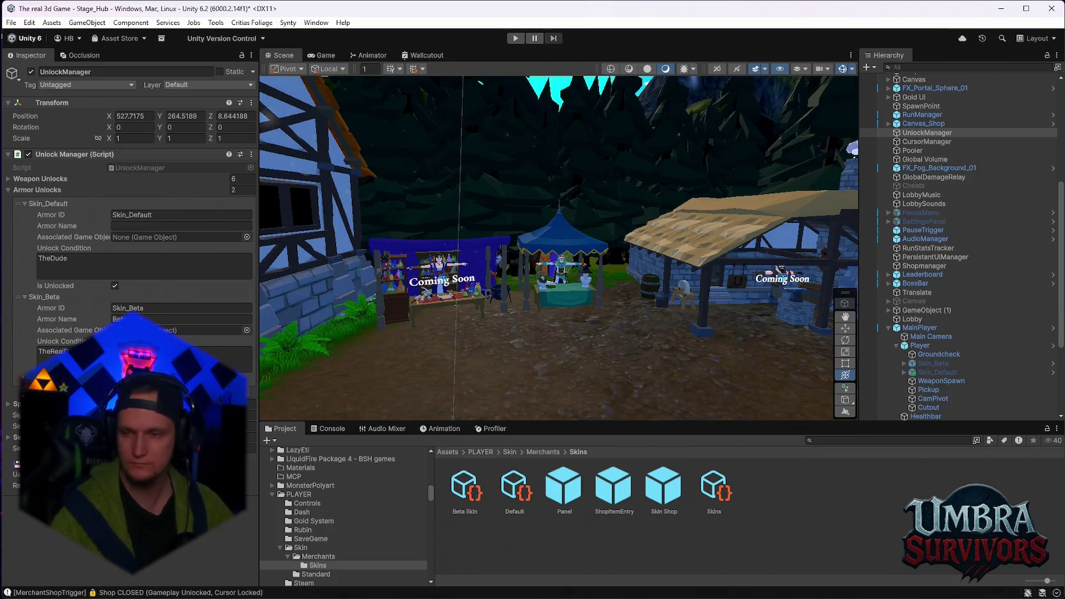
{"action": "left_click", "coordinate": [544, 306]}
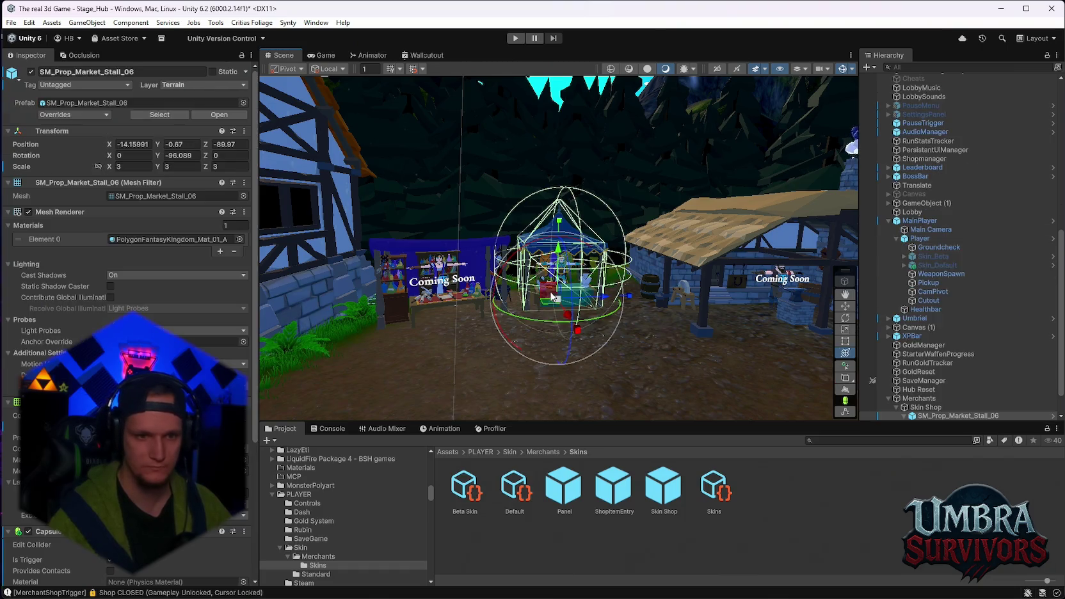
- Snip screenshots of the stall's Merchant Shop Trigger and the Skins catalog settings
{"action": "scroll", "coordinate": [128, 192], "scroll_direction": "down", "scroll_amount": 10}
{"action": "scroll", "coordinate": [160, 256], "scroll_direction": "down", "scroll_amount": 2}
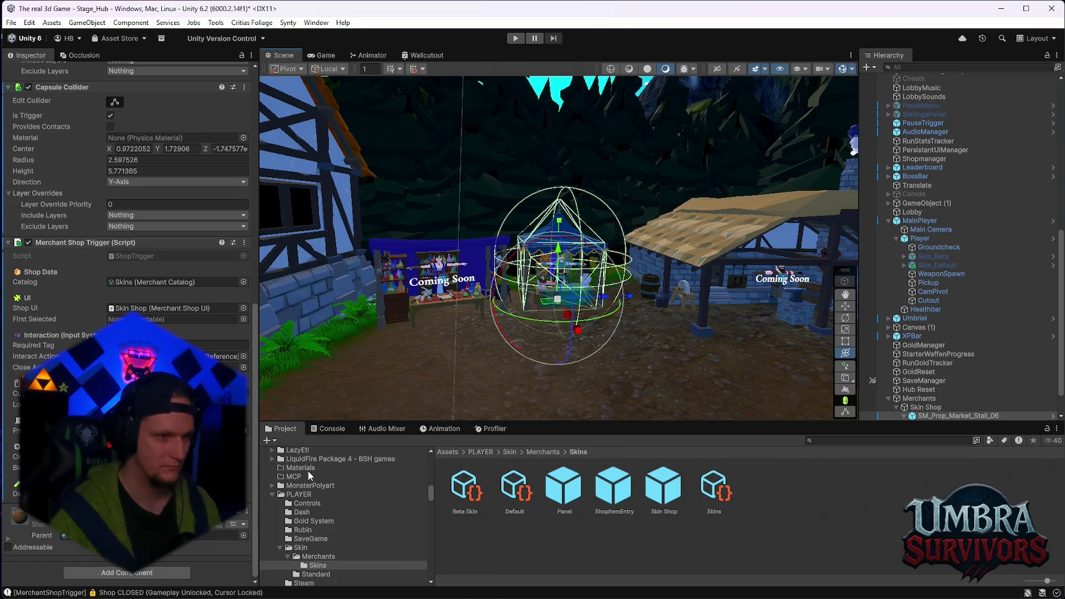
{"action": "key", "text": "super+shift+s"}
{"action": "mouse_move", "coordinate": [261, 229]}
{"action": "left_mouse_down"}
{"action": "mouse_move", "coordinate": [5, 547]}
{"action": "mouse_move", "coordinate": [1, 584]}
{"action": "left_mouse_up"}
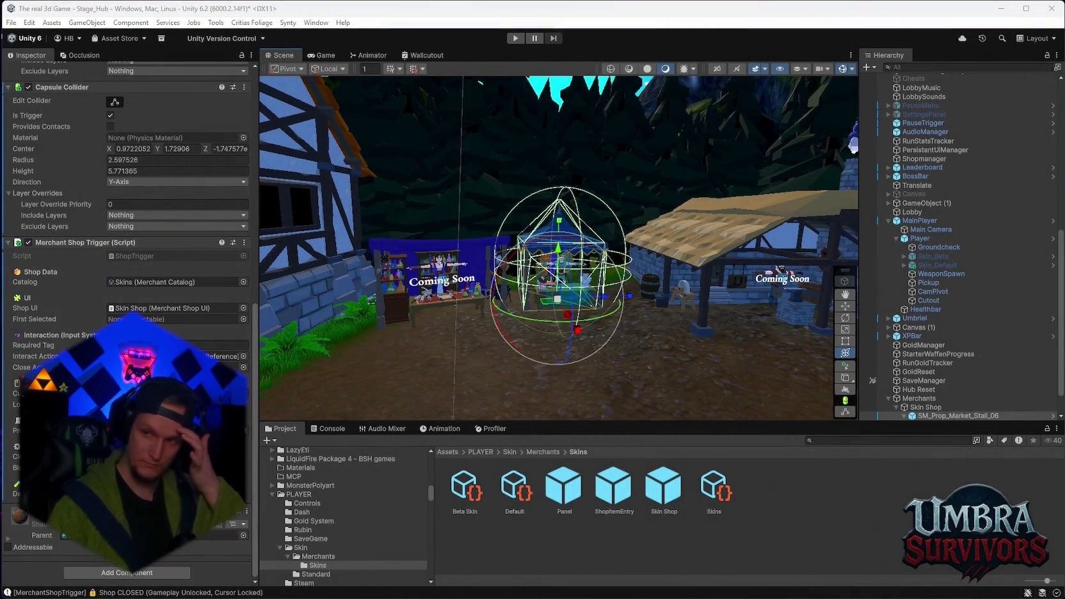
{"action": "left_click", "coordinate": [710, 491]}
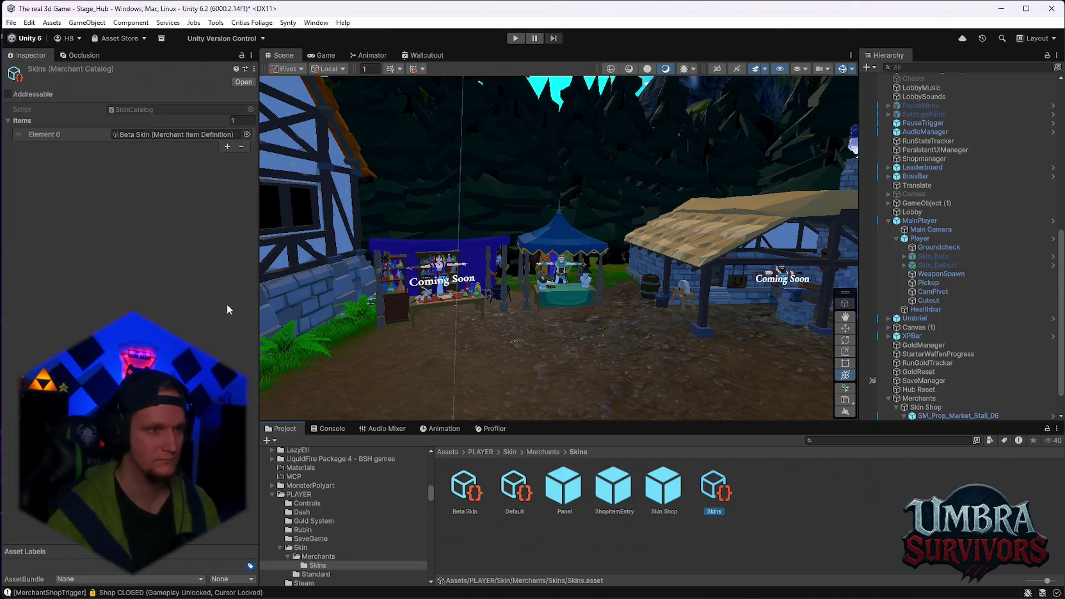
{"action": "key", "text": "super+shift+s"}
{"action": "left_click_drag", "start_coordinate": [3, 31], "coordinate": [709, 526]}
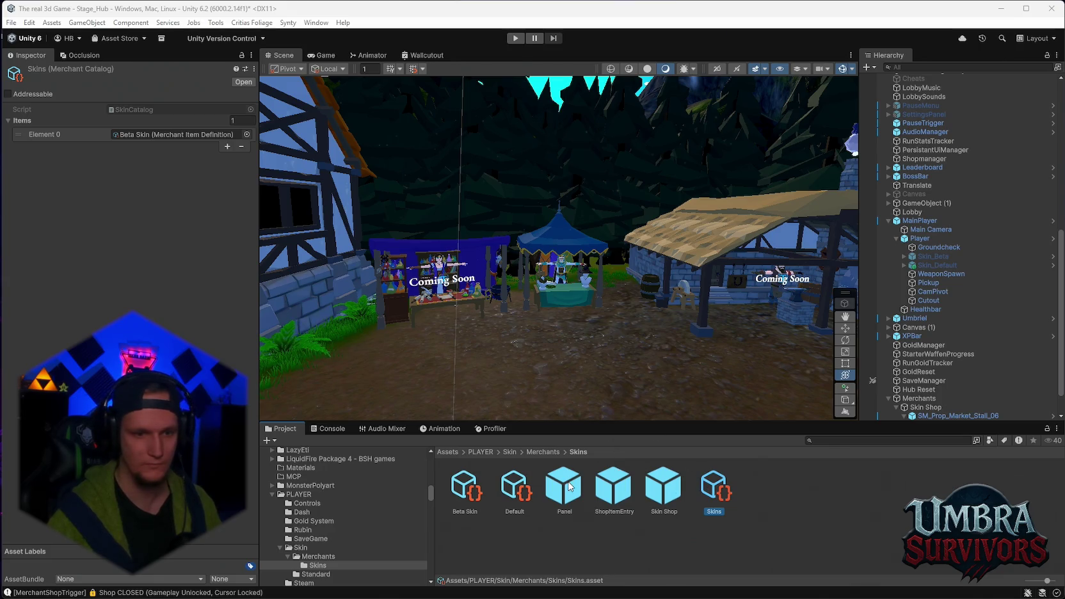
- Open and snip the Beta Skin definition (Skin_Beta, price 1000), then select the Skin Shop object
{"action": "left_click", "coordinate": [479, 495]}
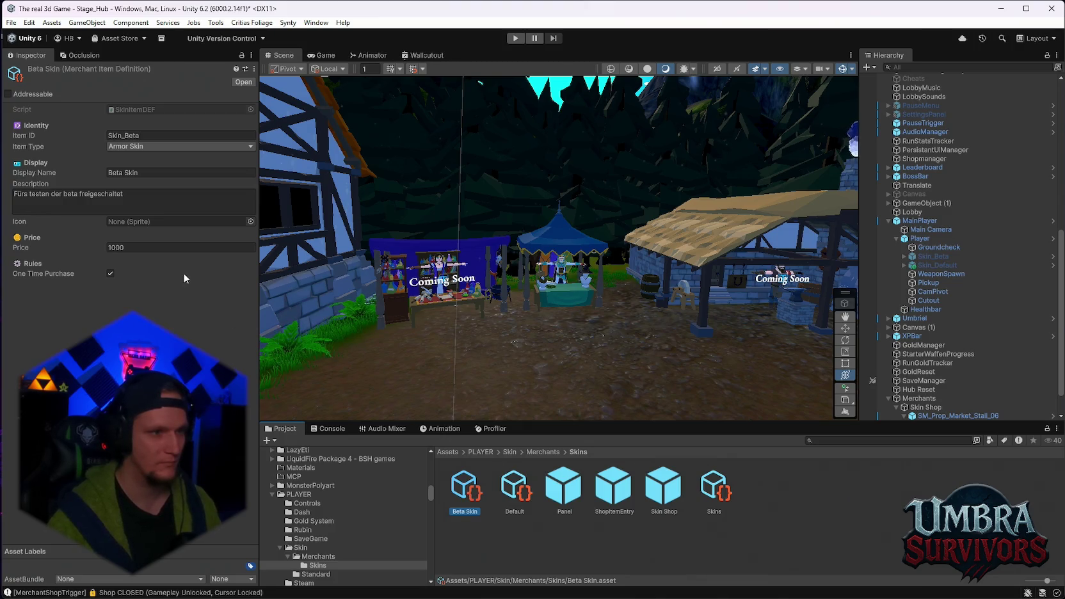
{"action": "key", "text": "super+shift+s"}
{"action": "mouse_move", "coordinate": [10, 59]}
{"action": "left_mouse_down"}
{"action": "mouse_move", "coordinate": [560, 396]}
{"action": "mouse_move", "coordinate": [743, 540]}
{"action": "left_mouse_up"}
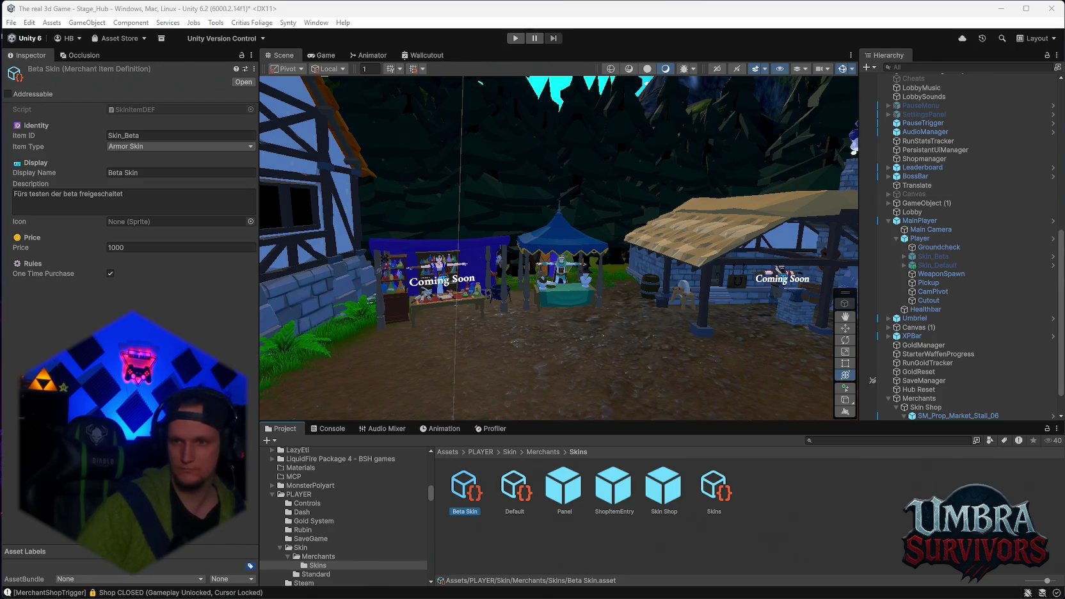
{"action": "scroll", "coordinate": [922, 346], "scroll_direction": "down", "scroll_amount": 2}
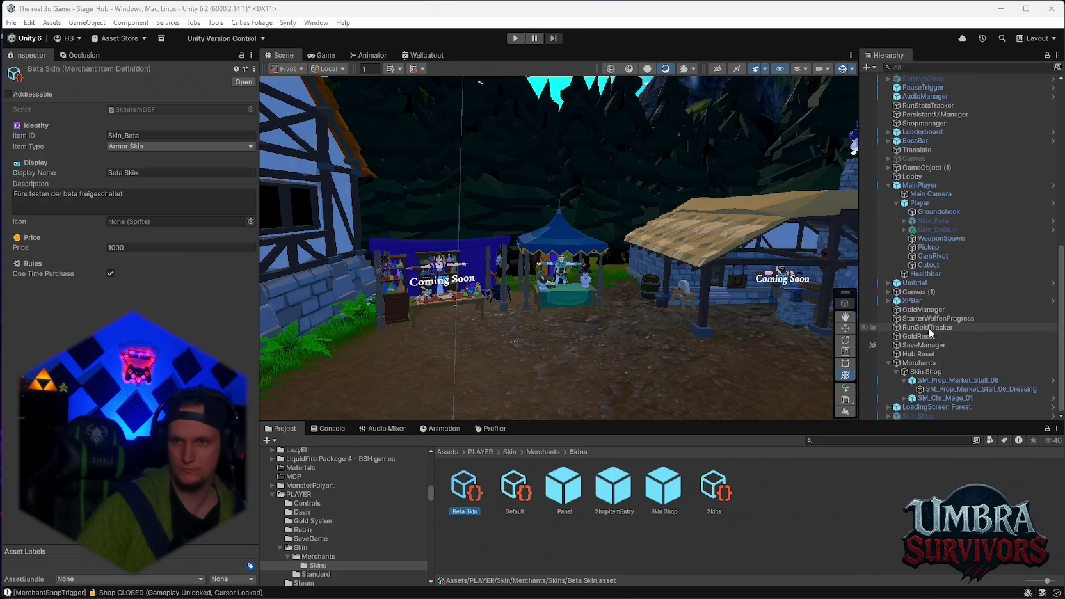
{"action": "left_click", "coordinate": [919, 415]}
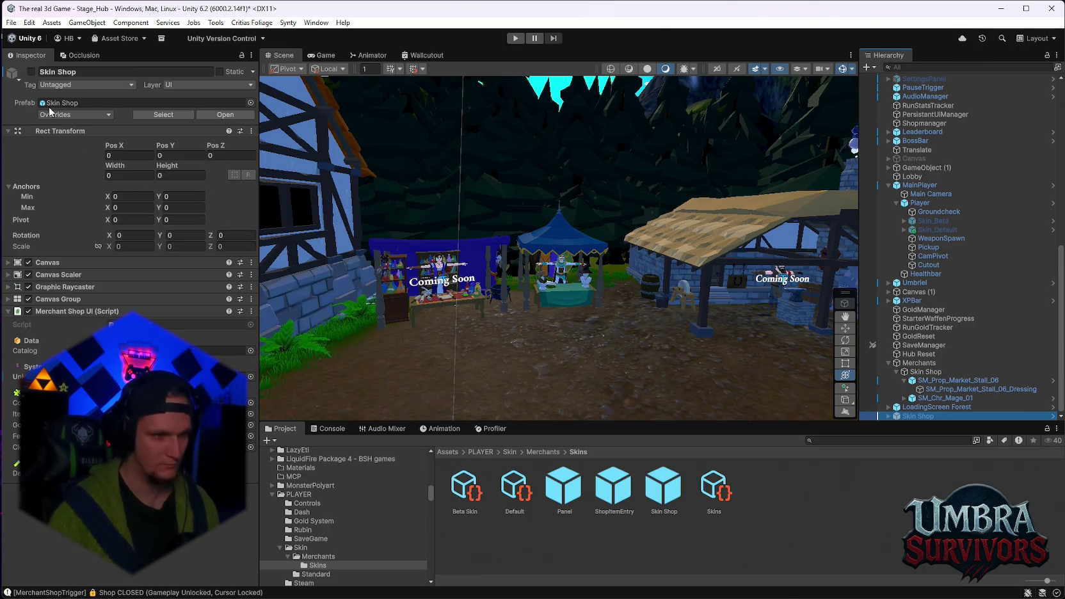
- Cancel a screen capture and open the Panel prefab for editing
{"action": "key", "text": "super+shift+s"}
{"action": "key", "text": "Escape"}
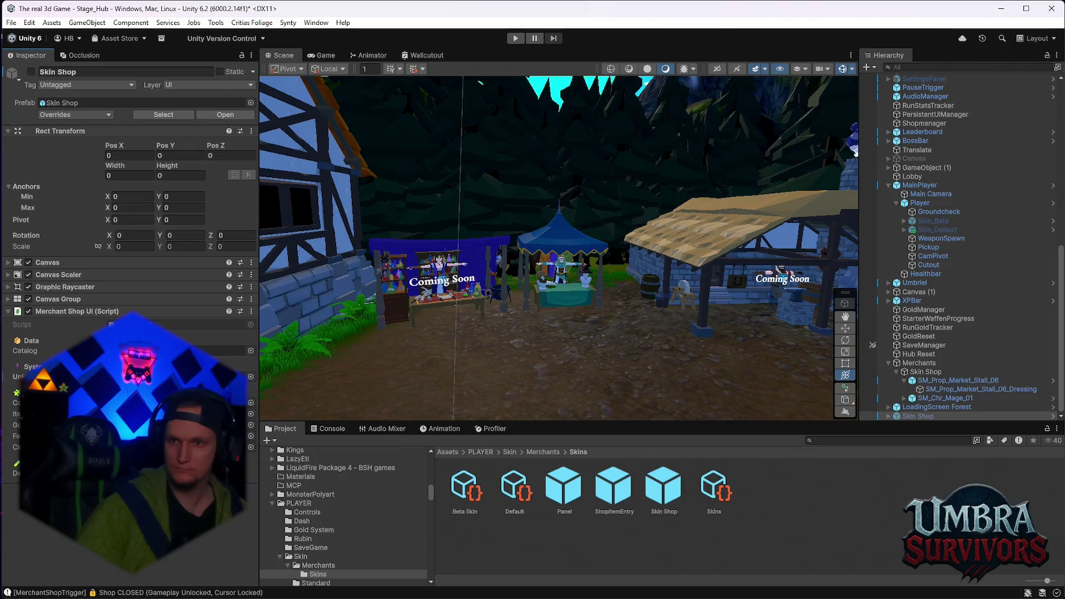
{"action": "double_click", "coordinate": [564, 486]}
{"action": "scroll", "coordinate": [227, 461], "scroll_direction": "down", "scroll_amount": 4}
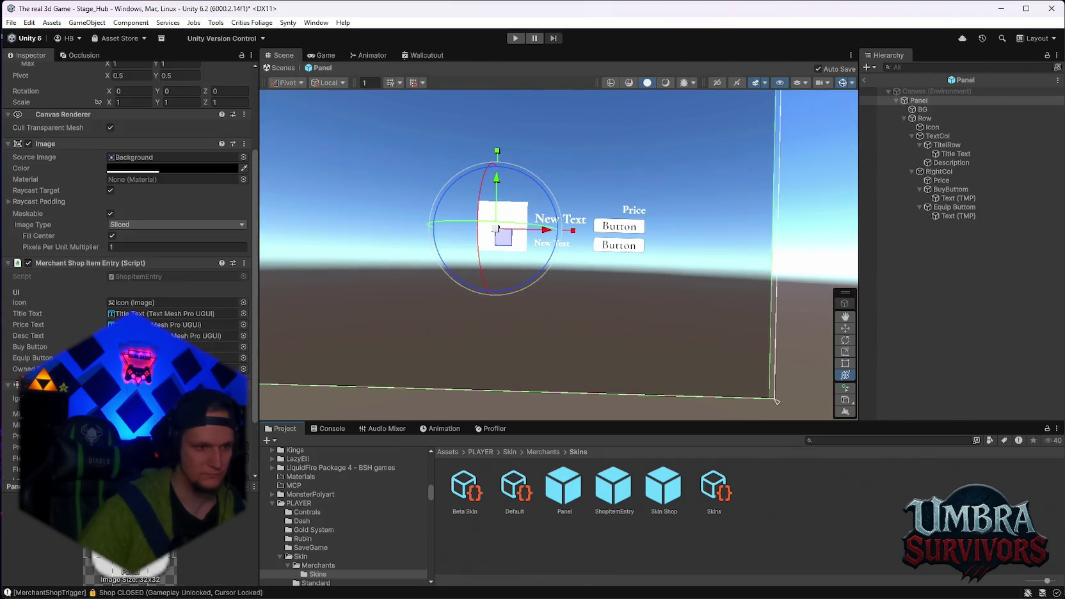
{"action": "scroll", "coordinate": [131, 266], "scroll_direction": "down", "scroll_amount": 2}
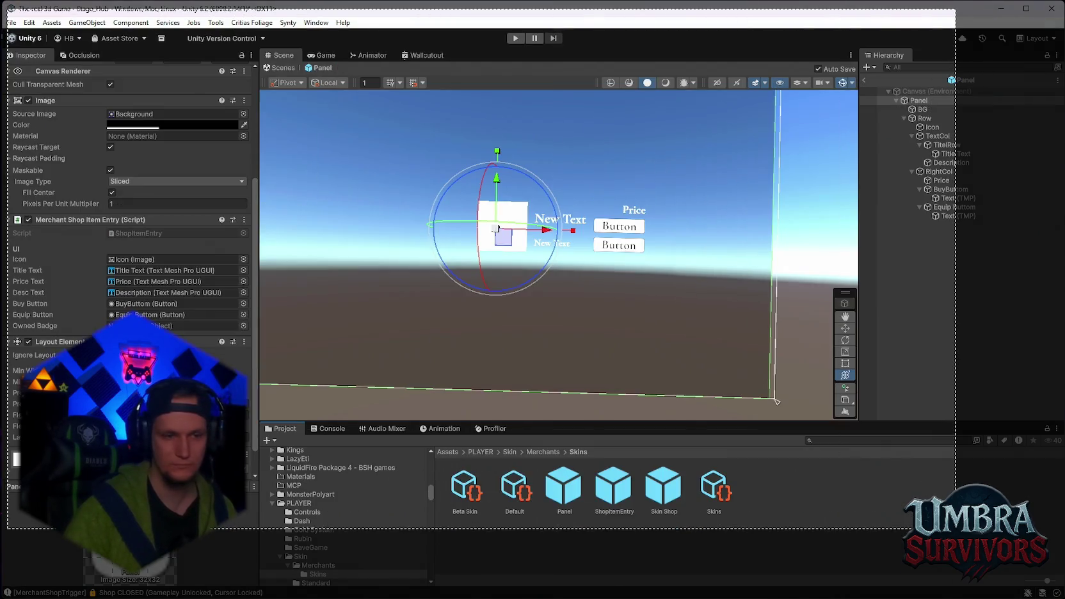
{"action": "scroll", "coordinate": [79, 269], "scroll_direction": "up", "scroll_amount": 4}
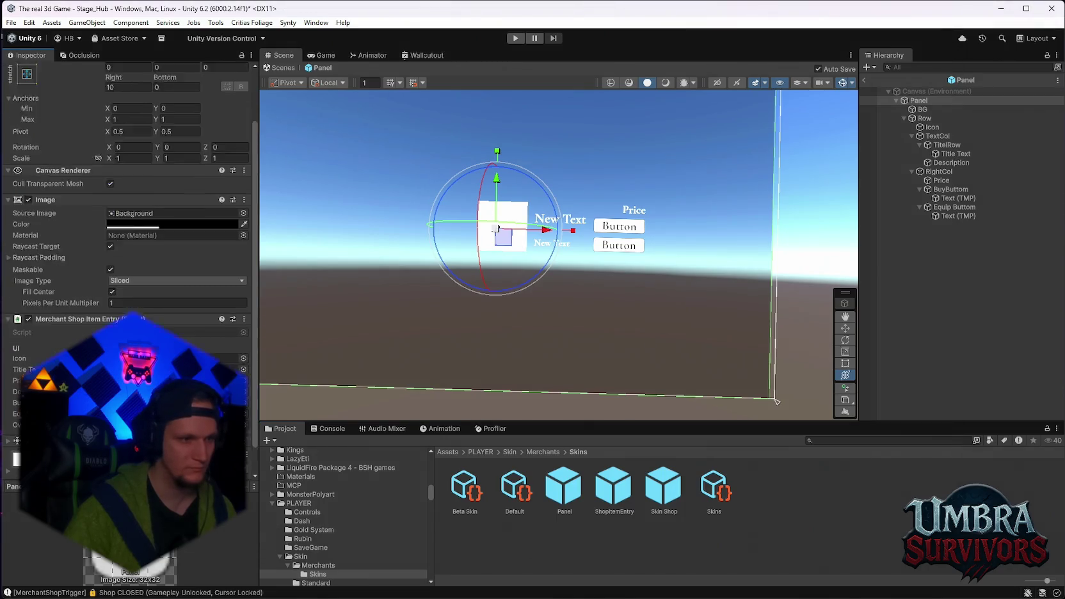
{"action": "scroll", "coordinate": [79, 269], "scroll_direction": "up", "scroll_amount": 1}
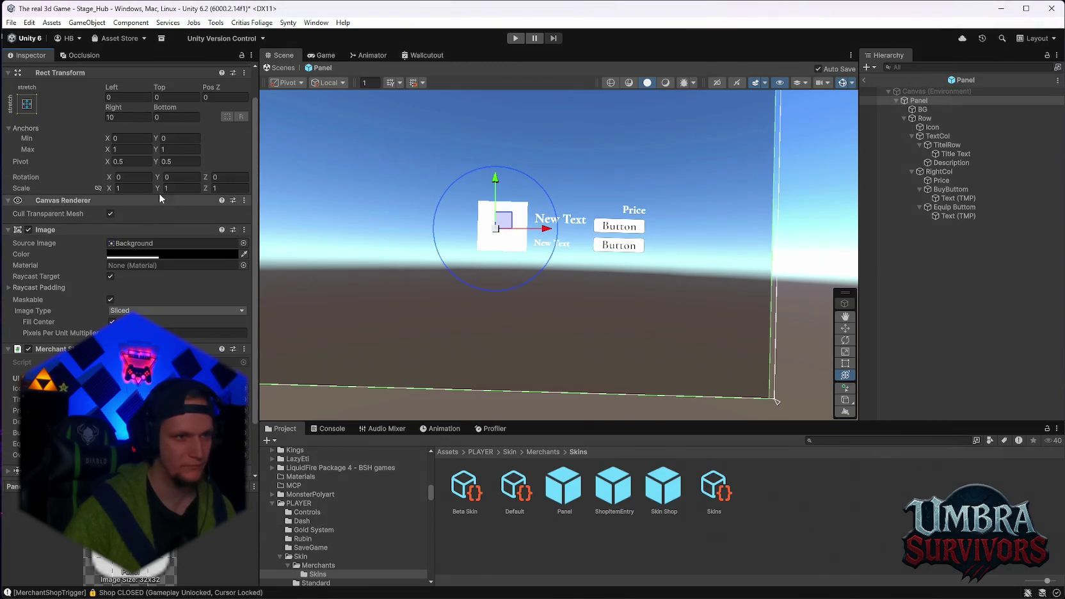
{"action": "key", "text": "super+shift+s"}
{"action": "left_click_drag", "start_coordinate": [3, 4], "coordinate": [626, 266]}
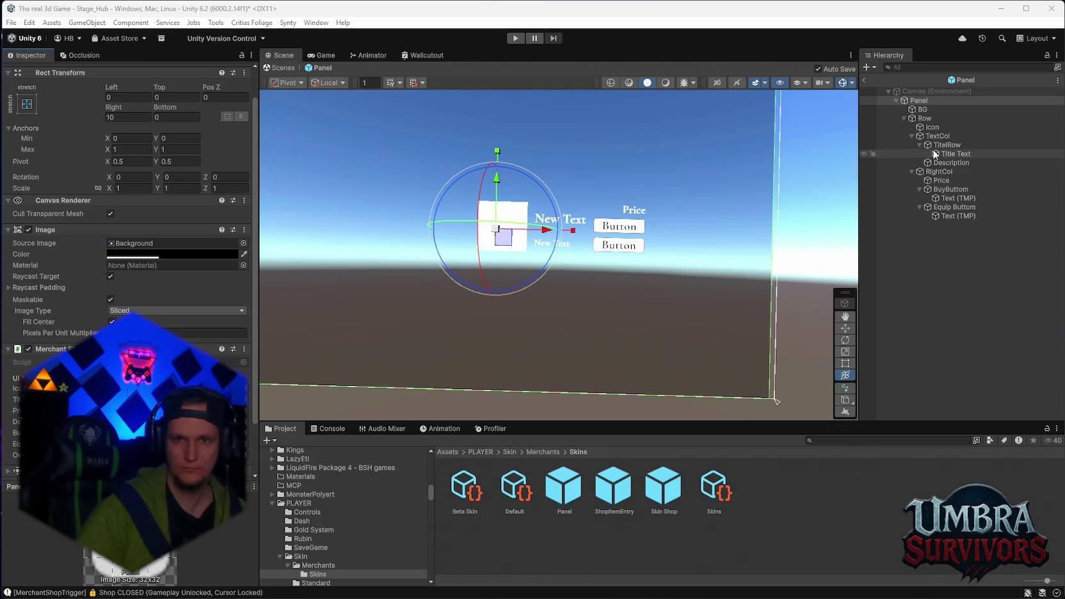
{"action": "left_click", "coordinate": [865, 81]}
{"action": "scroll", "coordinate": [933, 174], "scroll_direction": "up", "scroll_amount": 6}
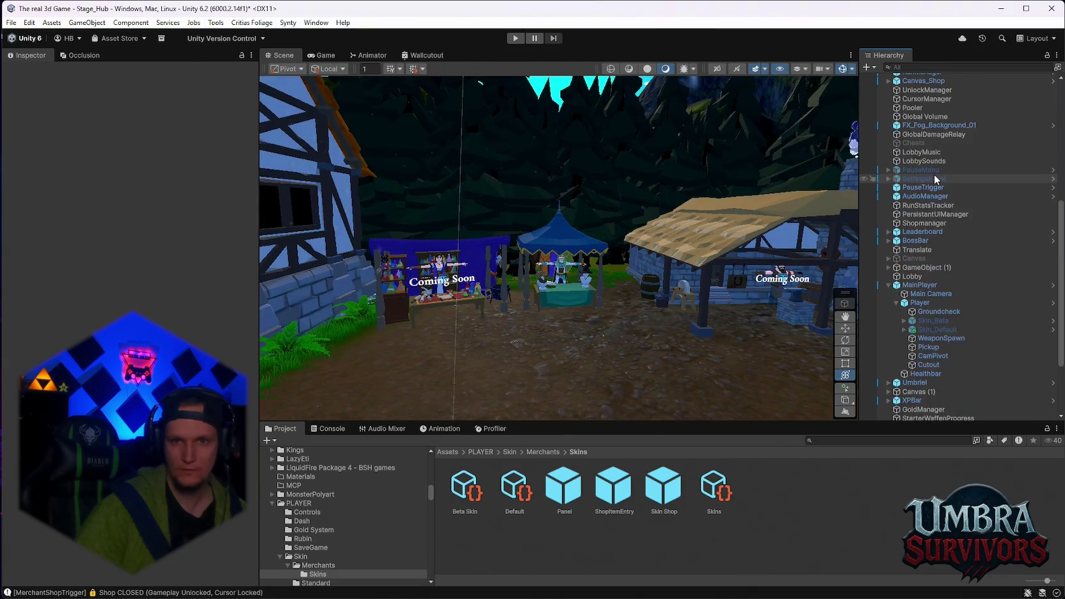
- Snip the UnlockManager's Skin_Default and Skin_Beta armor unlocks, then select the ShopItemEntry prefab
{"action": "left_click", "coordinate": [926, 157]}
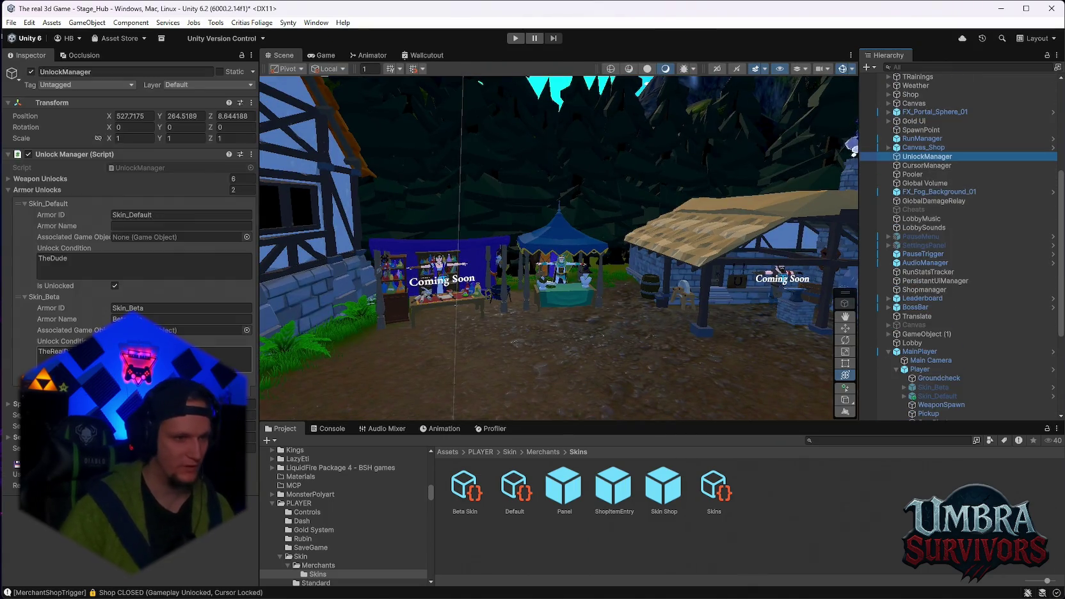
{"action": "key", "text": "super+shift+s"}
{"action": "left_click_drag", "start_coordinate": [2, 38], "coordinate": [1041, 554]}
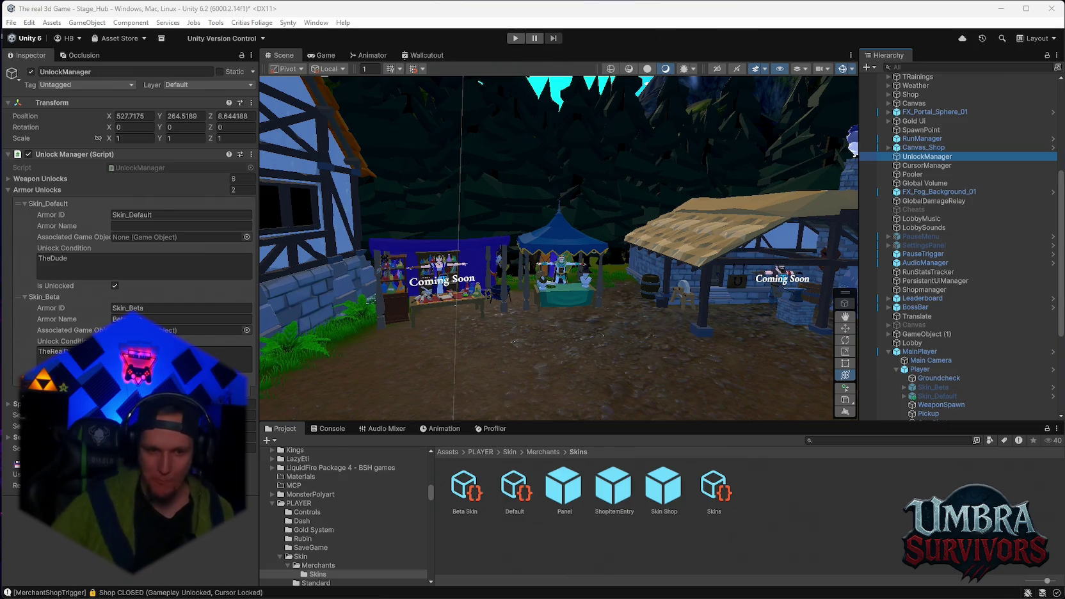
{"action": "left_click", "coordinate": [633, 488]}
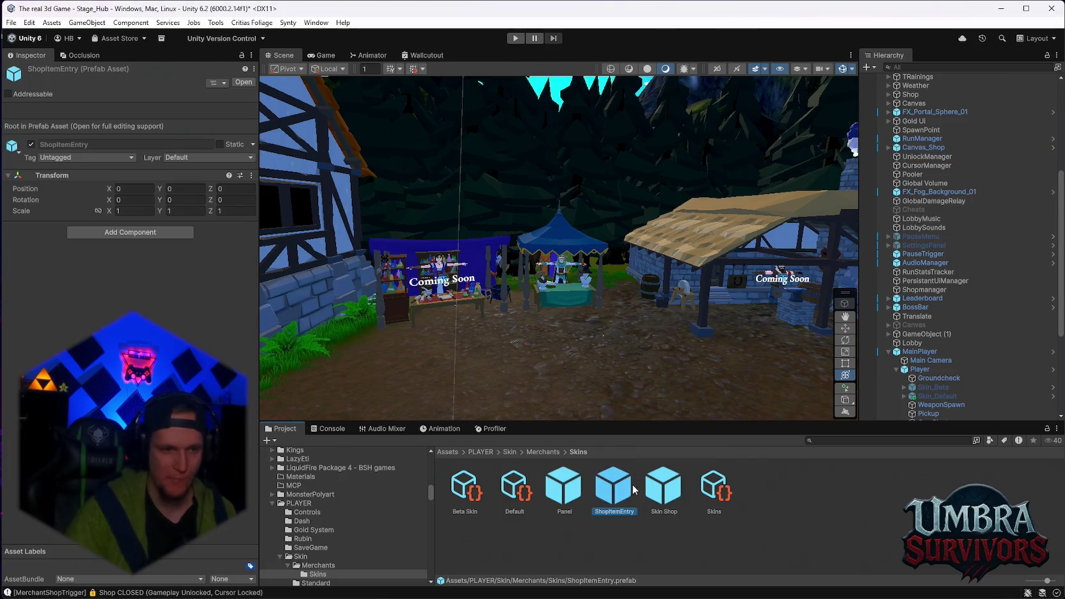
- Review the Panel prefab's Inspector, then select the Skin Shop prefab to see its components
{"action": "left_click", "coordinate": [553, 491]}
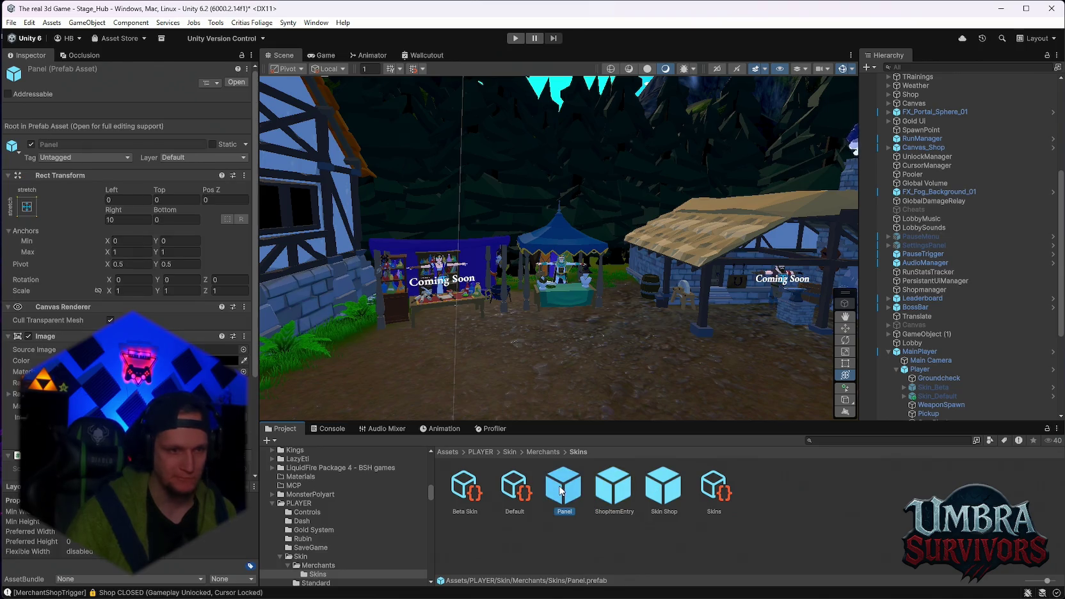
{"action": "scroll", "coordinate": [128, 288], "scroll_direction": "down", "scroll_amount": 3}
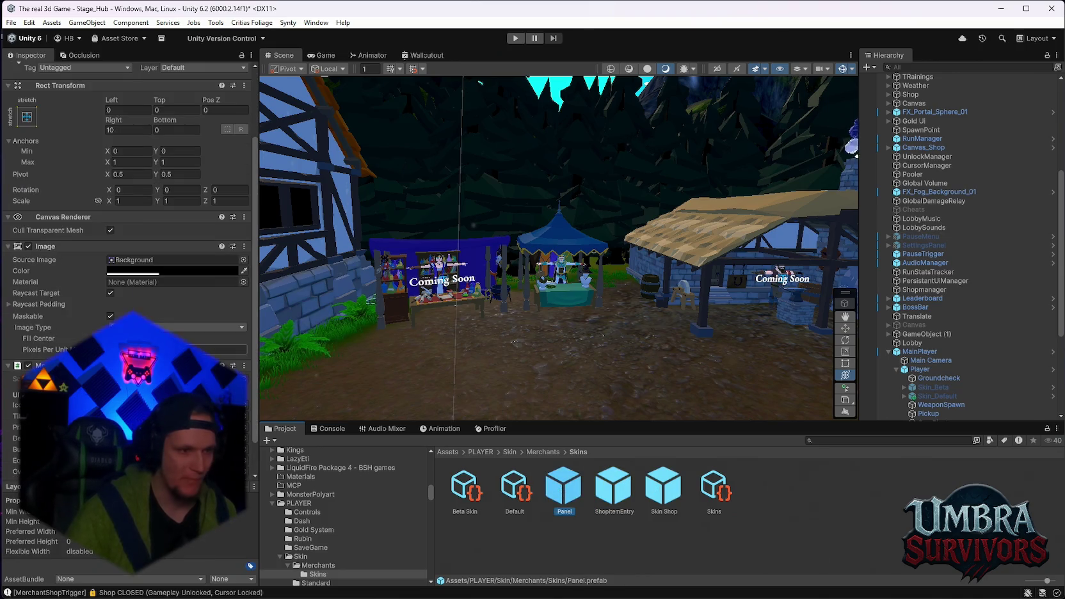
{"action": "scroll", "coordinate": [128, 269], "scroll_direction": "down", "scroll_amount": 2}
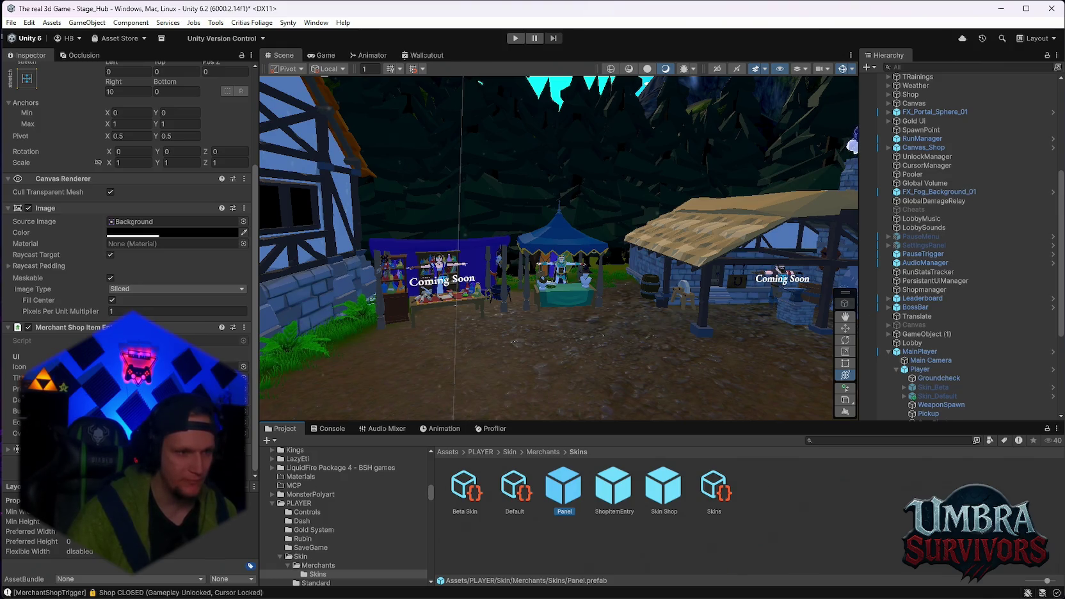
{"action": "scroll", "coordinate": [128, 269], "scroll_direction": "up", "scroll_amount": 2}
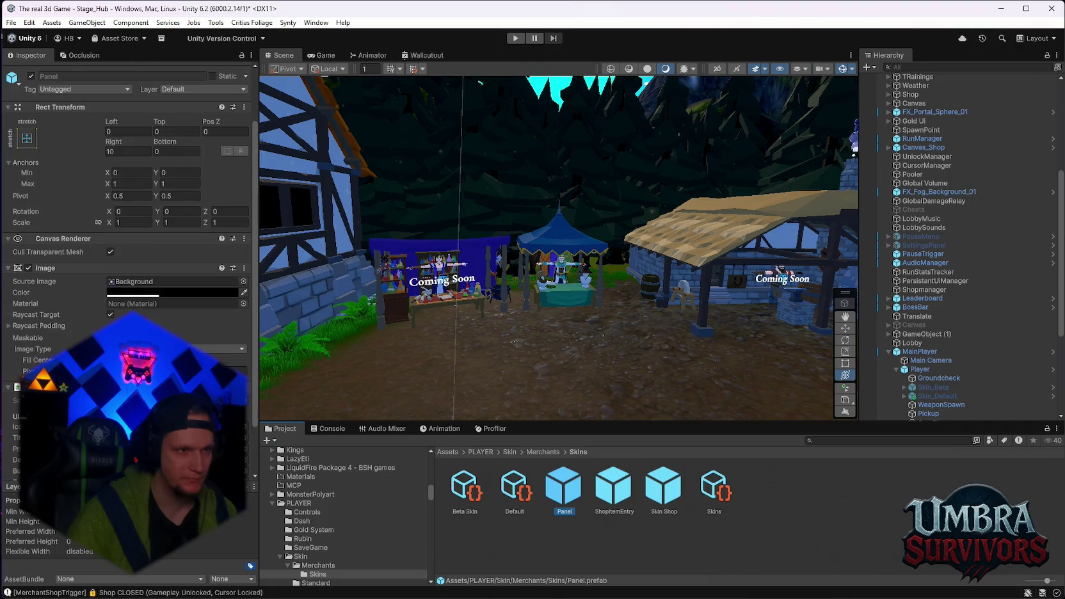
{"action": "scroll", "coordinate": [127, 269], "scroll_direction": "down", "scroll_amount": 2}
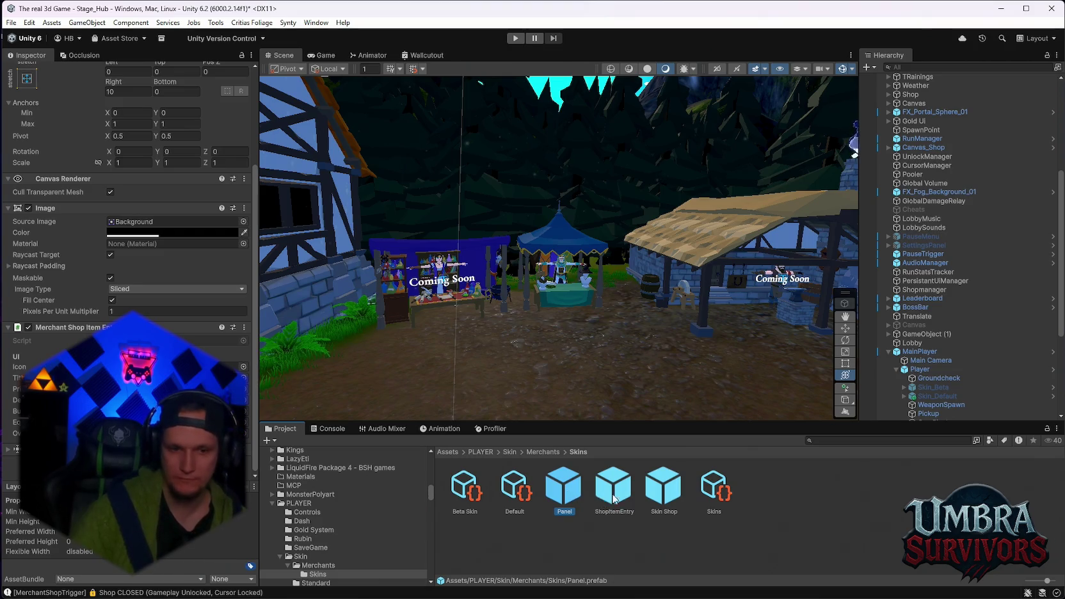
{"action": "left_click", "coordinate": [679, 494]}
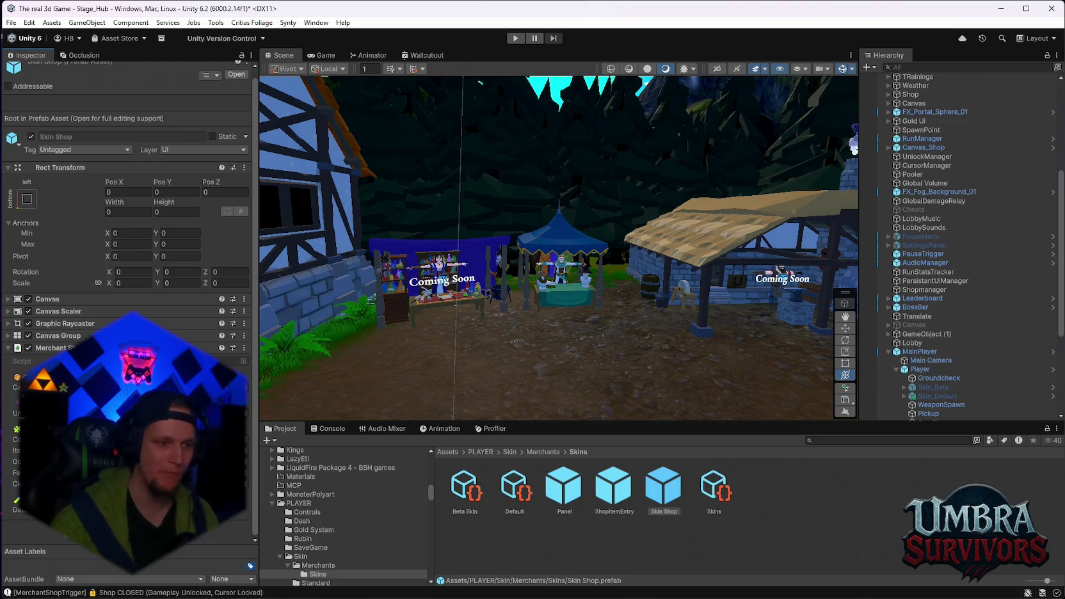
- Check the Console messages and scroll the Hierarchy down to the scene's Skin Shop under Merchants
{"action": "left_click", "coordinate": [328, 428]}
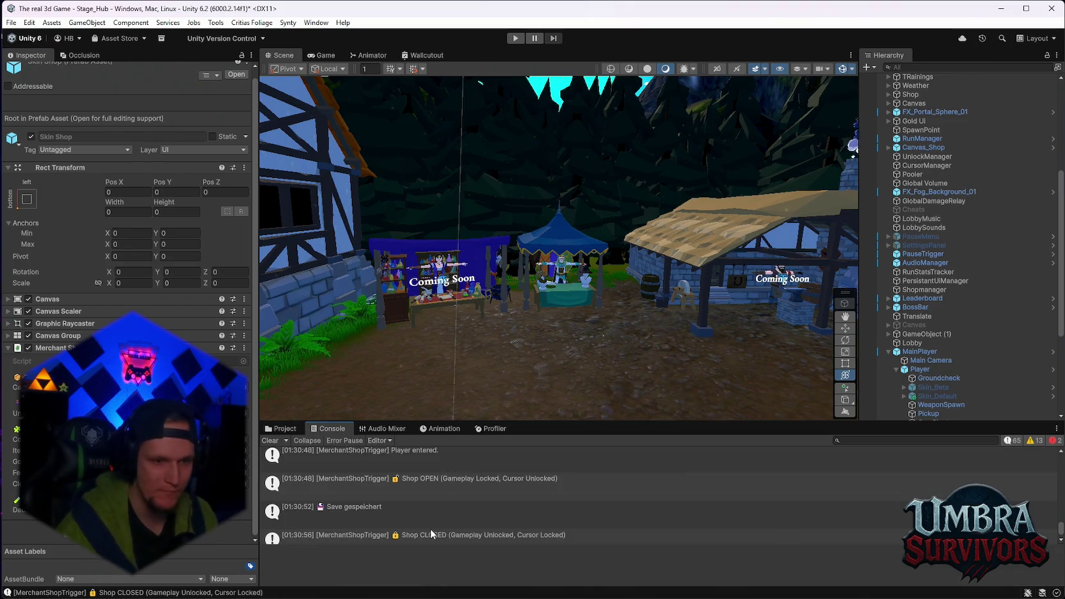
{"action": "scroll", "coordinate": [490, 506], "scroll_direction": "up", "scroll_amount": 3}
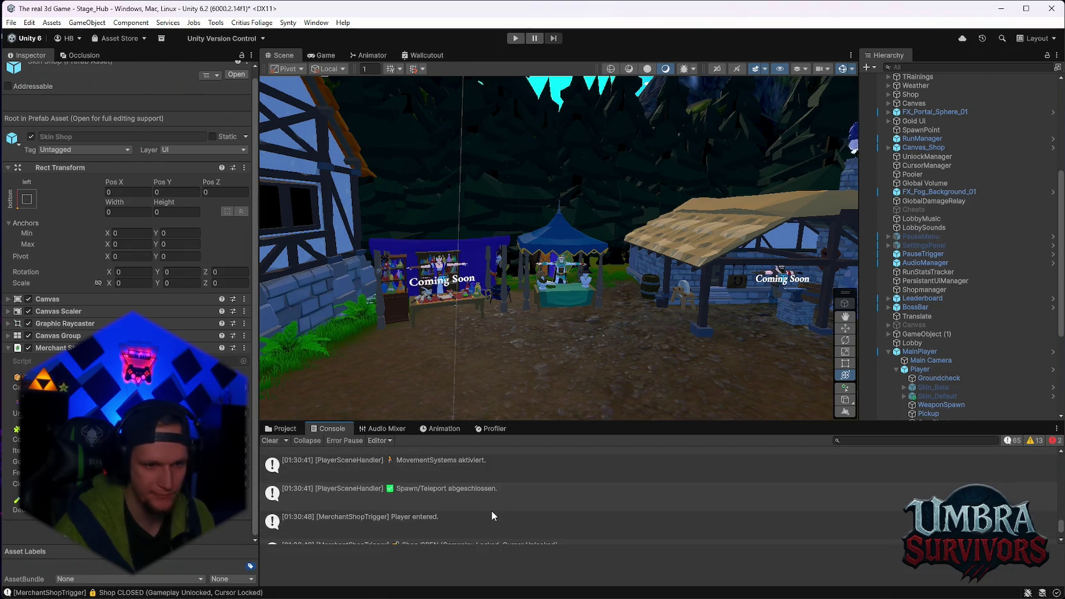
{"action": "scroll", "coordinate": [511, 497], "scroll_direction": "down", "scroll_amount": 3}
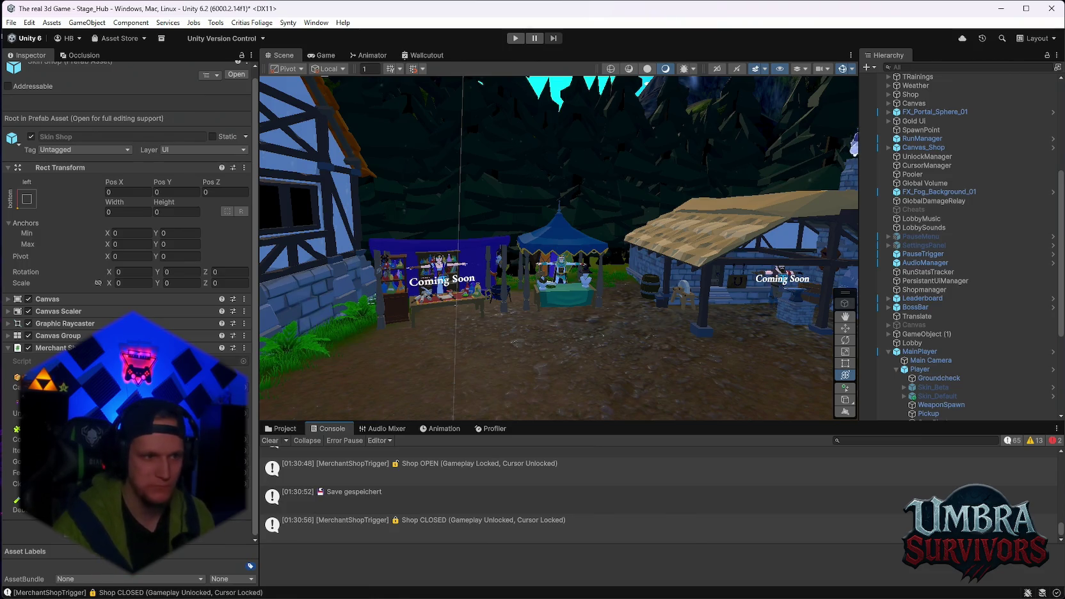
{"action": "scroll", "coordinate": [965, 349], "scroll_direction": "down", "scroll_amount": 5}
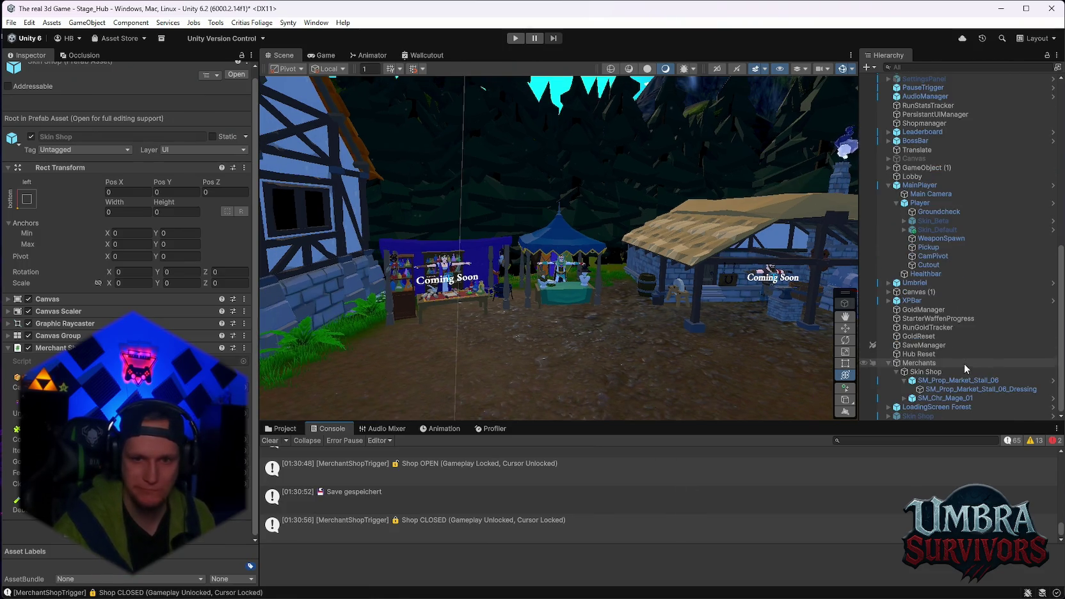
- Select the scene's Skin Shop instance and toggle it on and off, leaving it disabled
{"action": "left_click", "coordinate": [917, 416]}
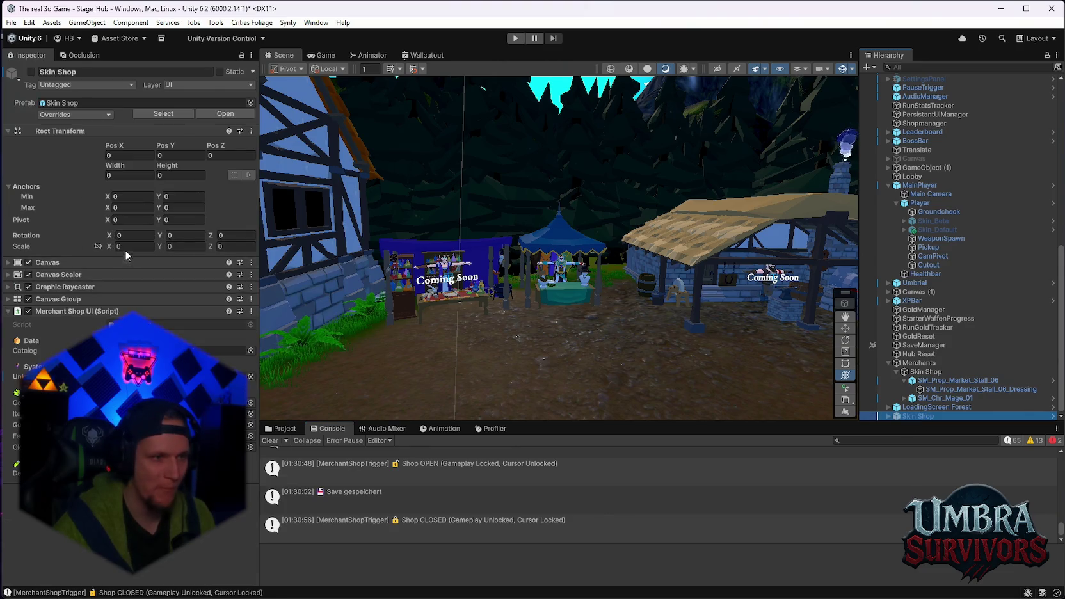
{"action": "left_click", "coordinate": [31, 72]}
{"action": "left_click", "coordinate": [31, 72]}
{"action": "left_click", "coordinate": [30, 73]}
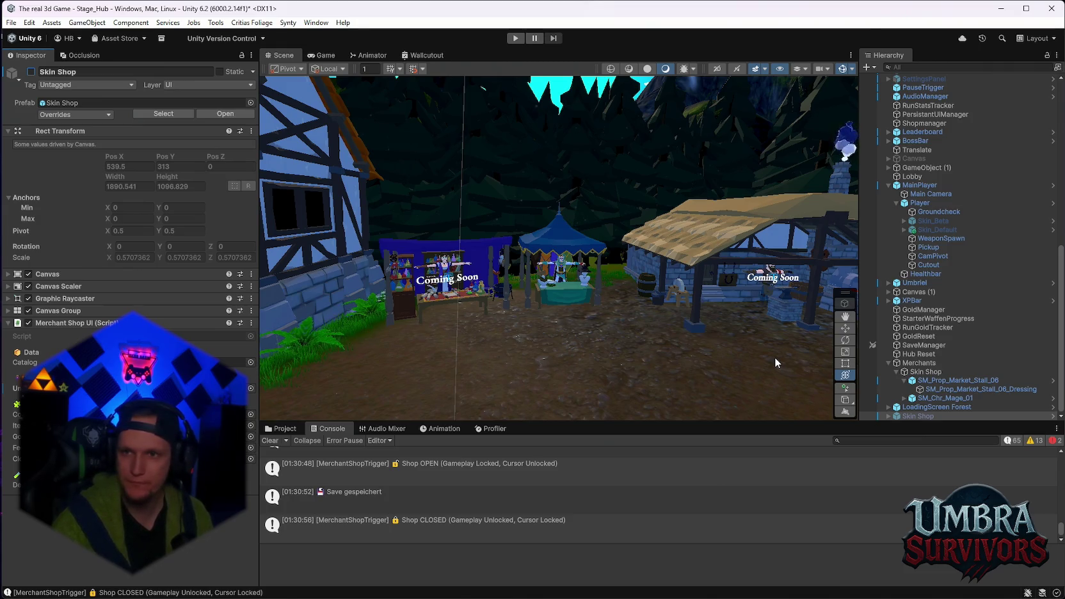
- Open the Skin Shop prefab in isolation from its Hierarchy context menu
{"action": "right_click", "coordinate": [907, 416]}
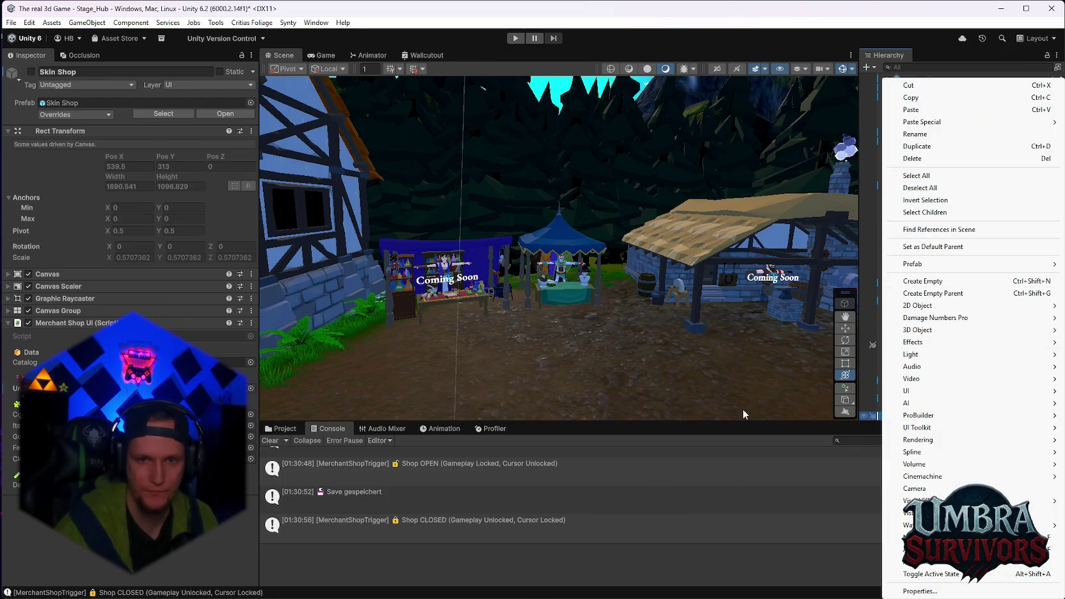
{"action": "mouse_move", "coordinate": [931, 266]}
{"action": "left_click", "coordinate": [828, 281]}
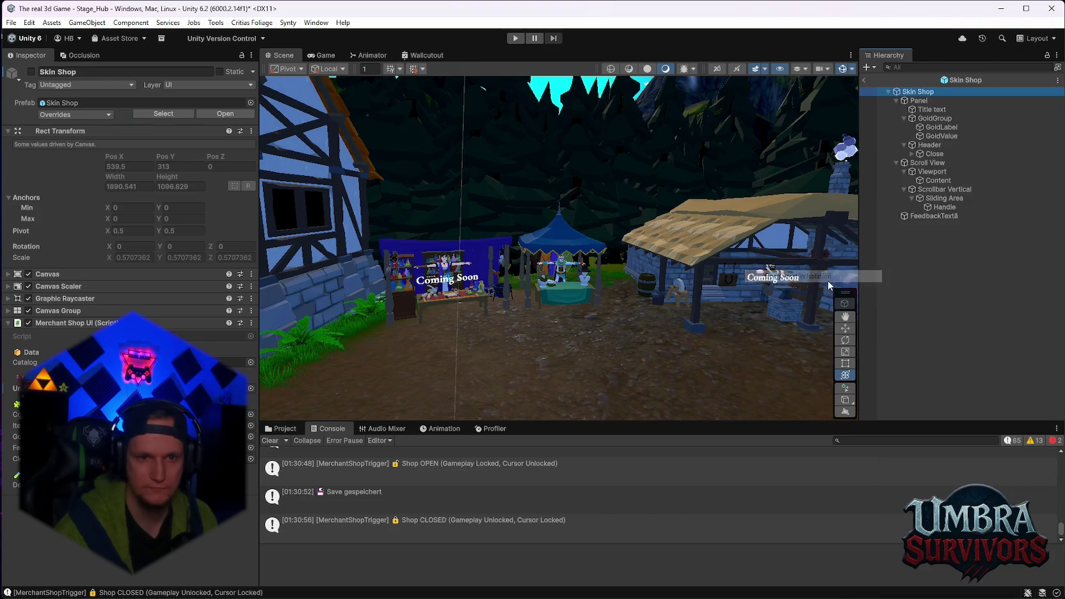
- Anchor the Scroll View's Content to the top-left preset, then enter Play mode
{"action": "left_click", "coordinate": [944, 189]}
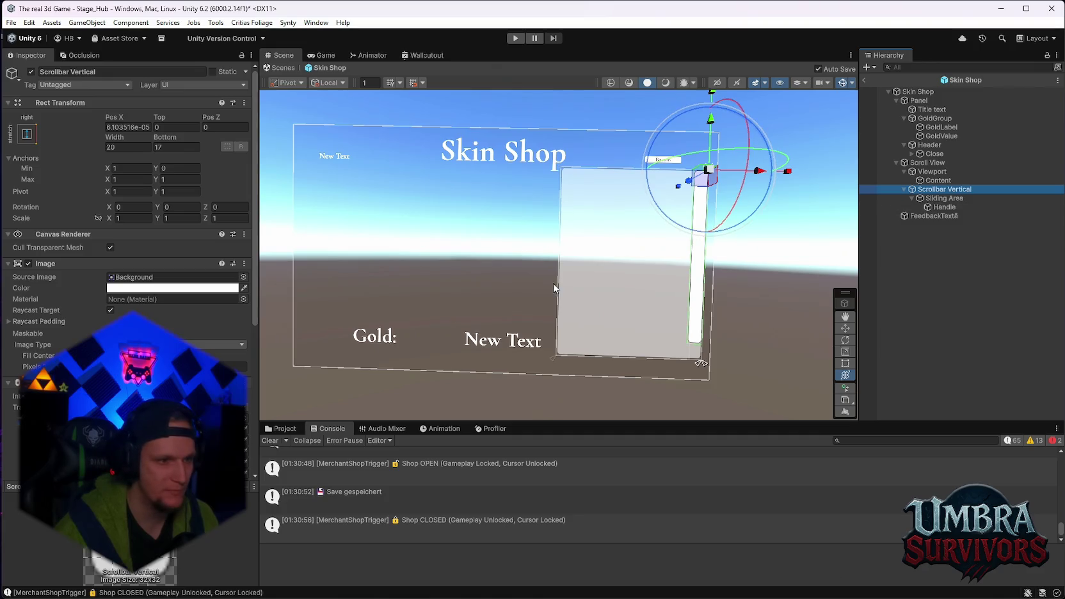
{"action": "scroll", "coordinate": [438, 294], "scroll_direction": "down", "scroll_amount": 1}
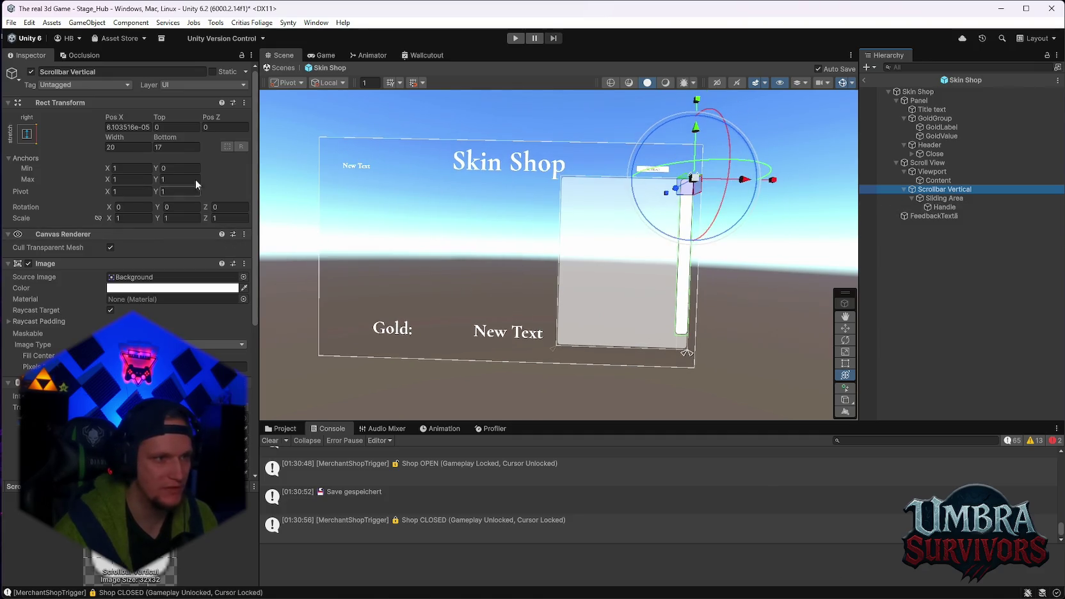
{"action": "left_click", "coordinate": [936, 180]}
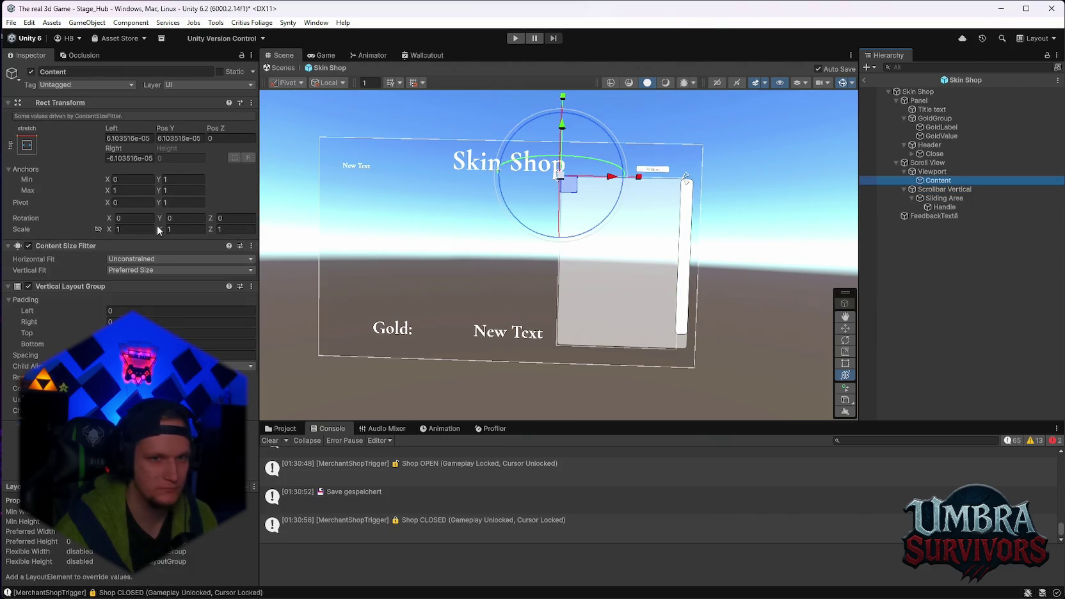
{"action": "left_click", "coordinate": [26, 145]}
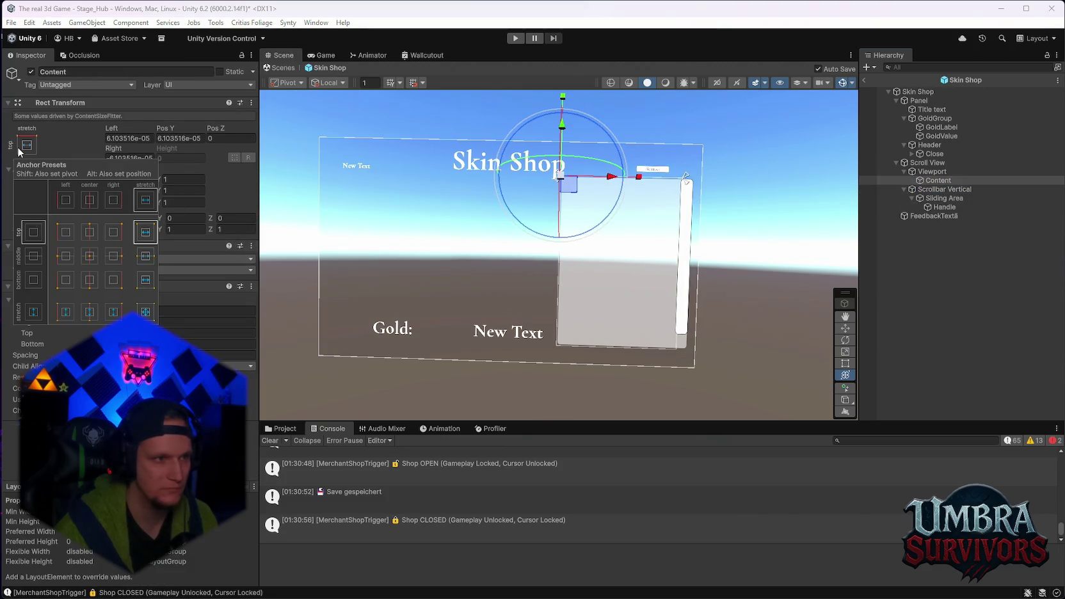
{"action": "left_click", "coordinate": [67, 233]}
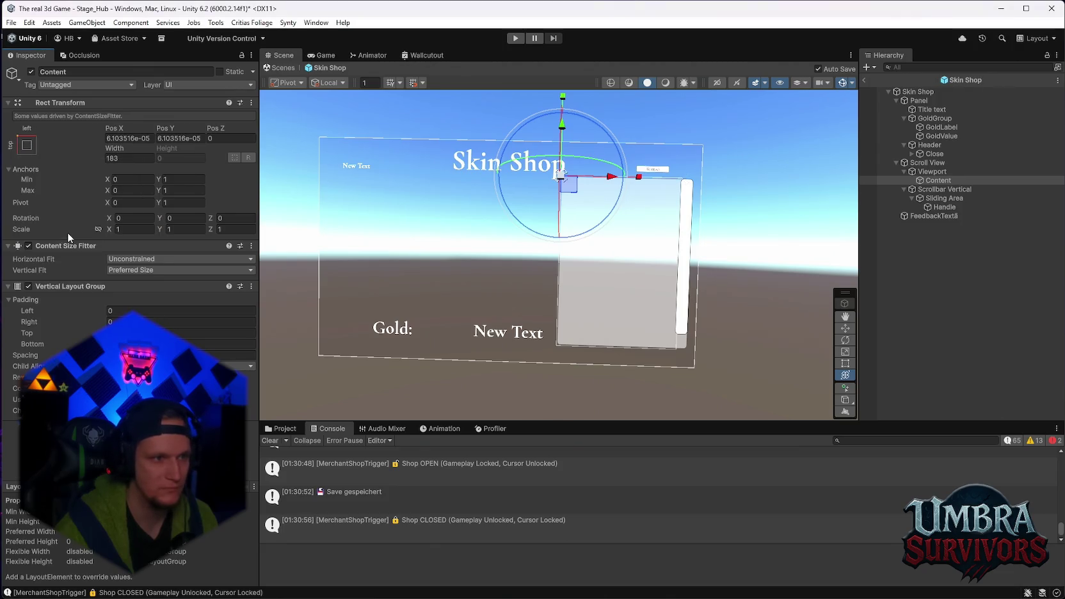
{"action": "left_click", "coordinate": [934, 165]}
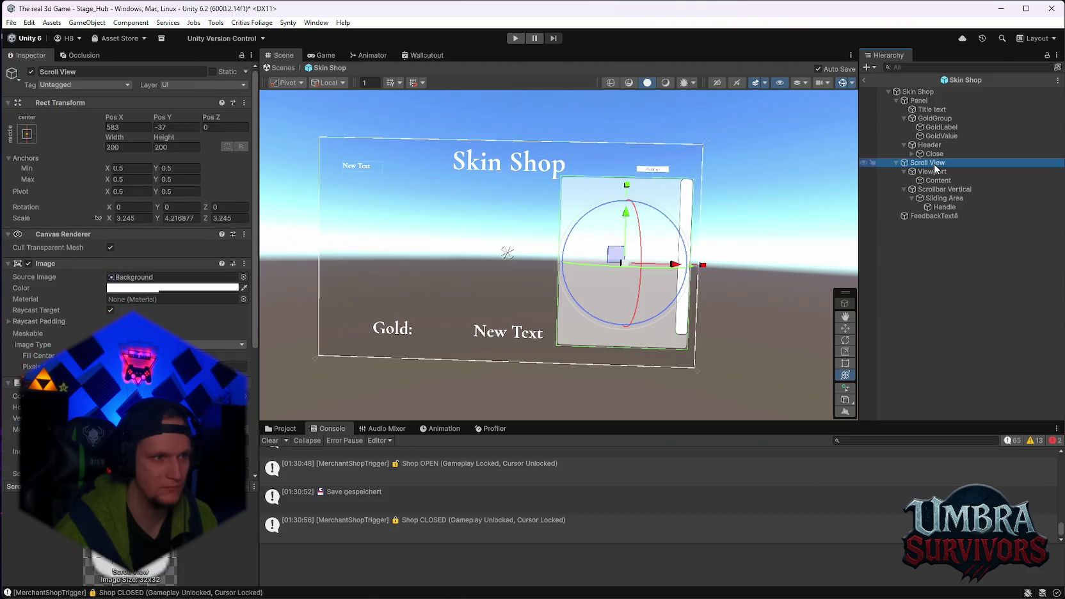
{"action": "left_click", "coordinate": [935, 173]}
{"action": "left_click", "coordinate": [937, 181]}
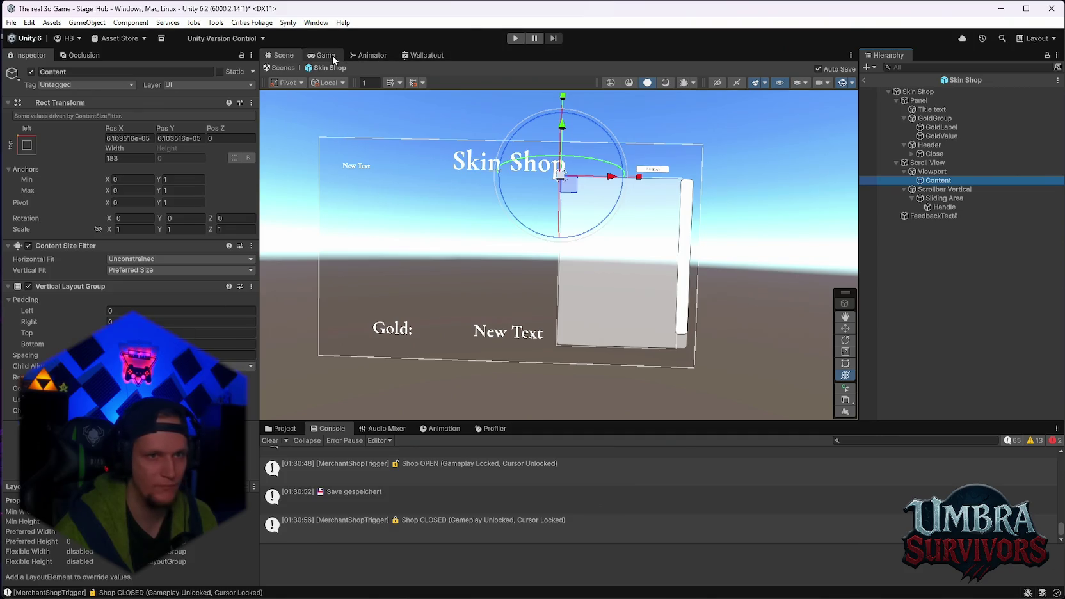
{"action": "left_click", "coordinate": [517, 37]}
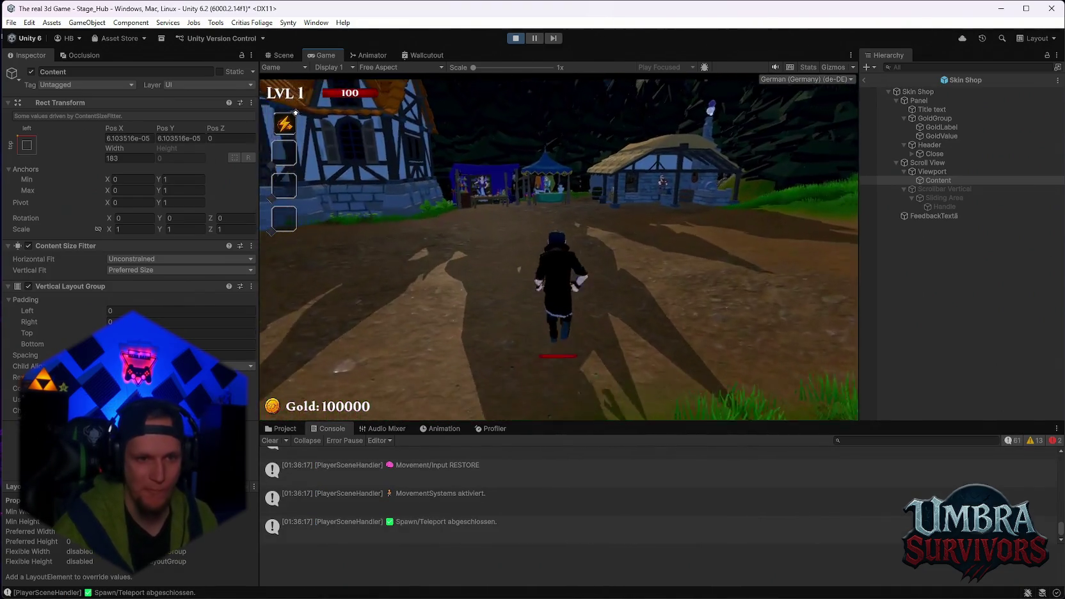
- Walk into the merchant tent to open the Skin Shop, then inspect the spawned Panel(Clone) under Content
{"action": "key", "text": "w"}
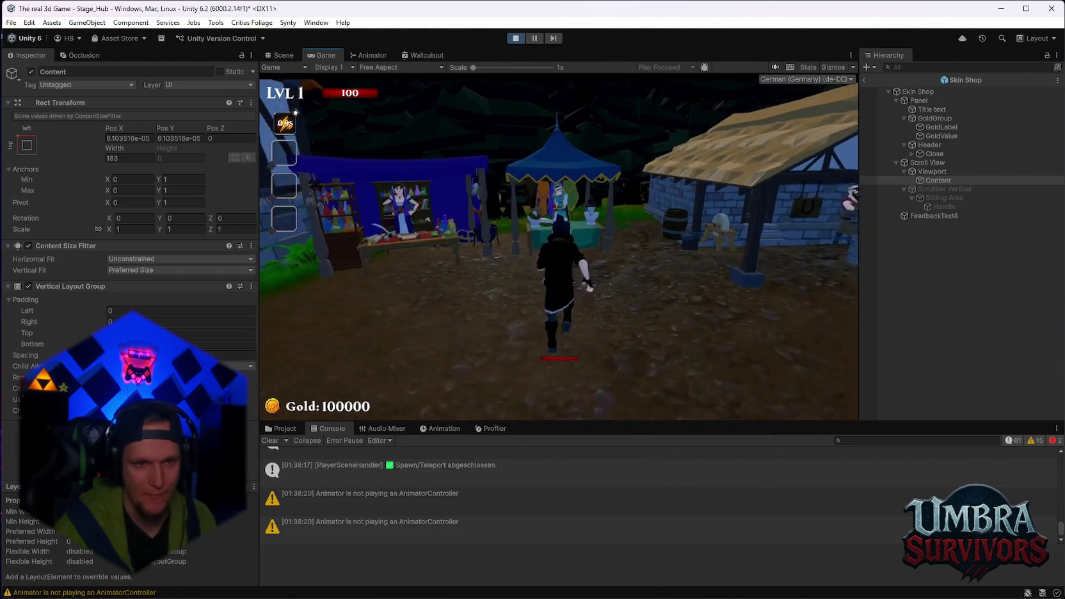
{"action": "key", "text": "w"}
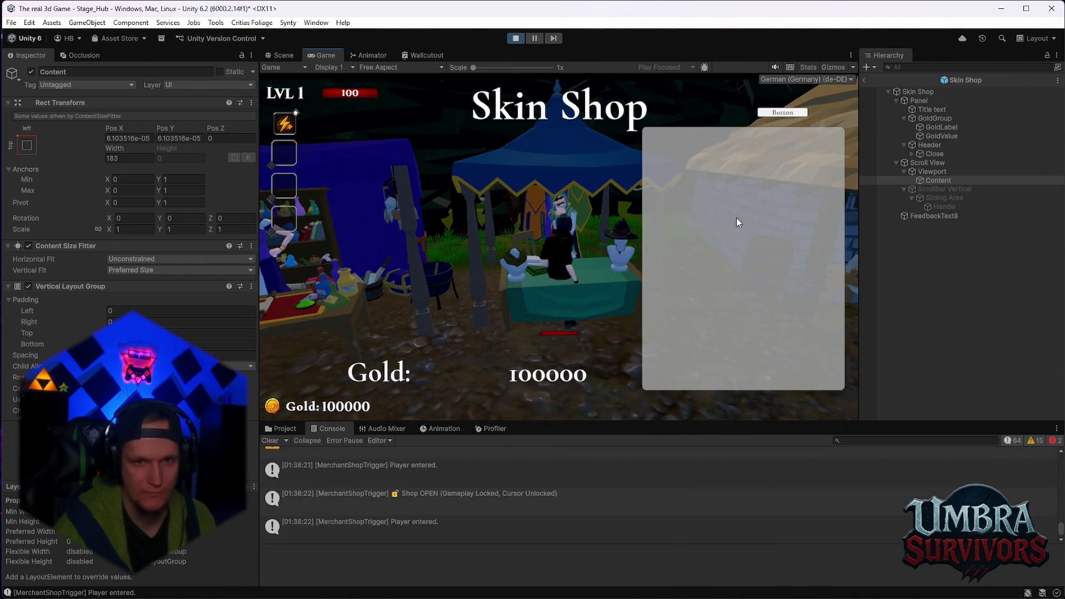
{"action": "left_click", "coordinate": [864, 80]}
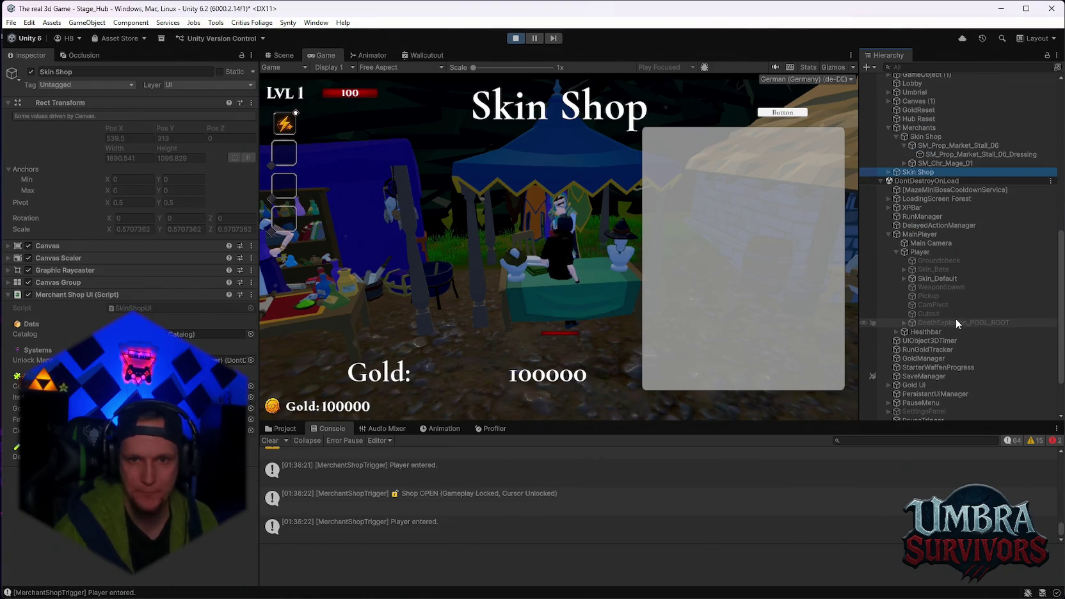
{"action": "left_click", "coordinate": [888, 171]}
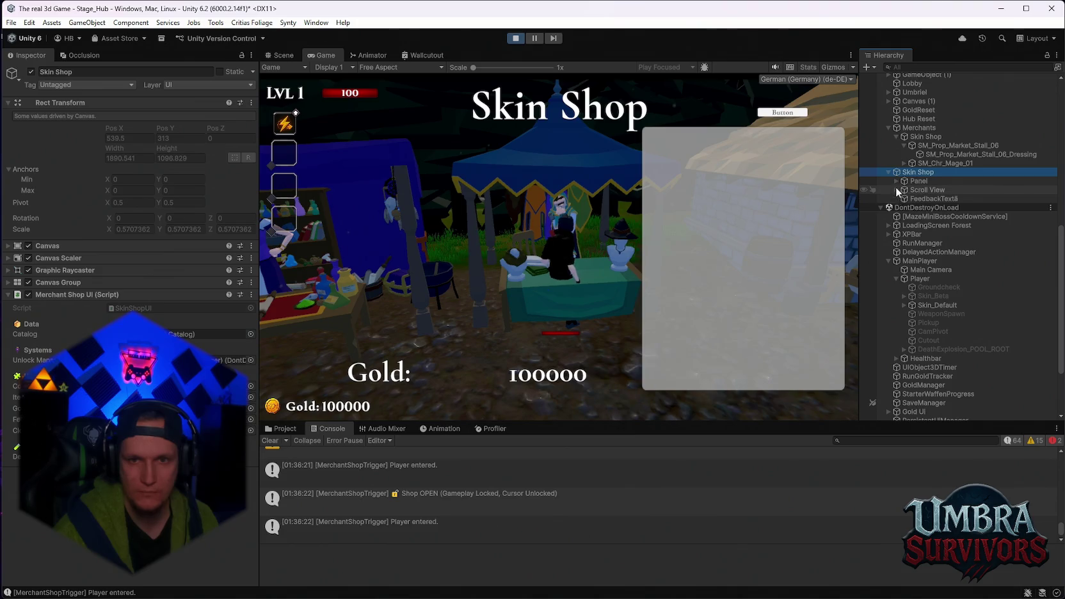
{"action": "left_click", "coordinate": [896, 190]}
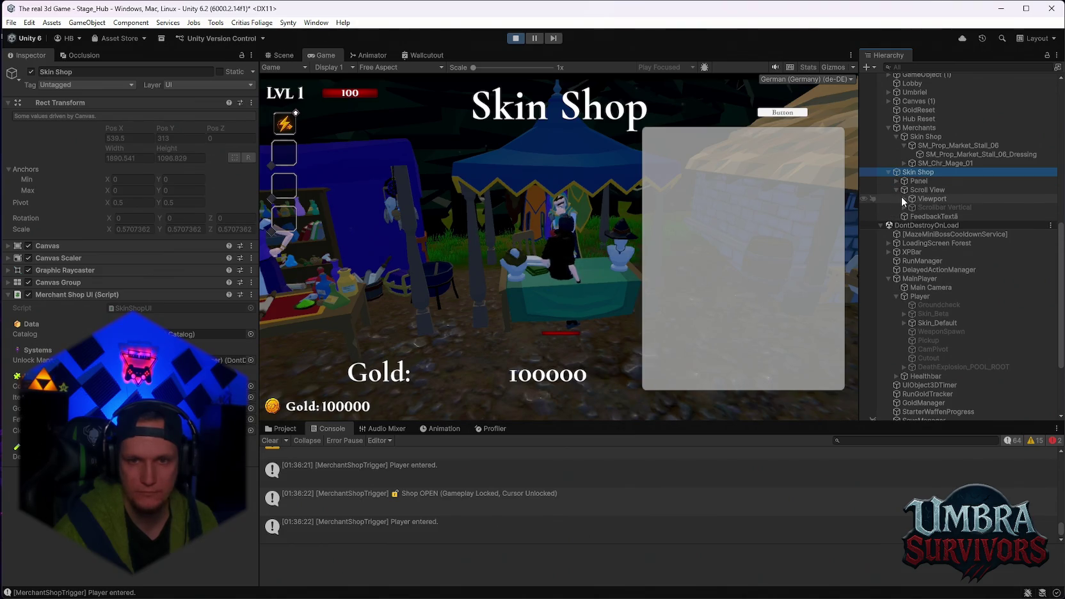
{"action": "left_click", "coordinate": [903, 199]}
{"action": "left_click", "coordinate": [925, 207]}
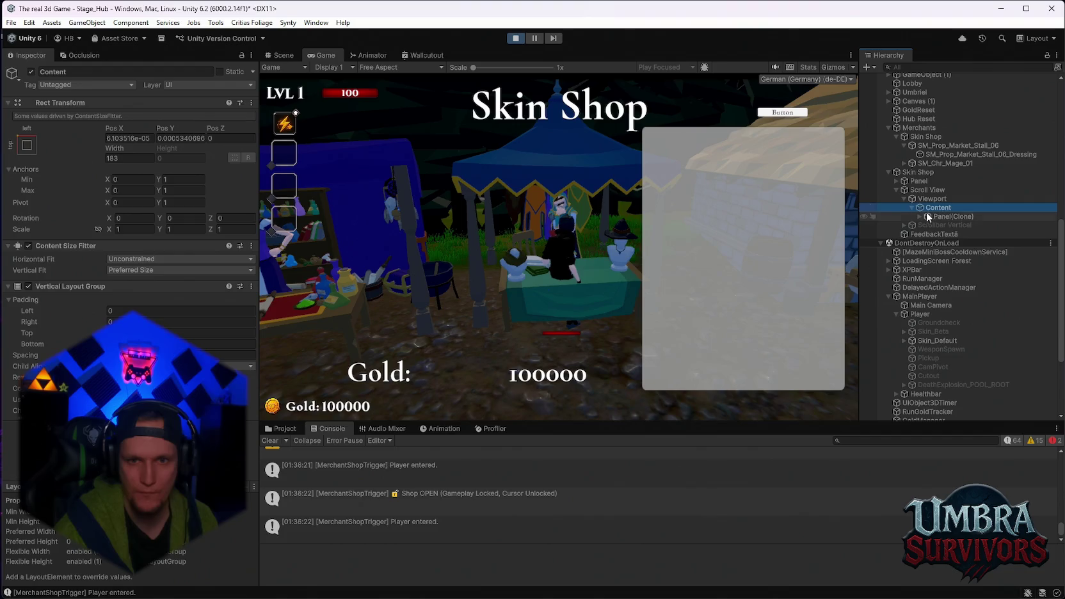
{"action": "left_click", "coordinate": [928, 216]}
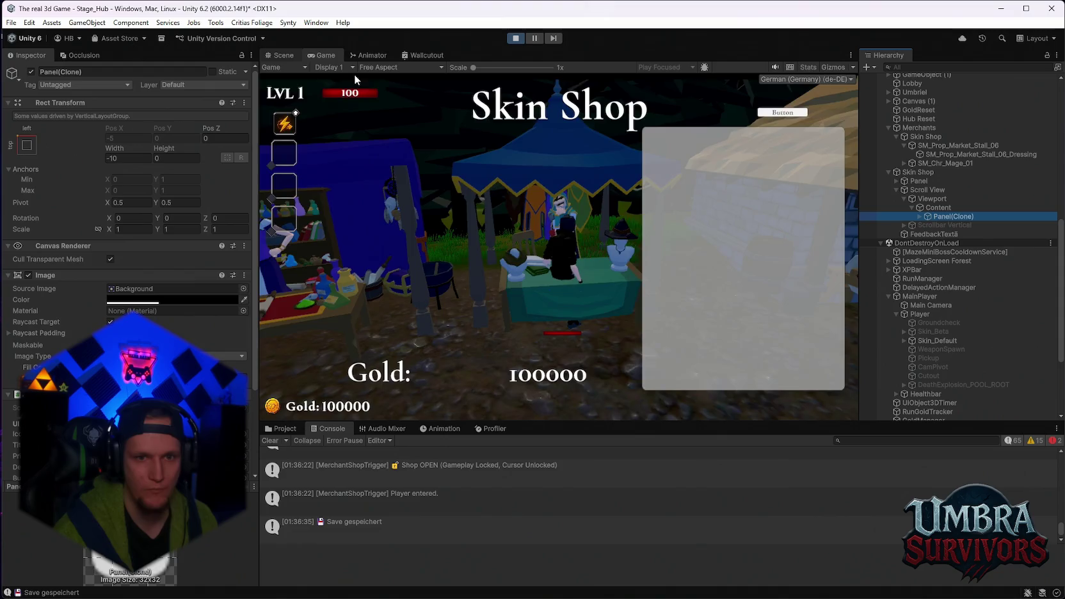
{"action": "left_click", "coordinate": [280, 55]}
- Frame Panel(Clone) and orbit the scene view to face the shop panel's front
{"action": "key", "text": "f"}
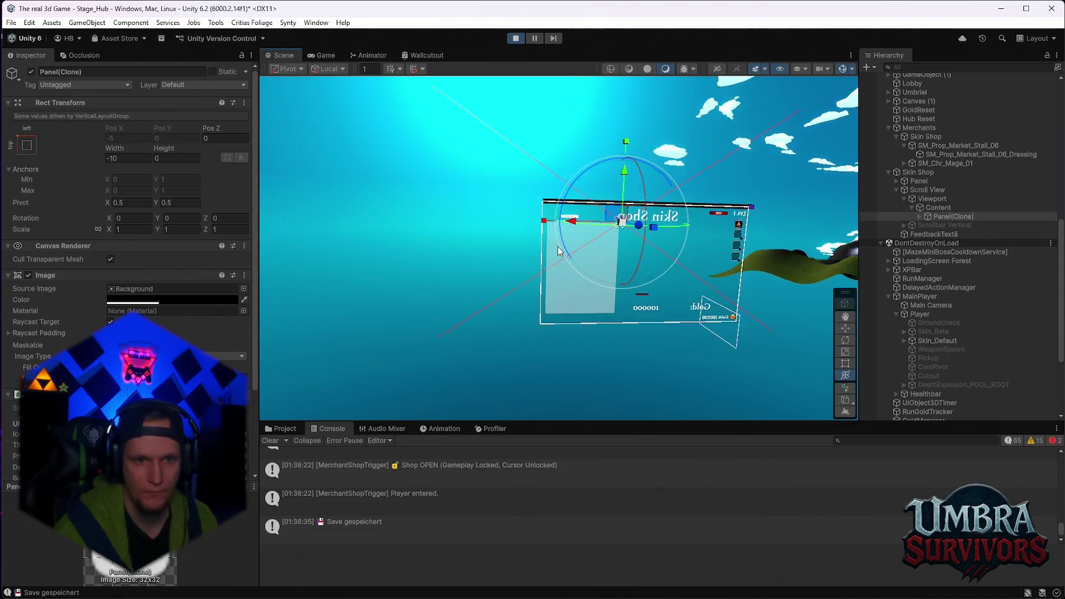
{"action": "mouse_move", "coordinate": [549, 250]}
{"action": "left_mouse_down"}
{"action": "mouse_move", "coordinate": [719, 231]}
{"action": "mouse_move", "coordinate": [642, 183]}
{"action": "mouse_move", "coordinate": [630, 171]}
{"action": "mouse_move", "coordinate": [644, 161]}
{"action": "left_mouse_up"}
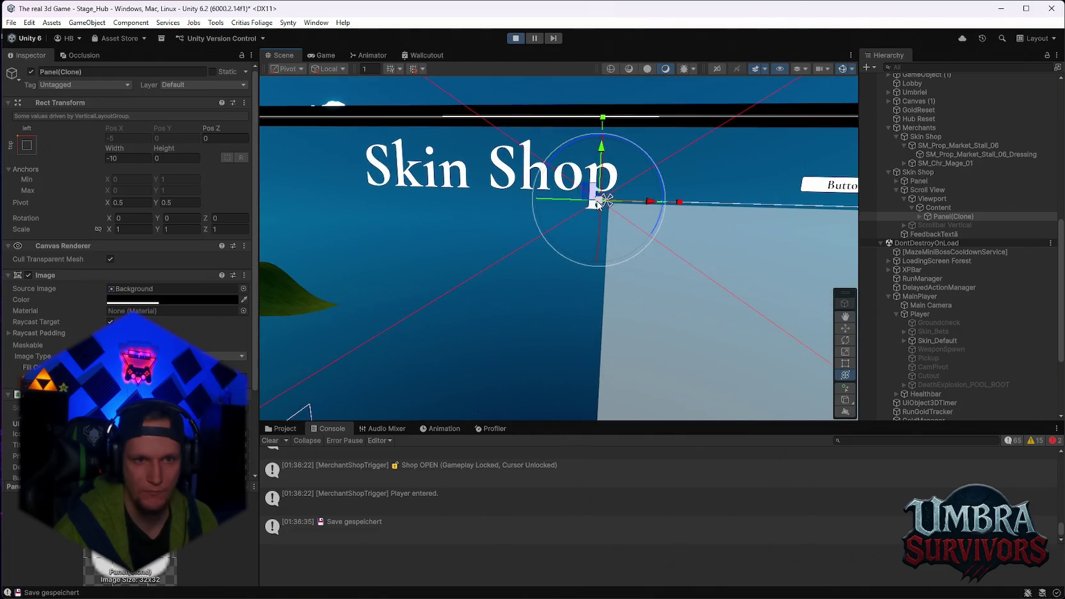
{"action": "left_click_drag", "start_coordinate": [600, 164], "coordinate": [605, 170]}
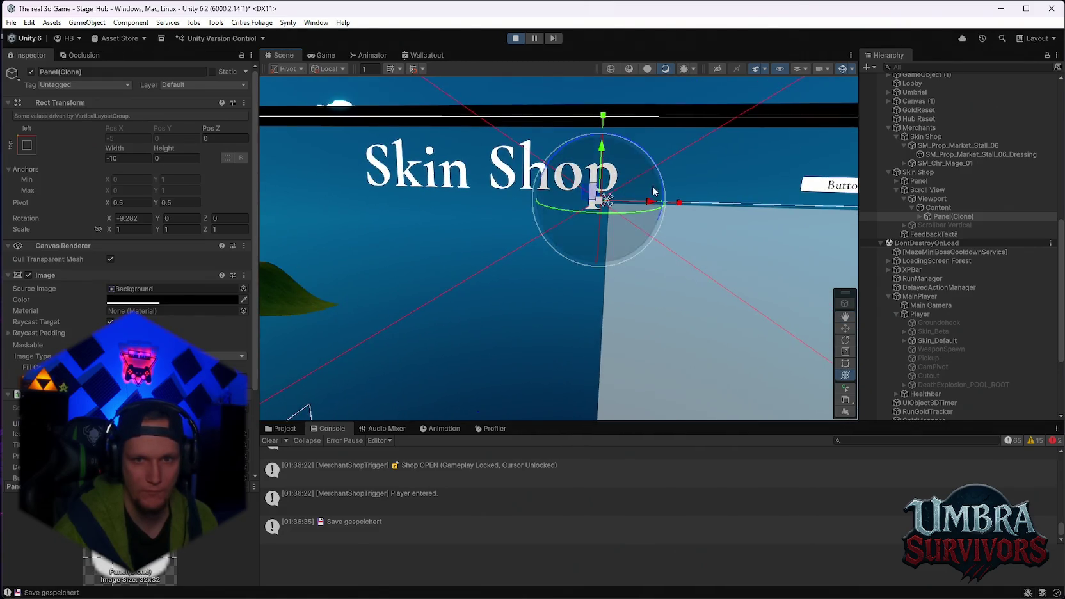
{"action": "scroll", "coordinate": [665, 253], "scroll_direction": "down", "scroll_amount": 6}
{"action": "scroll", "coordinate": [667, 252], "scroll_direction": "up", "scroll_amount": 4}
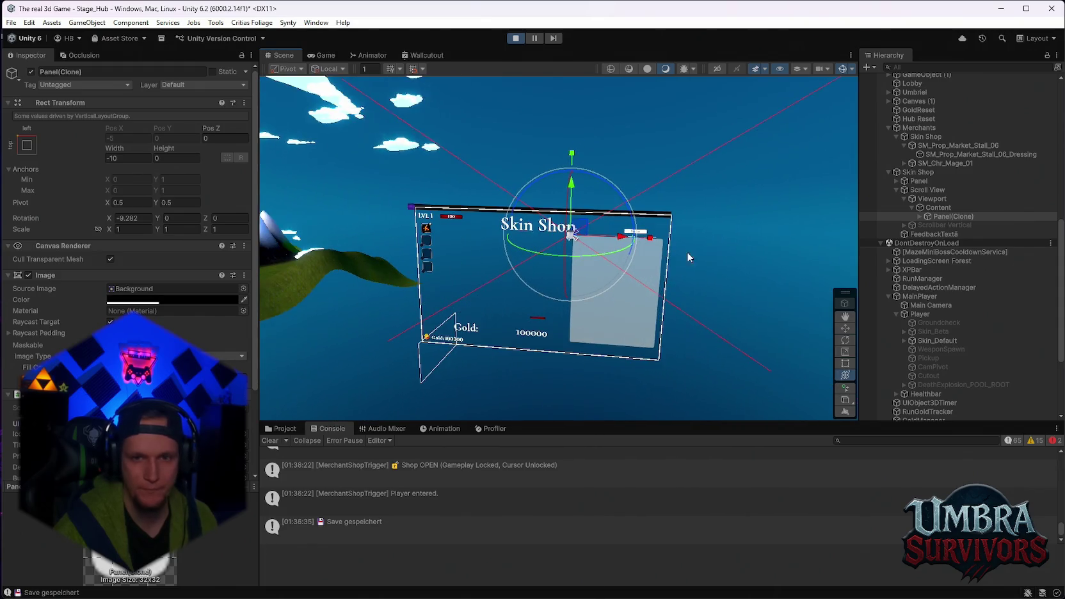
{"action": "left_click", "coordinate": [952, 249]}
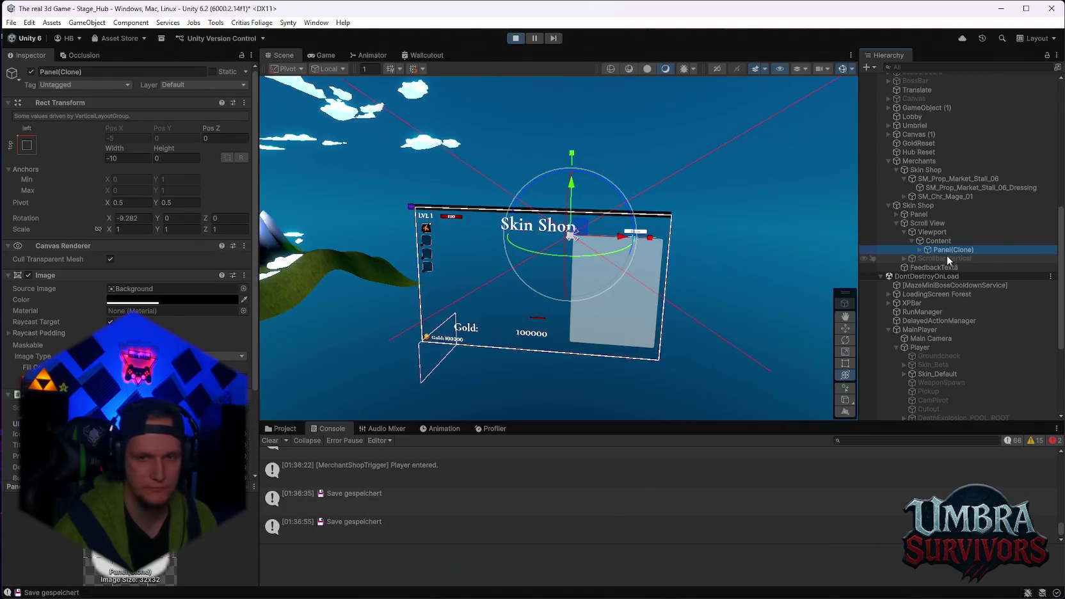
{"action": "left_click", "coordinate": [949, 268]}
{"action": "left_click", "coordinate": [949, 250]}
{"action": "left_click", "coordinate": [951, 254]}
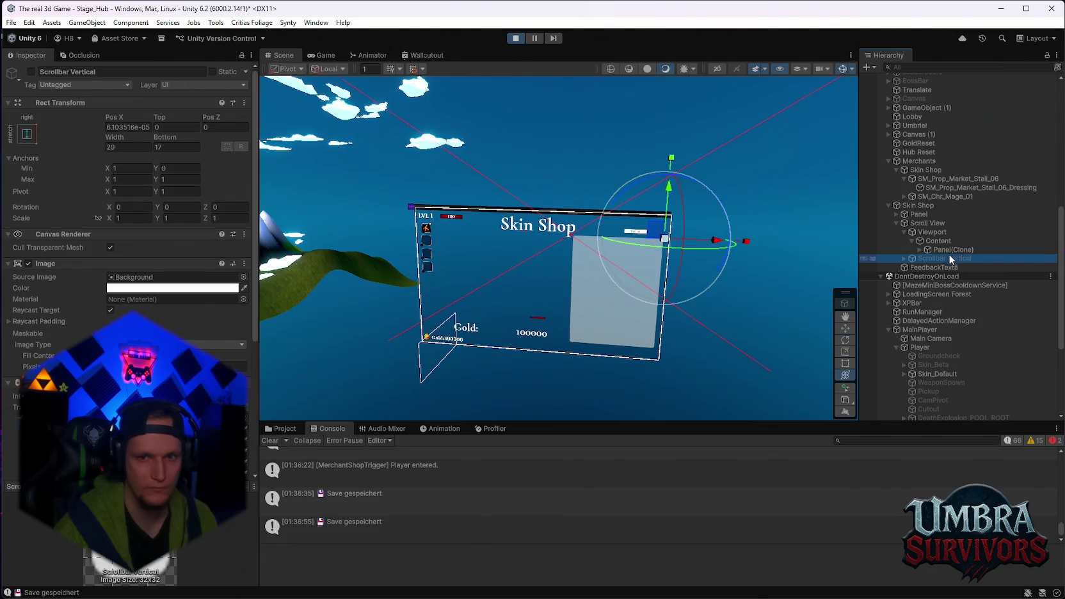
{"action": "left_click", "coordinate": [952, 250]}
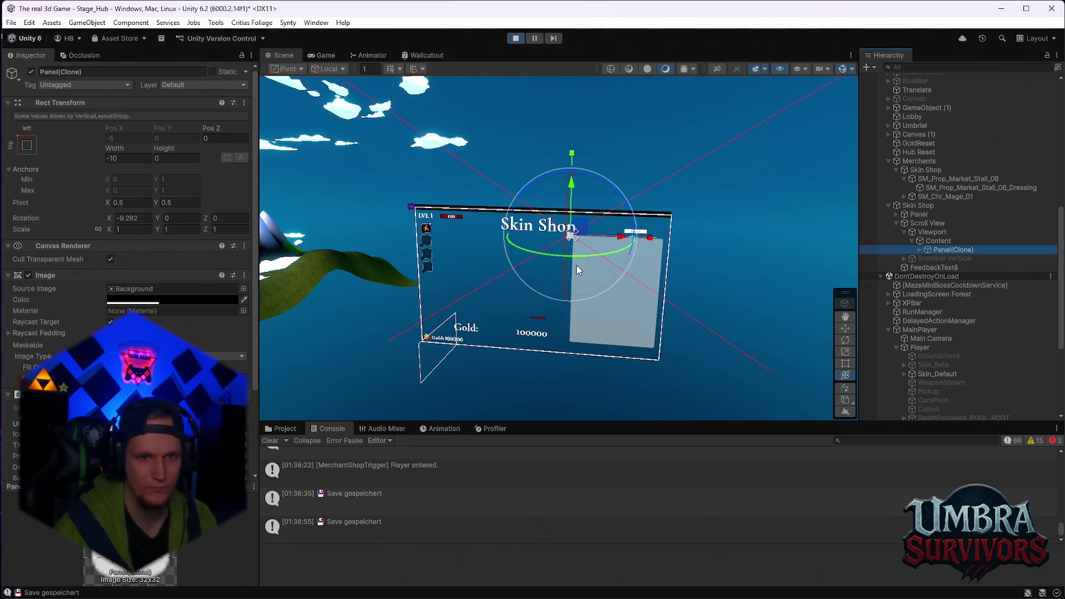
{"action": "key", "text": "f"}
- Leave anchors unchanged, set Pivot X to -4.69 and Height to about 164
{"action": "left_click", "coordinate": [25, 148]}
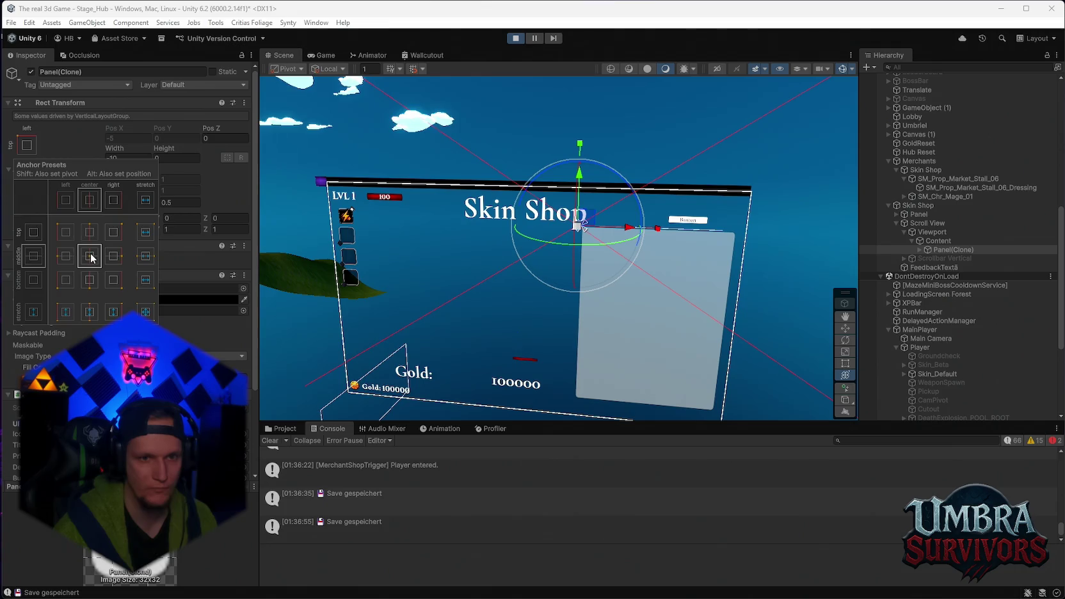
{"action": "left_click", "coordinate": [93, 258]}
{"action": "left_click", "coordinate": [26, 146]}
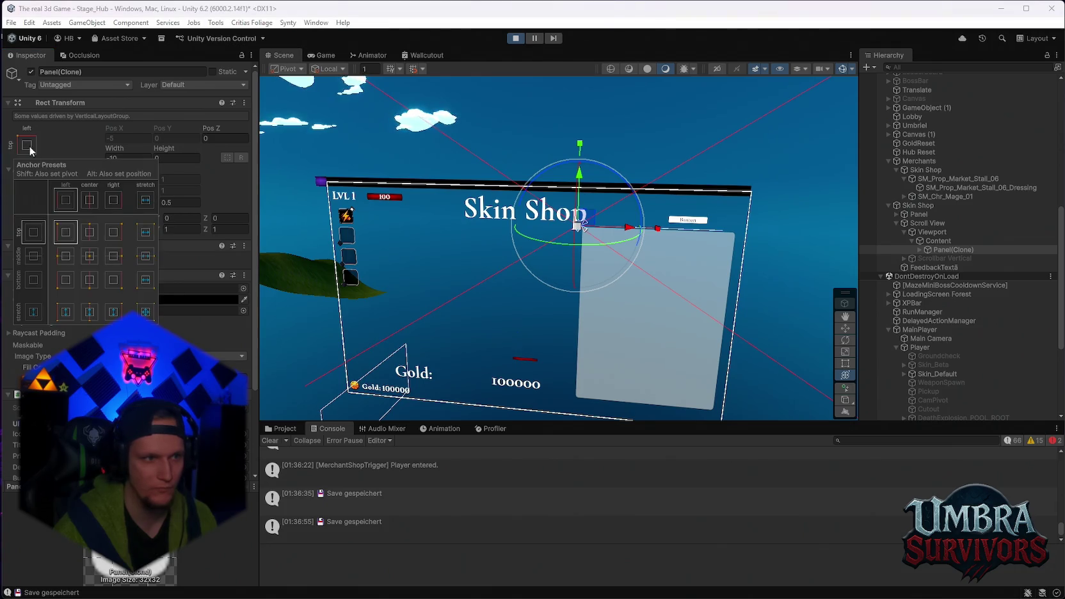
{"action": "left_click", "coordinate": [97, 258]}
{"action": "mouse_move", "coordinate": [100, 199]}
{"action": "left_mouse_down"}
{"action": "mouse_move", "coordinate": [136, 206]}
{"action": "mouse_move", "coordinate": [60, 198]}
{"action": "left_mouse_up"}
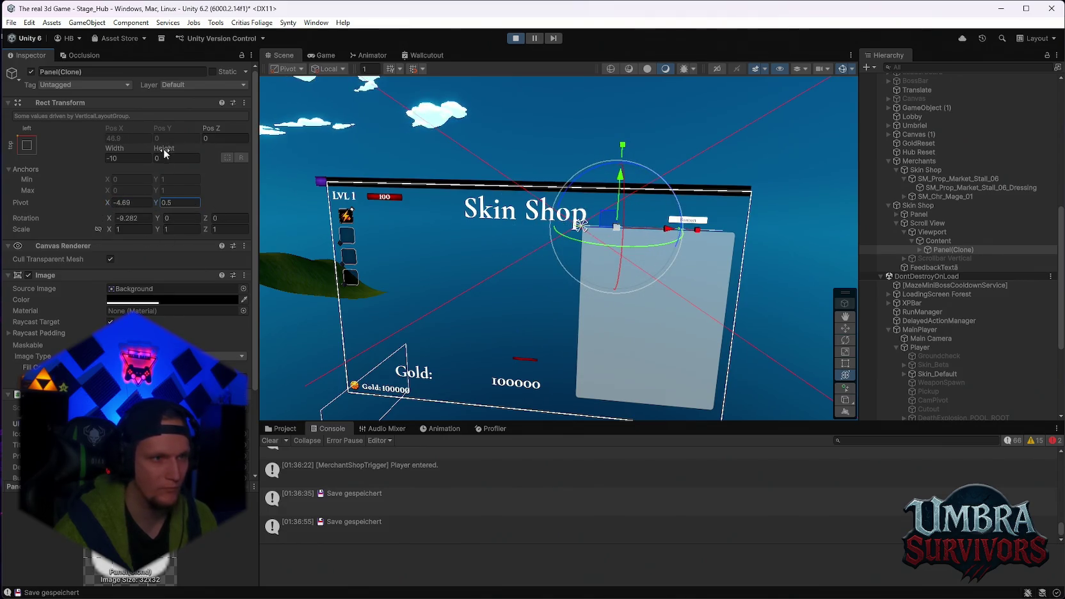
{"action": "mouse_move", "coordinate": [179, 143]}
{"action": "left_mouse_down"}
{"action": "mouse_move", "coordinate": [705, 472]}
{"action": "mouse_move", "coordinate": [690, 558]}
{"action": "mouse_move", "coordinate": [170, 66]}
{"action": "mouse_move", "coordinate": [48, 264]}
{"action": "mouse_move", "coordinate": [95, 163]}
{"action": "mouse_move", "coordinate": [45, 35]}
{"action": "left_mouse_up"}
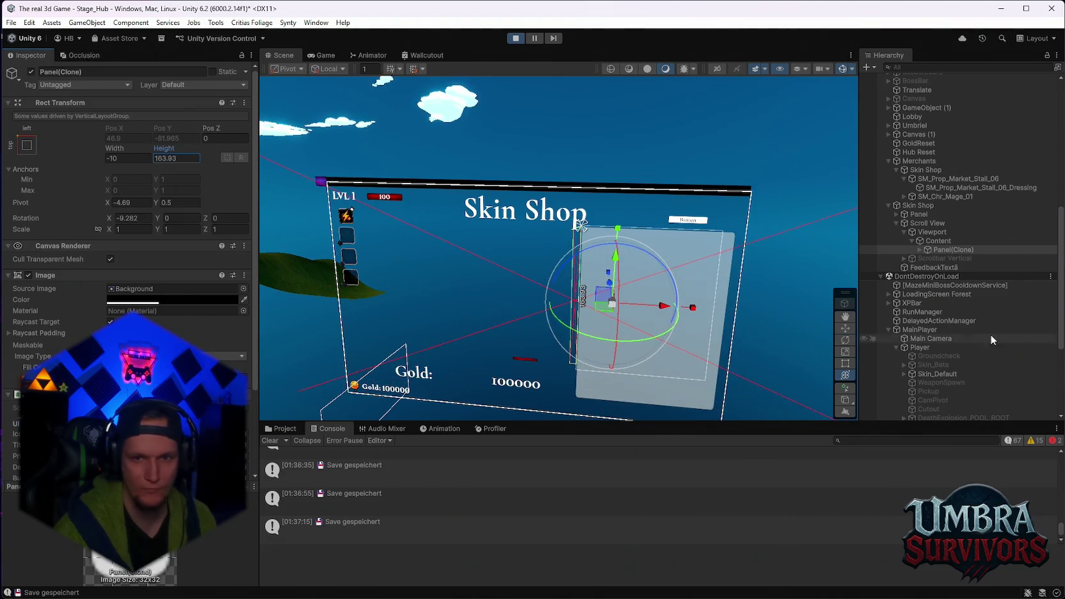
- Set the panel's Scale X, Y, Z to 0.5 and preview it in the Game view
{"action": "left_click", "coordinate": [124, 230]}
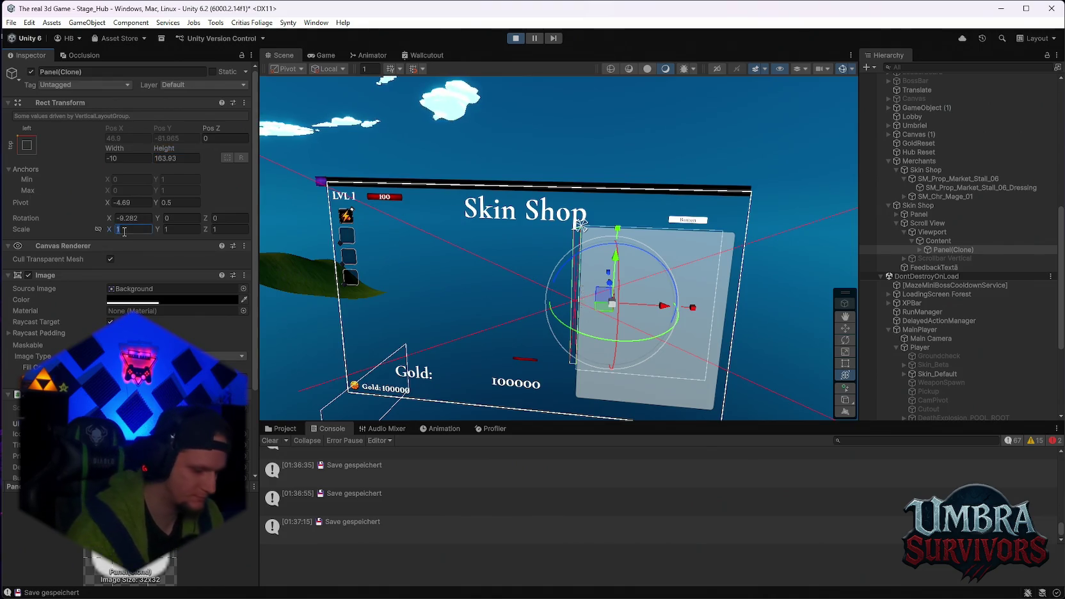
{"action": "type", "text": "0.5"}
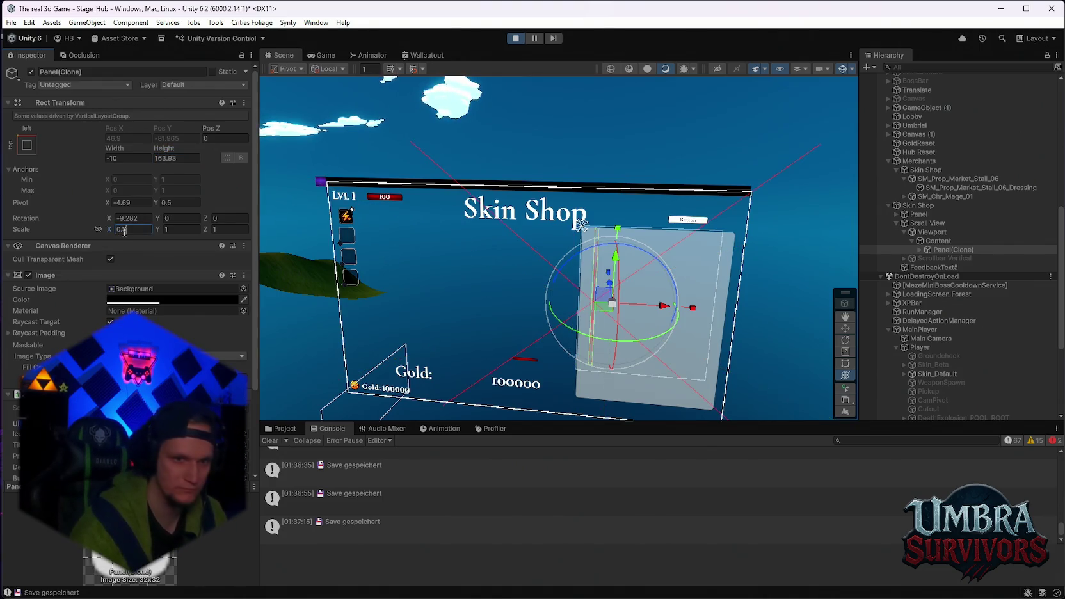
{"action": "type", "text": "0.5"}
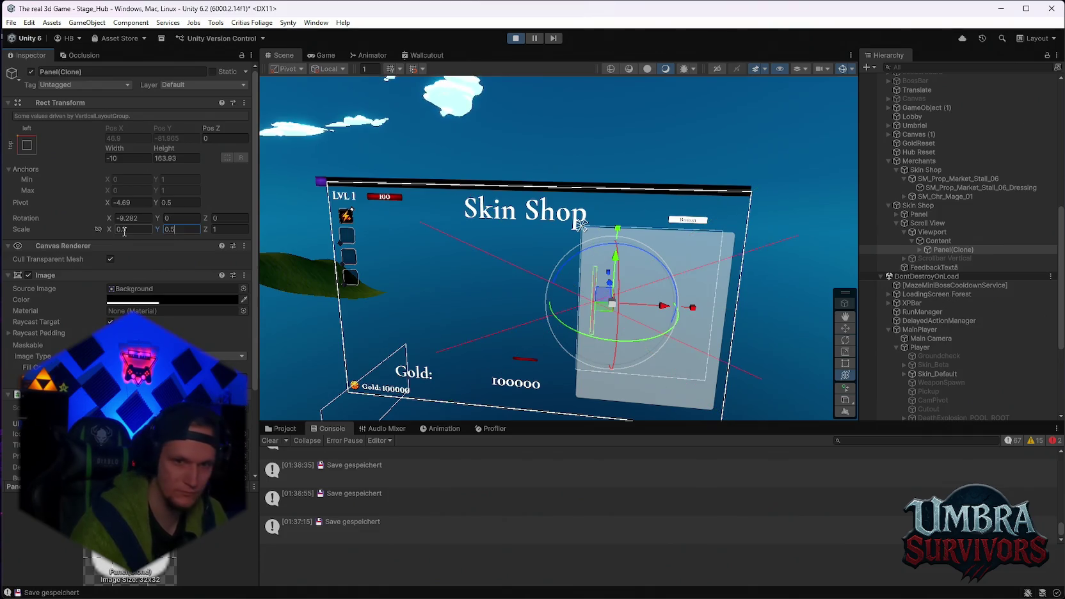
{"action": "type", "text": ".5"}
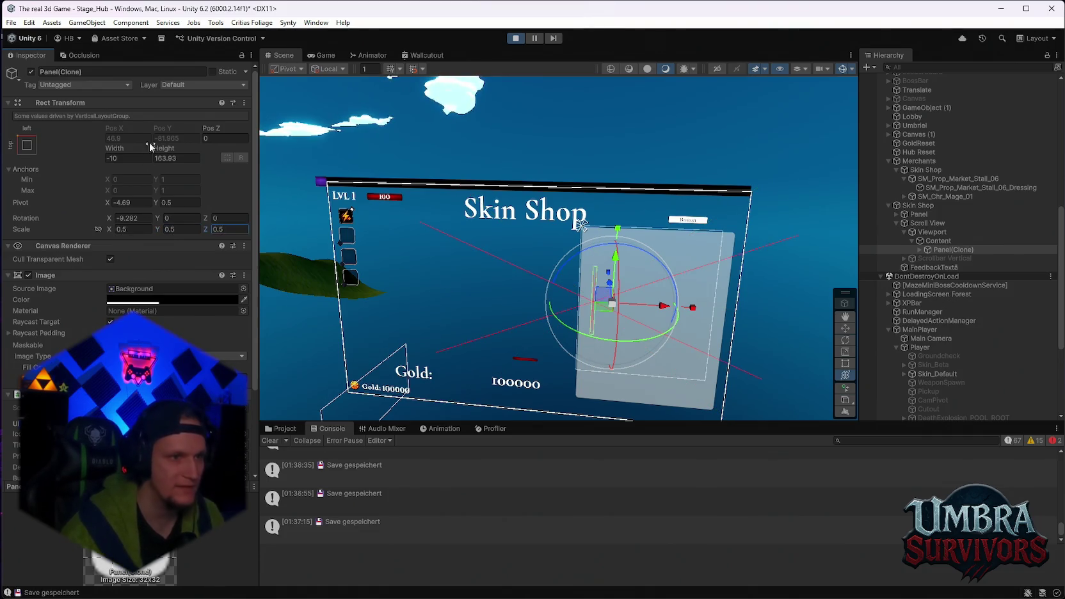
{"action": "left_click", "coordinate": [322, 56]}
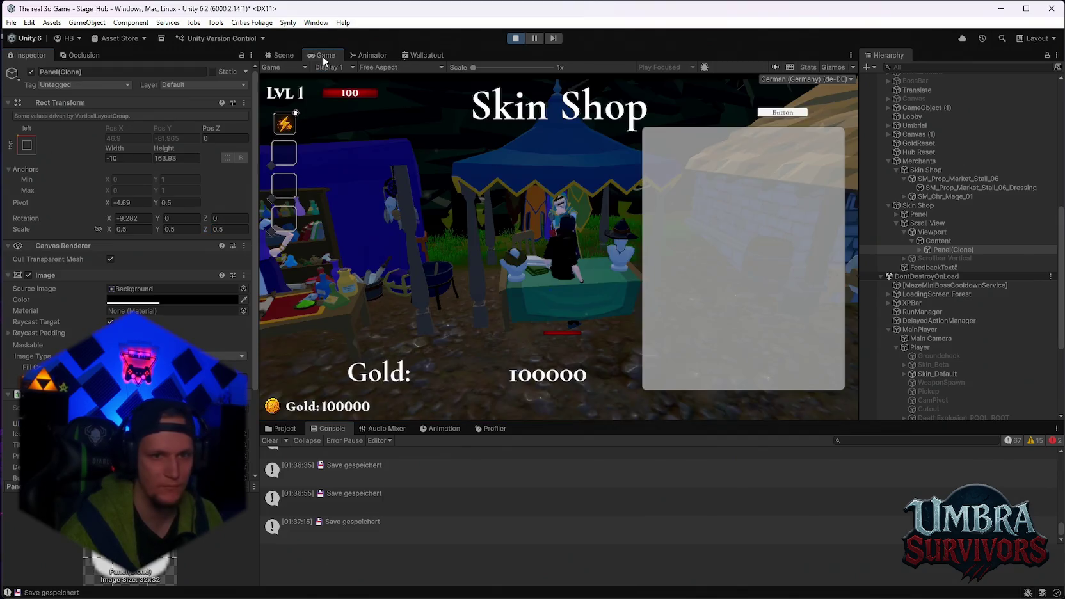
{"action": "left_click", "coordinate": [281, 55]}
- Squash the panel horizontally and push it back to Pos Z 57, undoing the accidental tilt and vertical rescale
{"action": "scroll", "coordinate": [424, 268], "scroll_direction": "up", "scroll_amount": 5}
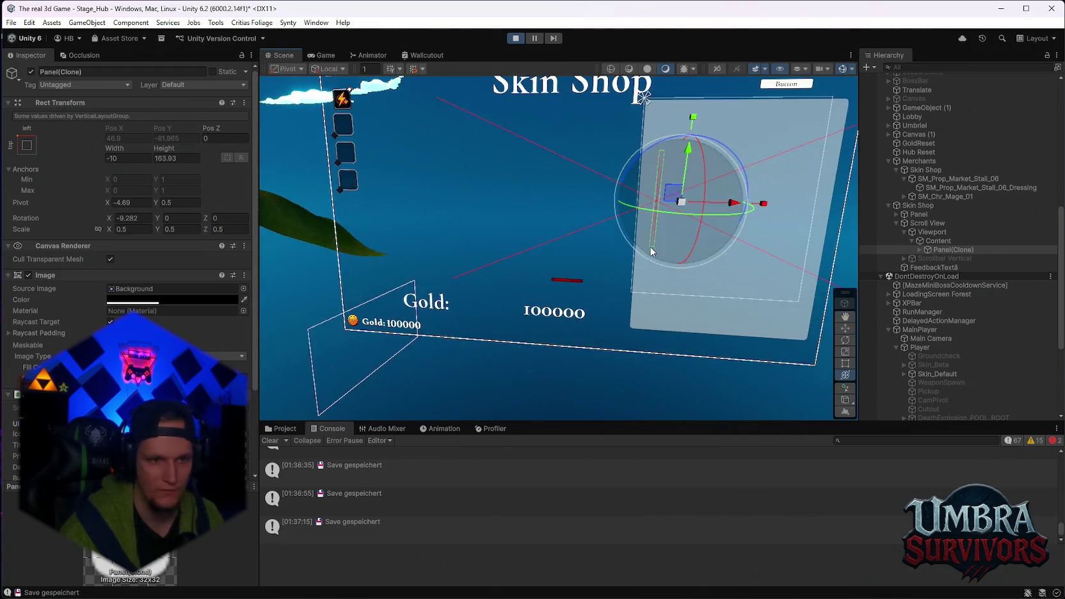
{"action": "mouse_move", "coordinate": [659, 251]}
{"action": "left_mouse_down"}
{"action": "mouse_move", "coordinate": [570, 260]}
{"action": "mouse_move", "coordinate": [611, 264]}
{"action": "left_mouse_up"}
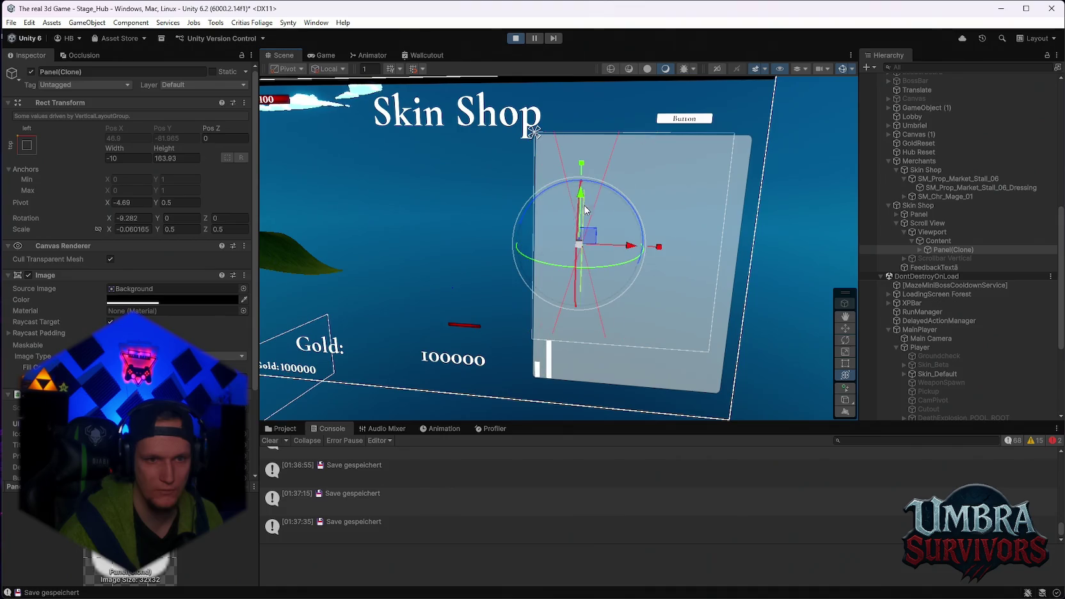
{"action": "mouse_move", "coordinate": [581, 205]}
{"action": "left_mouse_down"}
{"action": "mouse_move", "coordinate": [583, 149]}
{"action": "mouse_move", "coordinate": [595, 195]}
{"action": "mouse_move", "coordinate": [589, 230]}
{"action": "left_mouse_up"}
{"action": "key", "text": "ctrl+z"}
{"action": "mouse_move", "coordinate": [471, 199]}
{"action": "left_mouse_down"}
{"action": "mouse_move", "coordinate": [479, 122]}
{"action": "mouse_move", "coordinate": [505, 502]}
{"action": "mouse_move", "coordinate": [463, 341]}
{"action": "mouse_move", "coordinate": [477, 326]}
{"action": "left_mouse_up"}
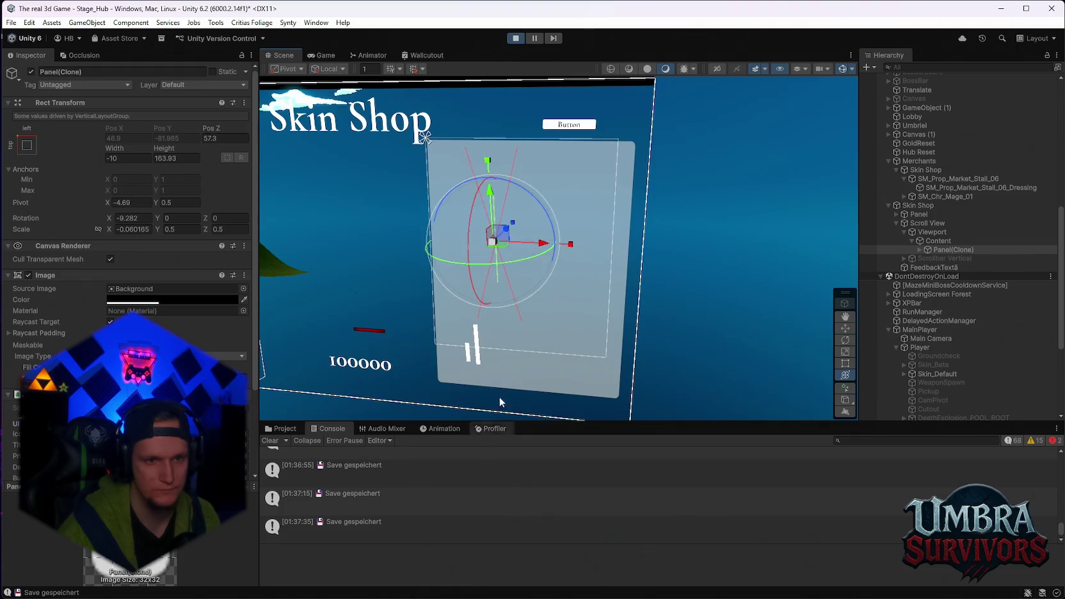
{"action": "mouse_move", "coordinate": [554, 243]}
{"action": "left_mouse_down"}
{"action": "mouse_move", "coordinate": [707, 268]}
{"action": "mouse_move", "coordinate": [414, 260]}
{"action": "mouse_move", "coordinate": [570, 269]}
{"action": "left_mouse_up"}
{"action": "mouse_move", "coordinate": [495, 215]}
{"action": "left_mouse_down"}
{"action": "mouse_move", "coordinate": [496, 267]}
{"action": "mouse_move", "coordinate": [499, 173]}
{"action": "left_mouse_up"}
{"action": "key", "text": "ctrl+z"}
{"action": "mouse_move", "coordinate": [538, 228]}
{"action": "left_mouse_down"}
{"action": "mouse_move", "coordinate": [615, 245]}
{"action": "mouse_move", "coordinate": [661, 231]}
{"action": "left_mouse_up"}
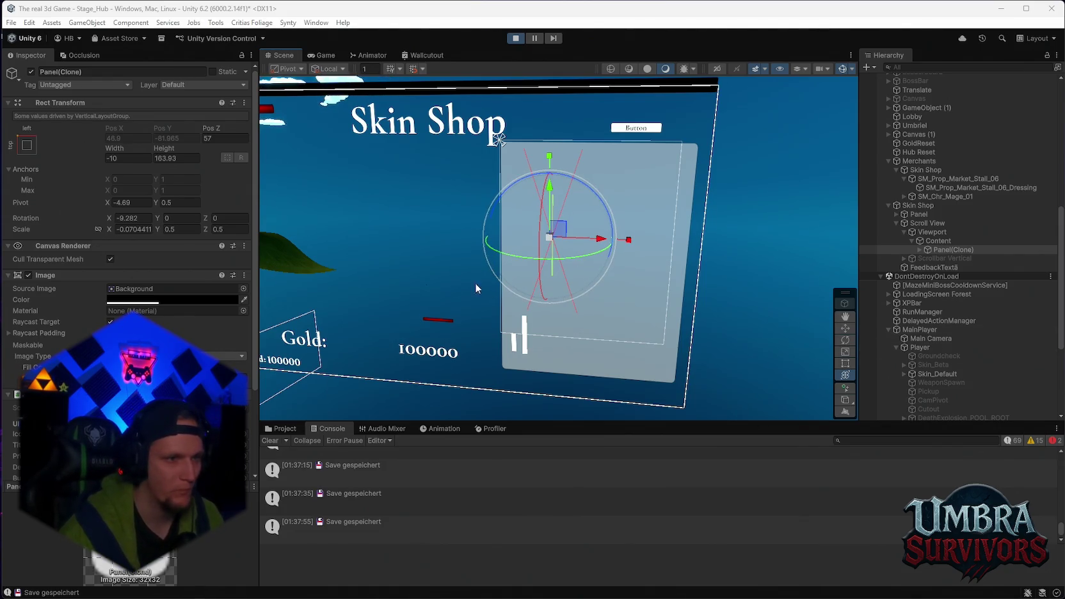
- Restore Scale X to 0.5, set the pivot to 1, 1 and widen to 222.3
{"action": "left_click", "coordinate": [144, 229]}
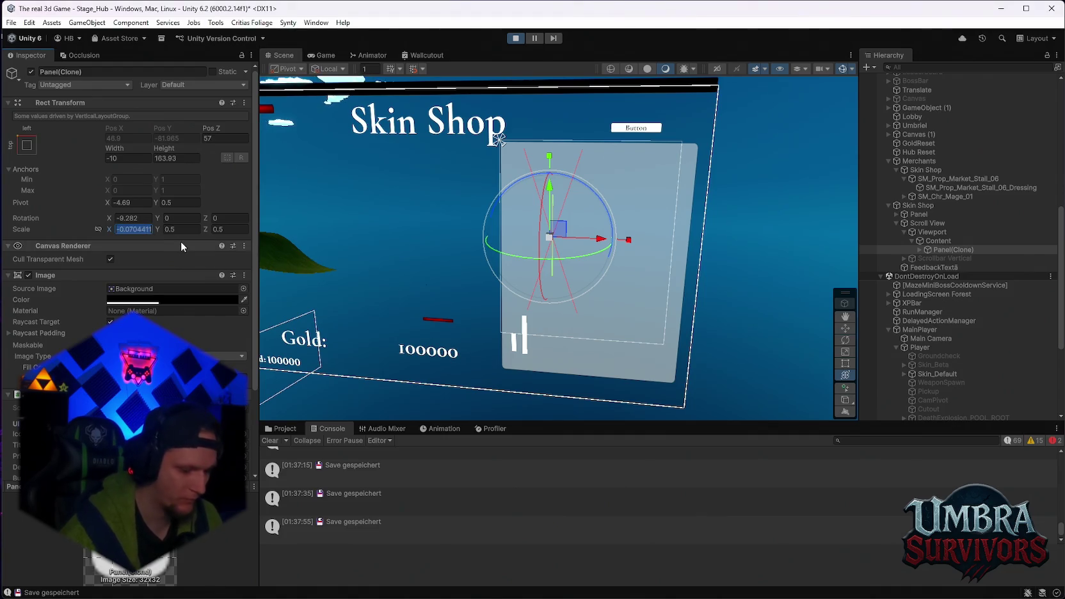
{"action": "type", "text": "0.5"}
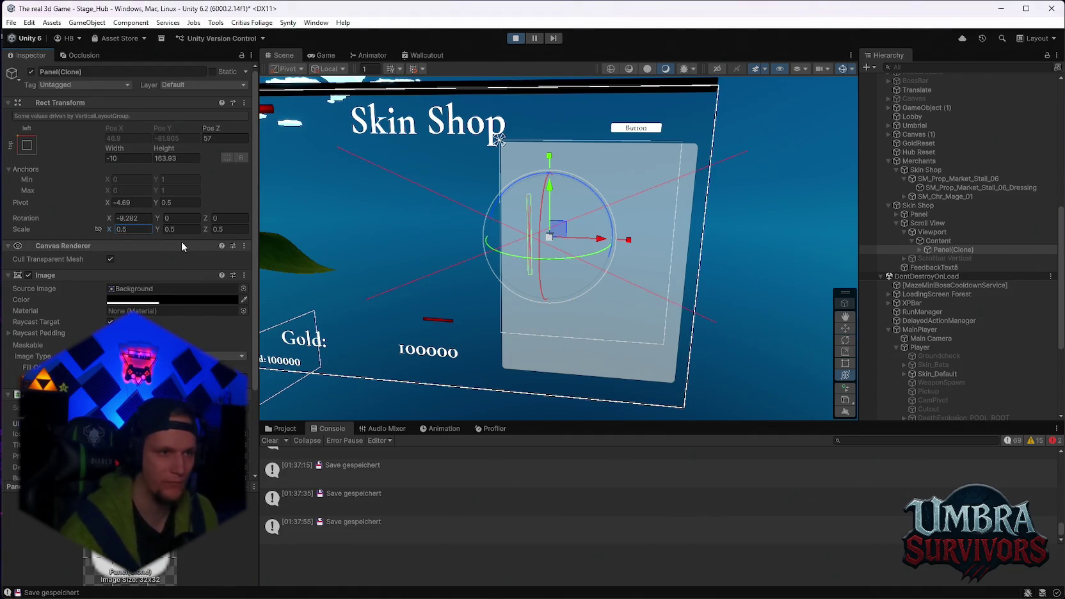
{"action": "type", "text": "1"}
{"action": "left_click", "coordinate": [181, 203]}
{"action": "type", "text": "1"}
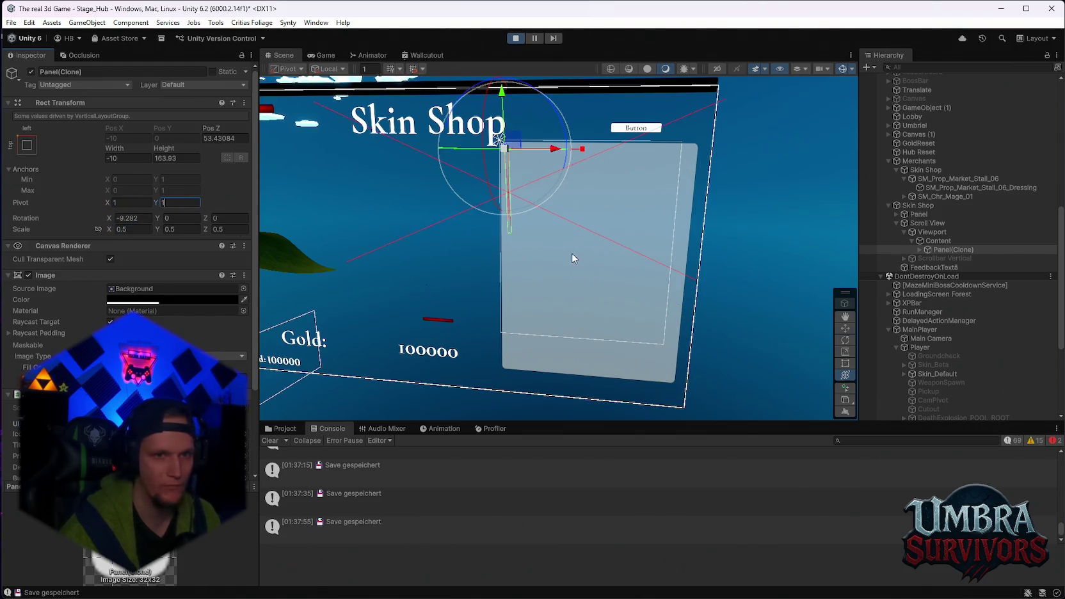
{"action": "scroll", "coordinate": [588, 282], "scroll_direction": "up", "scroll_amount": 3}
{"action": "scroll", "coordinate": [588, 283], "scroll_direction": "down", "scroll_amount": 4}
{"action": "scroll", "coordinate": [587, 282], "scroll_direction": "up", "scroll_amount": 2}
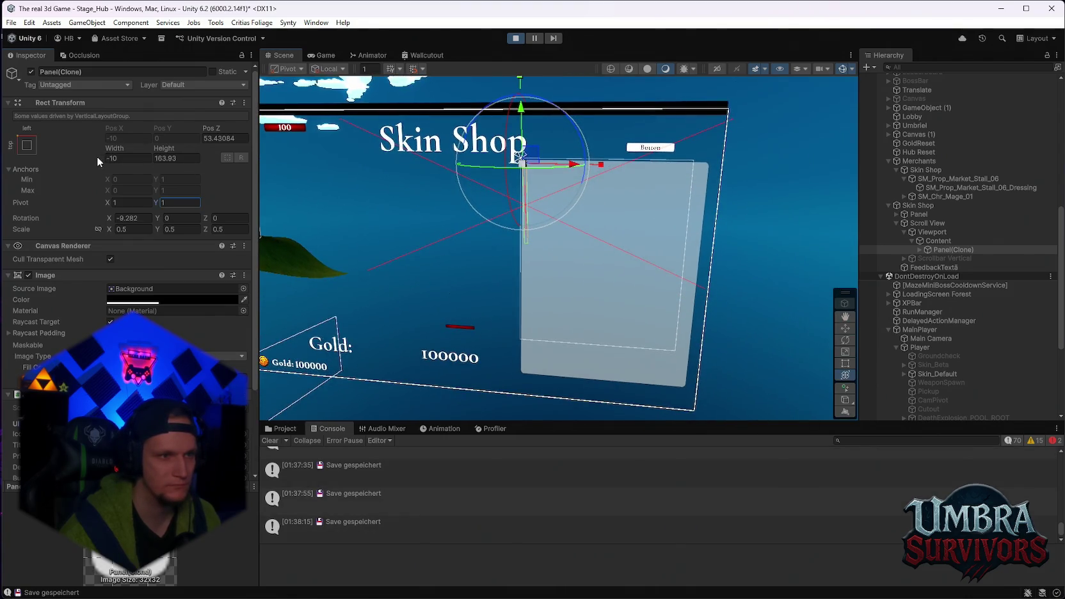
{"action": "mouse_move", "coordinate": [116, 149]}
{"action": "left_mouse_down"}
{"action": "mouse_move", "coordinate": [417, 154]}
{"action": "mouse_move", "coordinate": [975, 187]}
{"action": "mouse_move", "coordinate": [1030, 261]}
{"action": "mouse_move", "coordinate": [25, 300]}
{"action": "mouse_move", "coordinate": [57, 346]}
{"action": "mouse_move", "coordinate": [561, 304]}
{"action": "mouse_move", "coordinate": [741, 179]}
{"action": "left_mouse_up"}
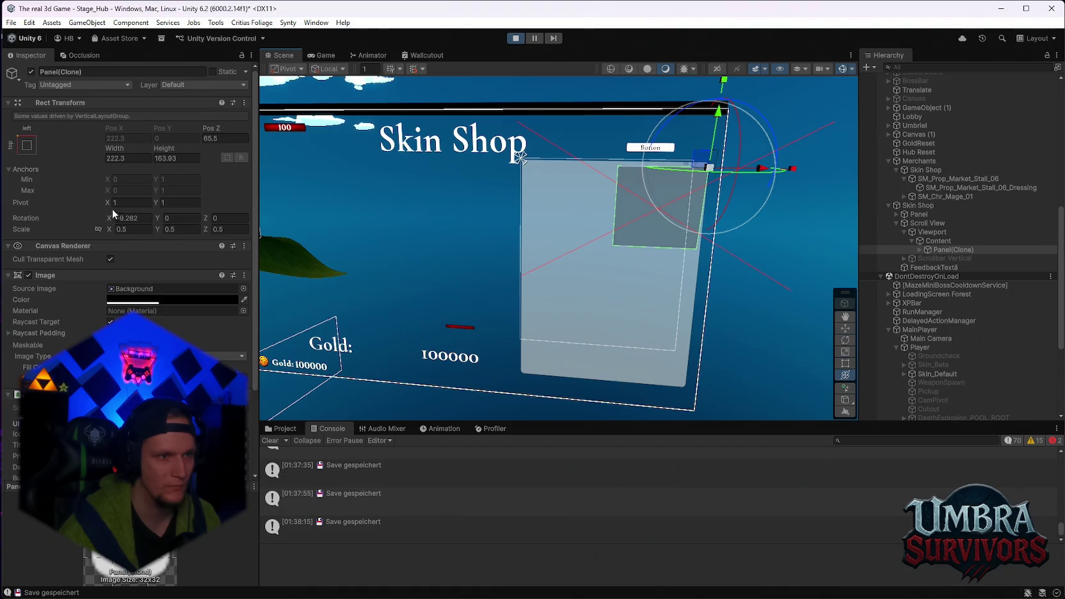
- Reset the panel's X rotation to 0 and expand it to show its children
{"action": "mouse_move", "coordinate": [110, 221]}
{"action": "left_mouse_down"}
{"action": "mouse_move", "coordinate": [794, 274]}
{"action": "mouse_move", "coordinate": [487, 269]}
{"action": "left_mouse_up"}
{"action": "left_click", "coordinate": [144, 217]}
{"action": "type", "text": "0"}
{"action": "left_click", "coordinate": [725, 174]}
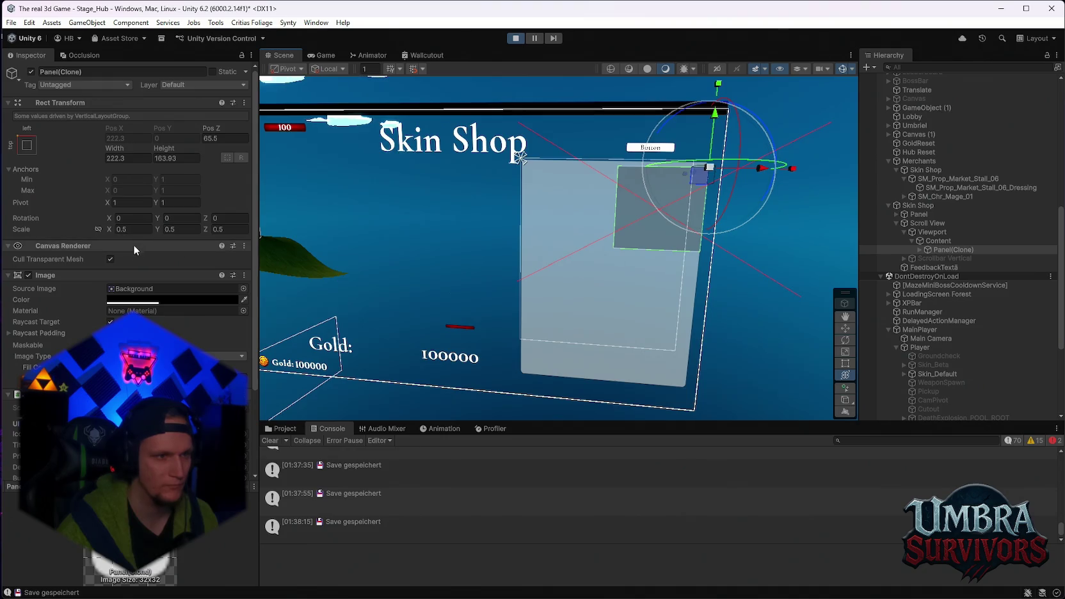
{"action": "scroll", "coordinate": [164, 291], "scroll_direction": "down", "scroll_amount": 3}
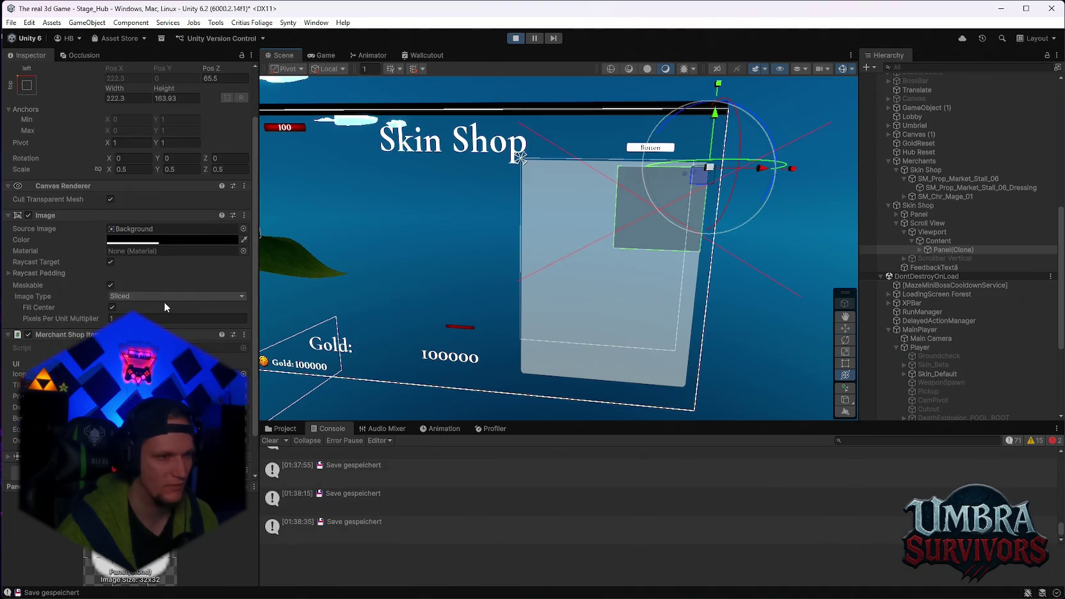
{"action": "scroll", "coordinate": [164, 302], "scroll_direction": "up", "scroll_amount": 3}
{"action": "mouse_move", "coordinate": [755, 258]}
{"action": "left_mouse_down"}
{"action": "mouse_move", "coordinate": [628, 257]}
{"action": "mouse_move", "coordinate": [641, 261]}
{"action": "left_mouse_up"}
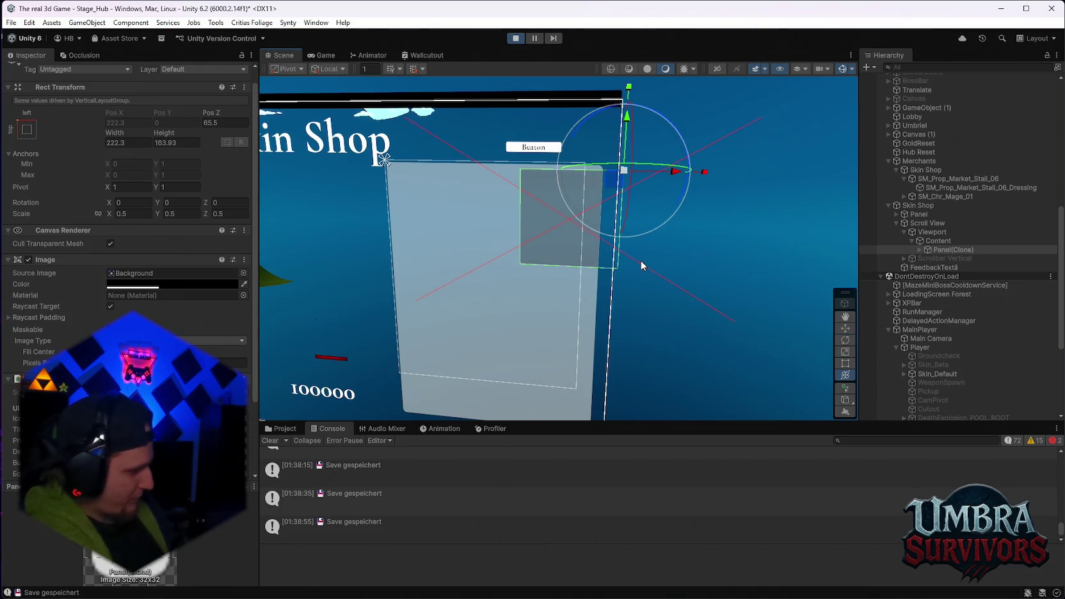
{"action": "left_click", "coordinate": [919, 249]}
{"action": "left_click", "coordinate": [946, 258]}
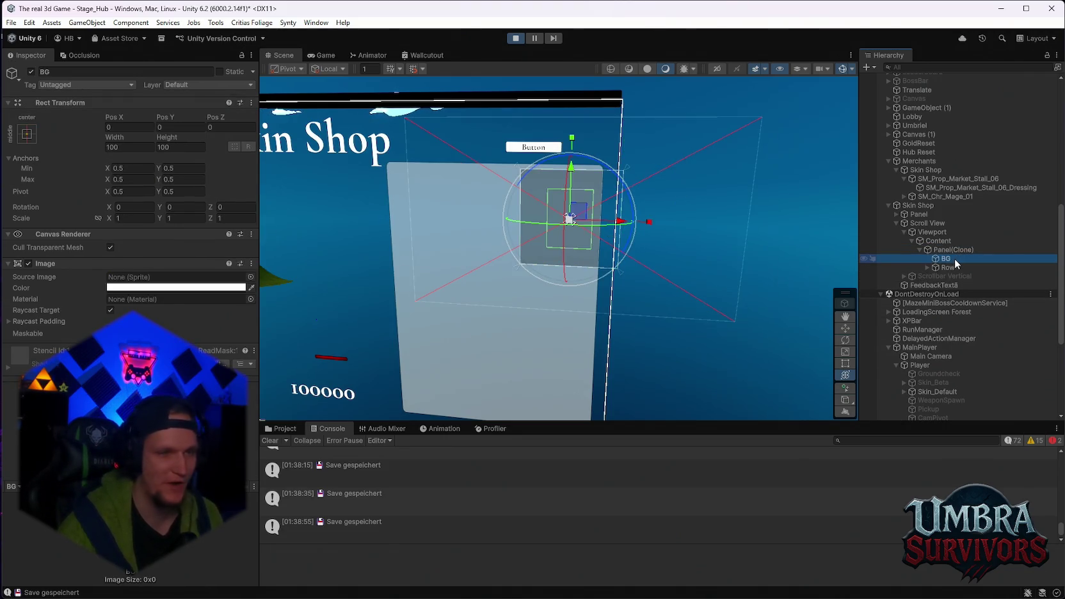
{"action": "left_click", "coordinate": [949, 266]}
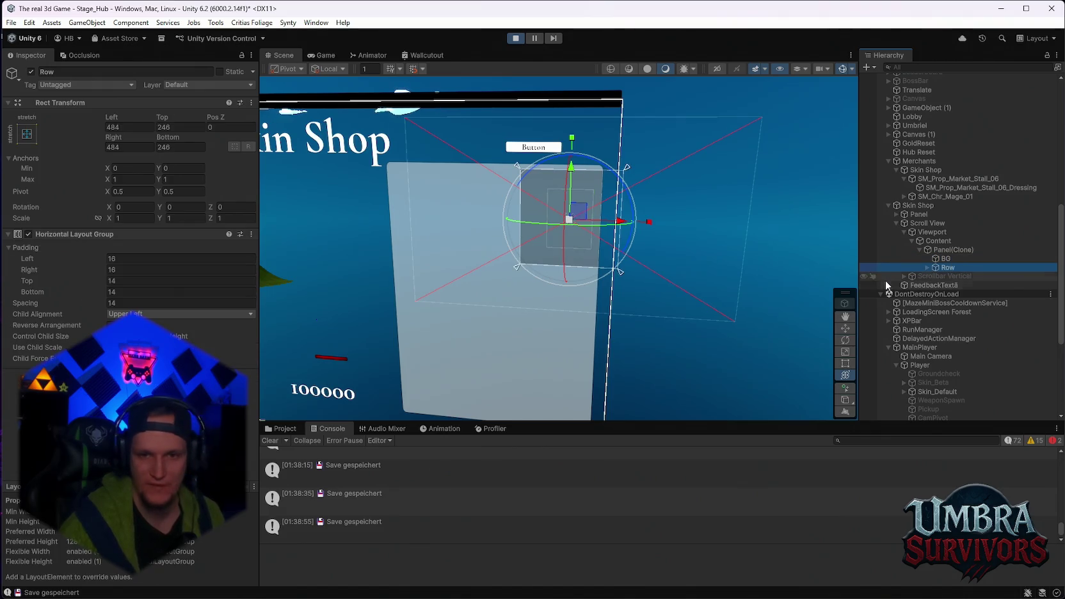
{"action": "left_click", "coordinate": [927, 267]}
{"action": "left_click", "coordinate": [954, 277]}
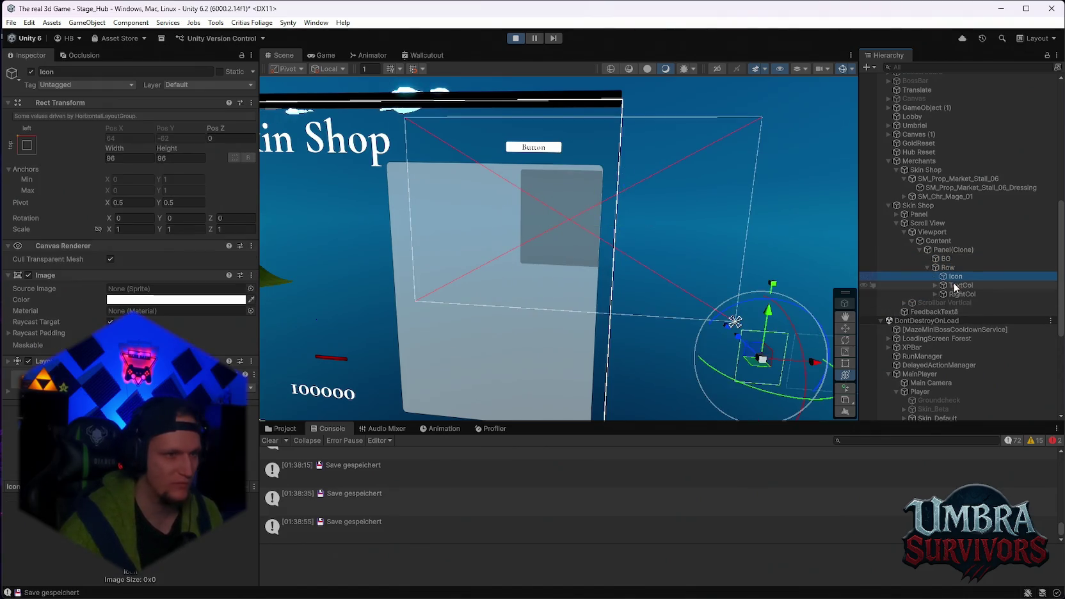
{"action": "left_click", "coordinate": [953, 285]}
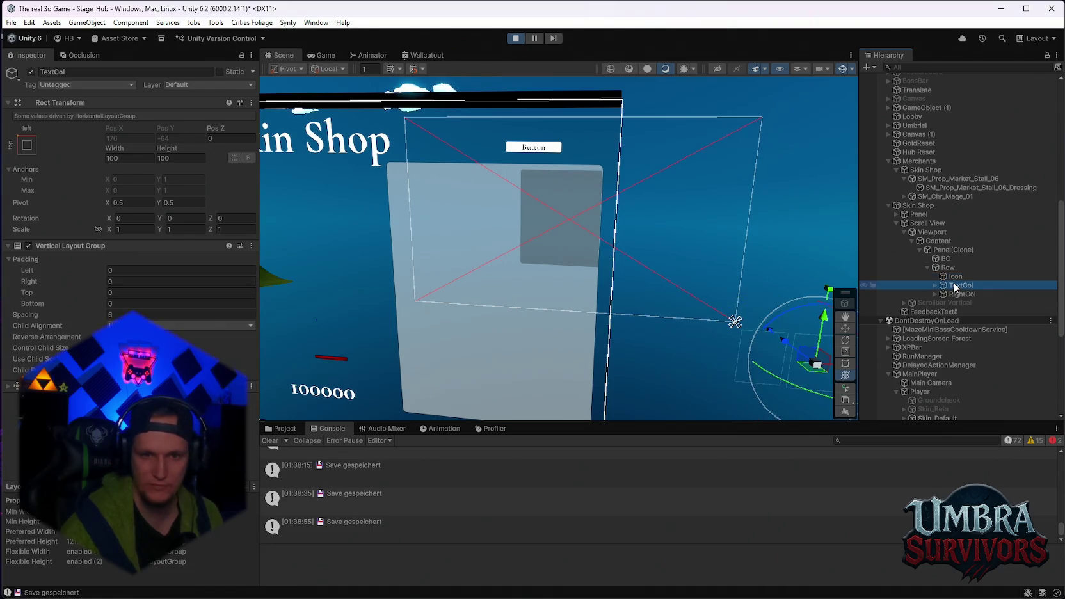
{"action": "mouse_move", "coordinate": [662, 337]}
{"action": "left_mouse_down"}
{"action": "mouse_move", "coordinate": [511, 231]}
{"action": "mouse_move", "coordinate": [547, 292]}
{"action": "left_mouse_up"}
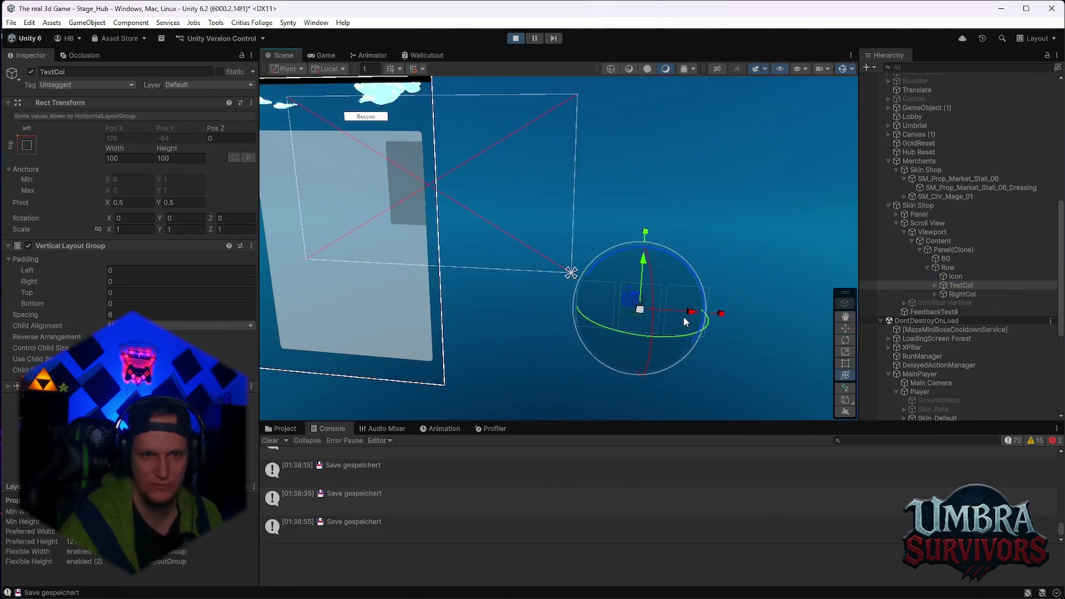
{"action": "left_click", "coordinate": [957, 294]}
{"action": "left_click", "coordinate": [956, 285]}
{"action": "key", "text": "Up"}
{"action": "key", "text": "Up"}
{"action": "key", "text": "Up"}
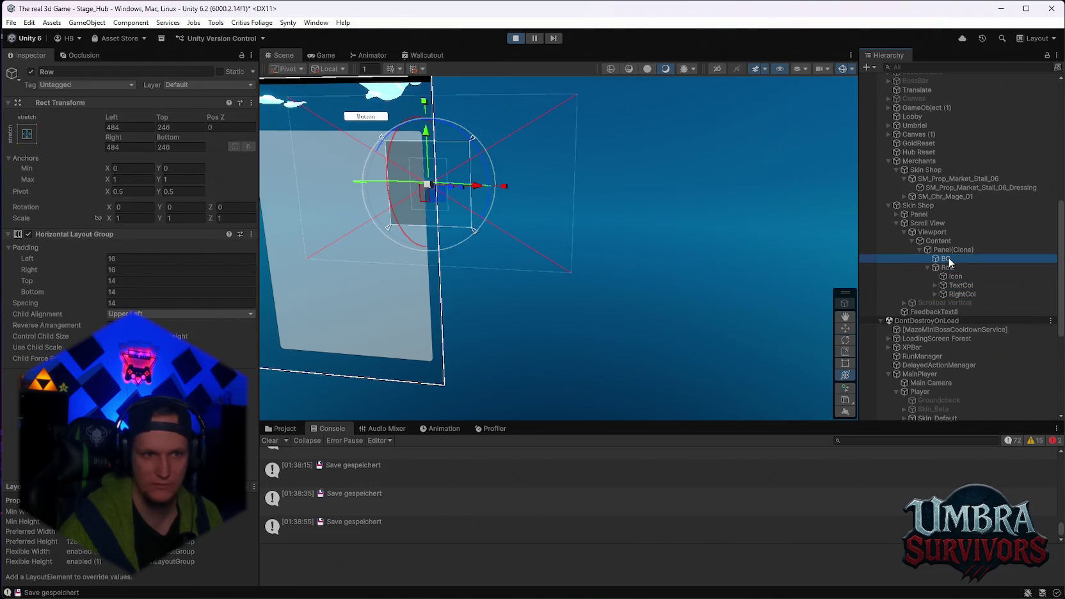
{"action": "left_click", "coordinate": [959, 285]}
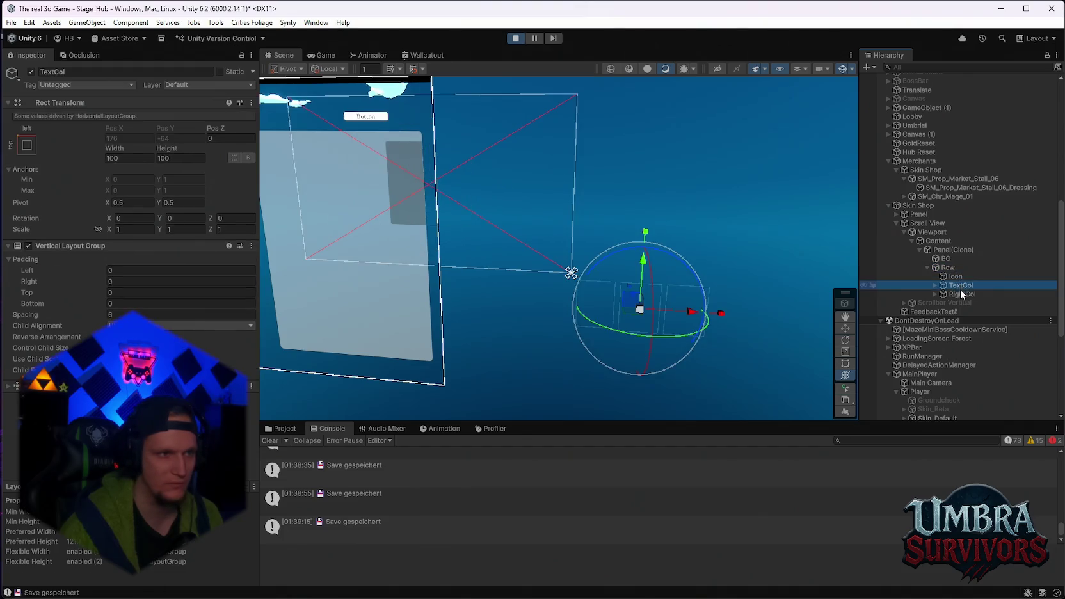
{"action": "left_click", "coordinate": [961, 294]}
{"action": "left_click", "coordinate": [961, 303]}
{"action": "key", "text": "Up"}
{"action": "left_click", "coordinate": [27, 145]}
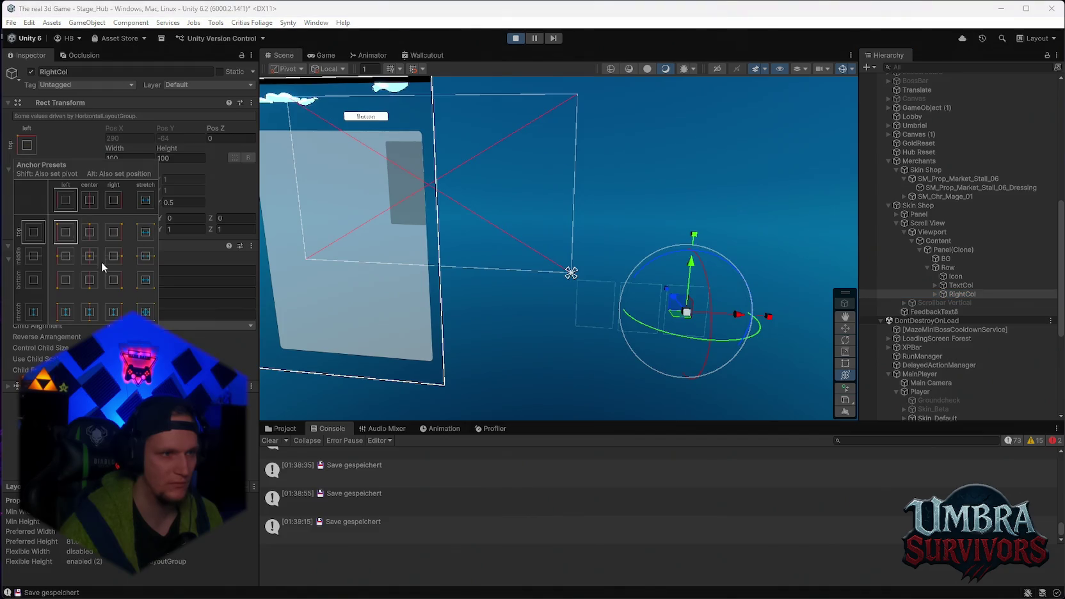
{"action": "key", "text": "Escape"}
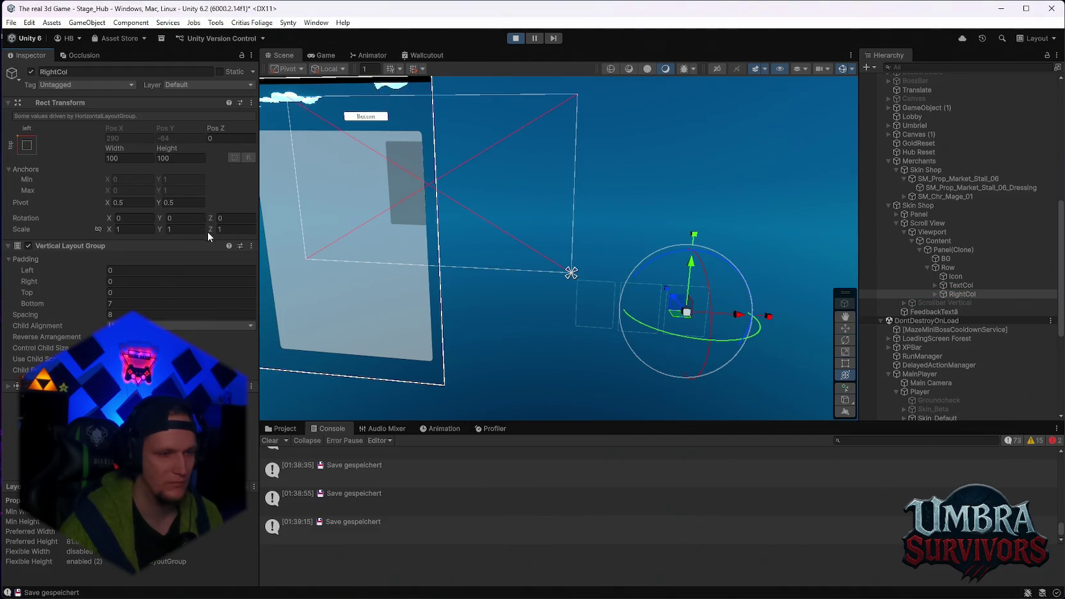
{"action": "left_click_drag", "start_coordinate": [100, 318], "coordinate": [121, 314]}
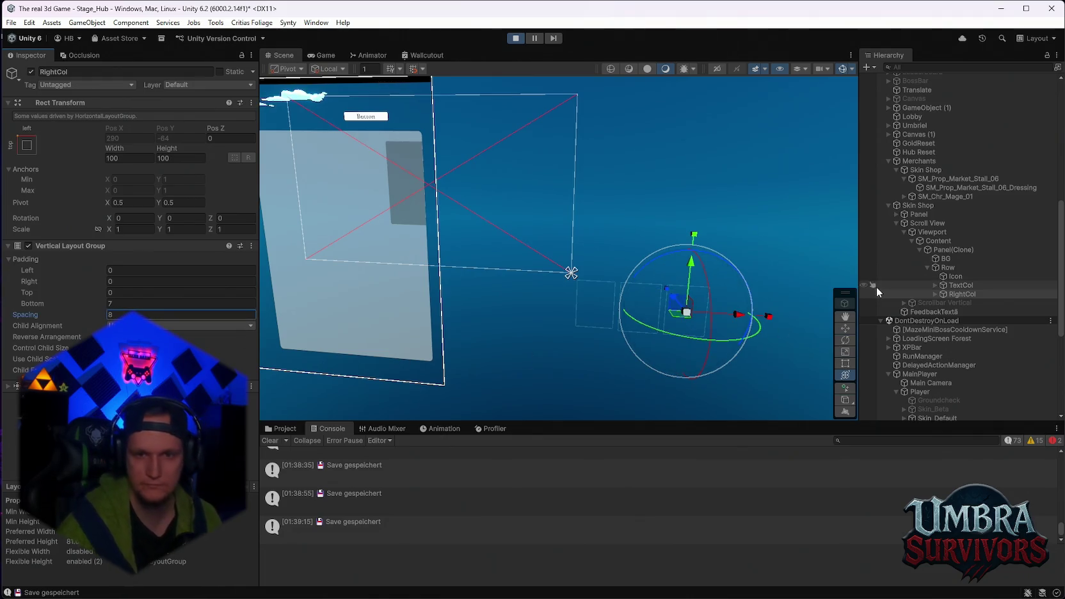
{"action": "left_click", "coordinate": [953, 249]}
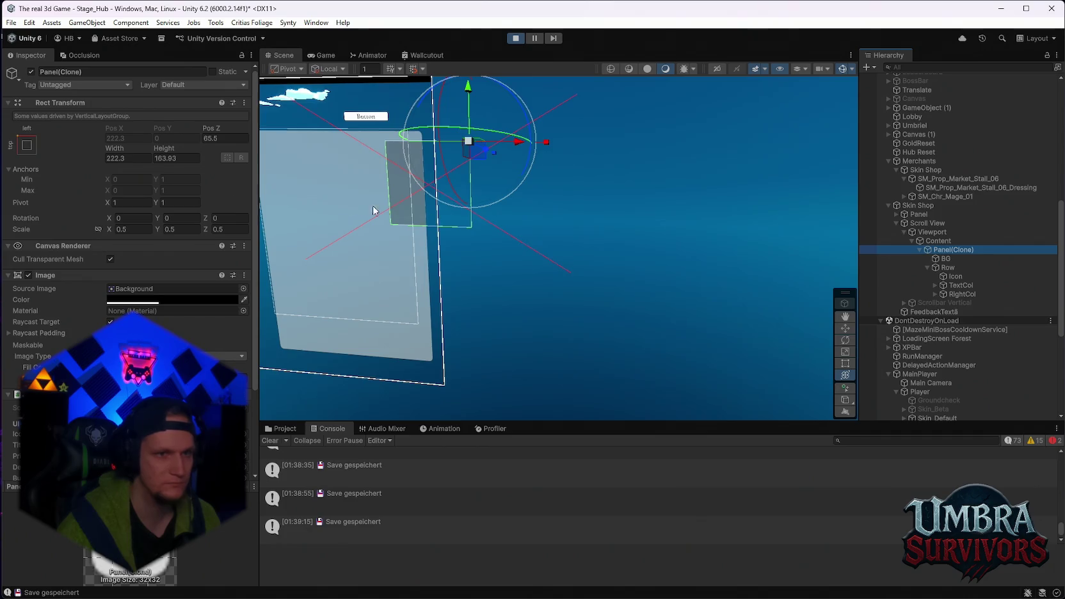
{"action": "left_click_drag", "start_coordinate": [361, 209], "coordinate": [522, 243]}
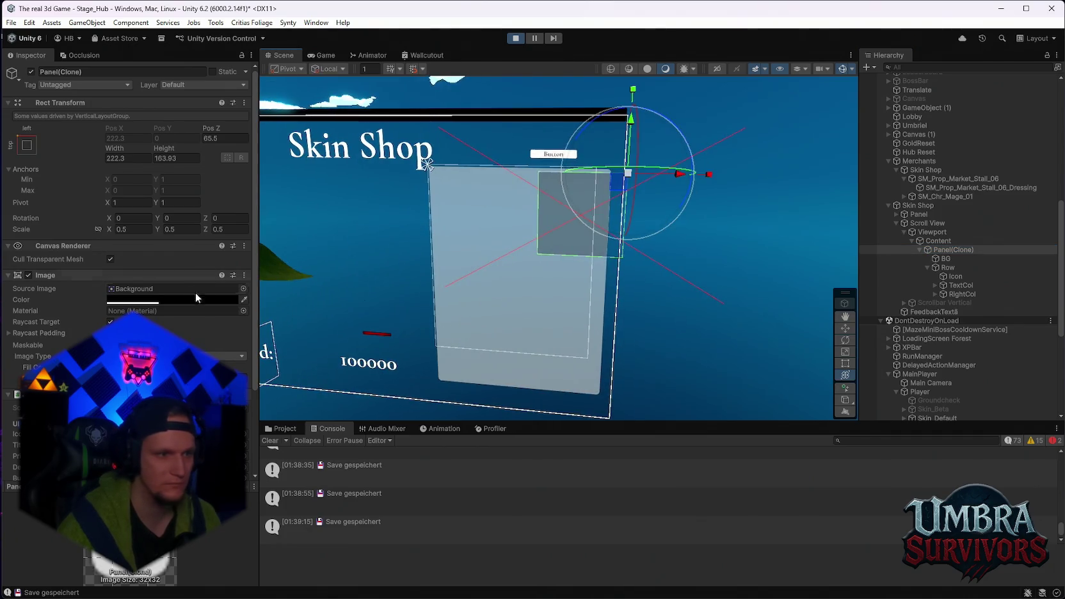
{"action": "scroll", "coordinate": [149, 306], "scroll_direction": "down", "scroll_amount": 3}
{"action": "left_click", "coordinate": [29, 229]}
{"action": "left_click", "coordinate": [30, 229]}
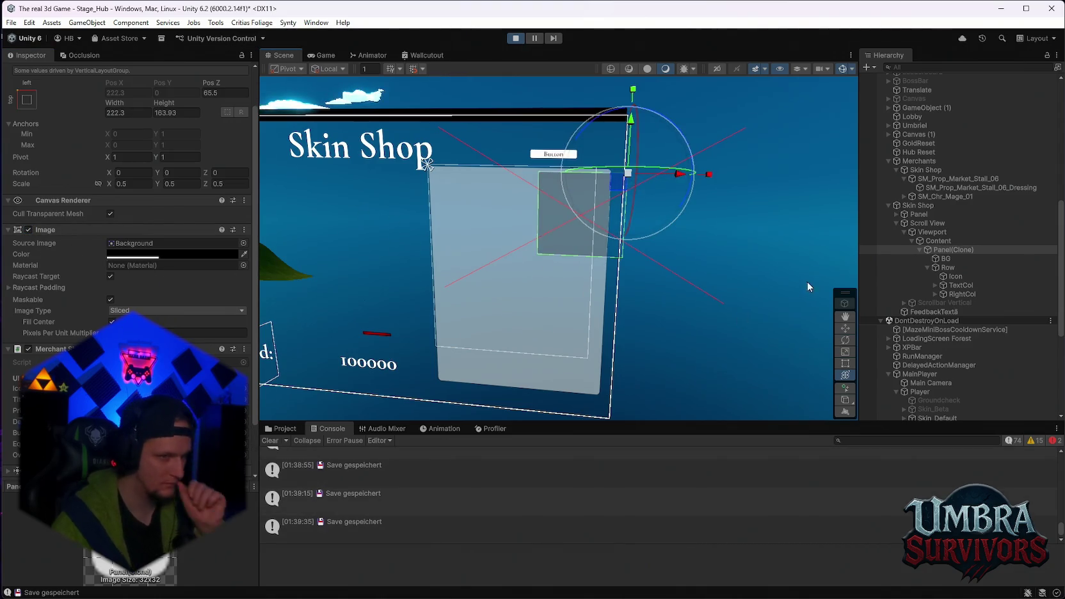
{"action": "left_click", "coordinate": [26, 99]}
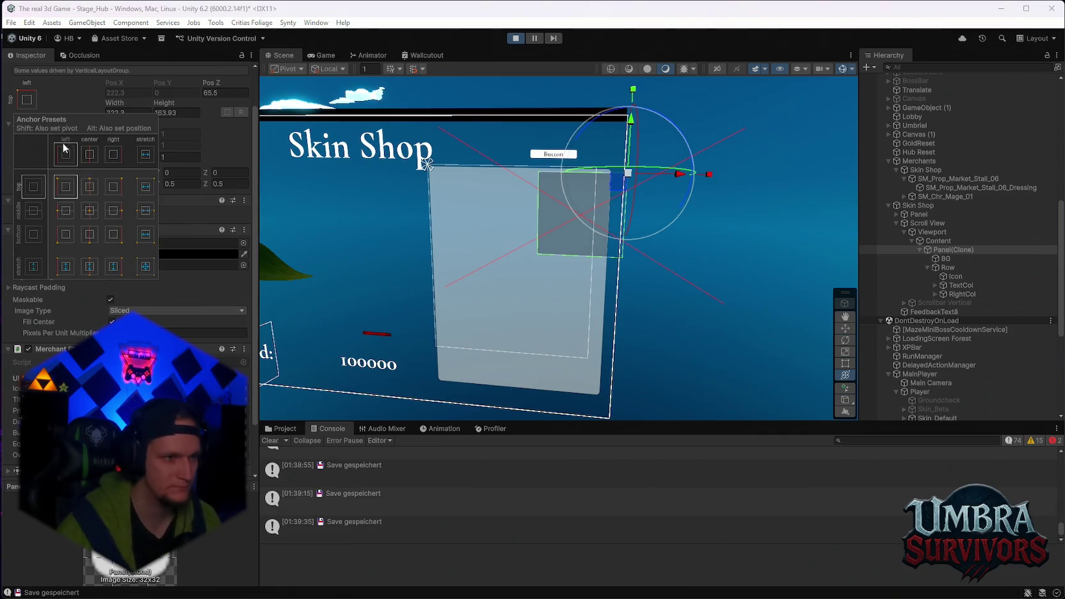
{"action": "left_click", "coordinate": [90, 206]}
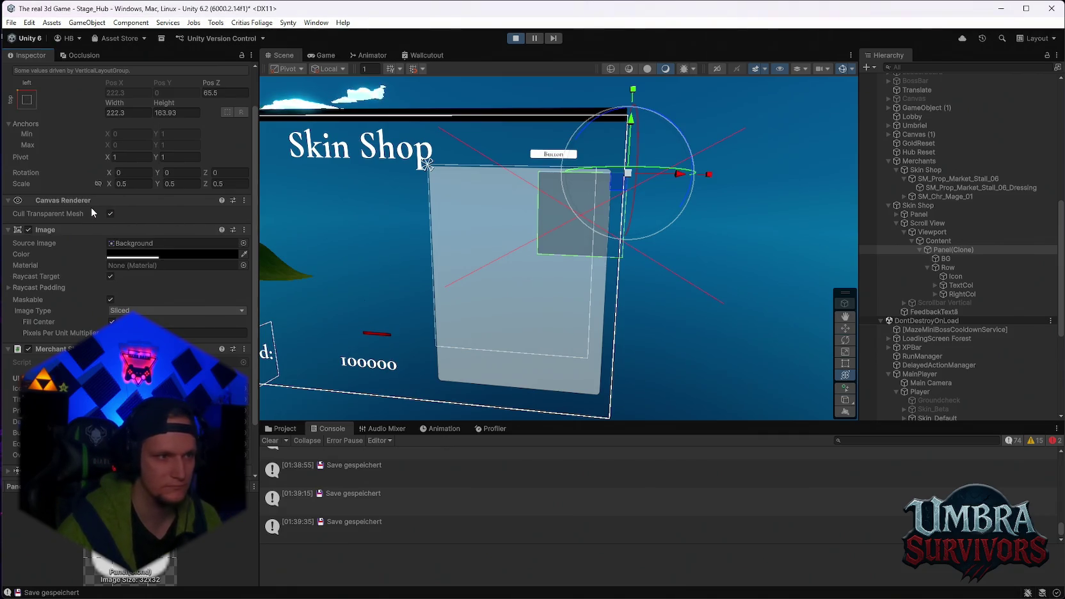
{"action": "left_click", "coordinate": [944, 251]}
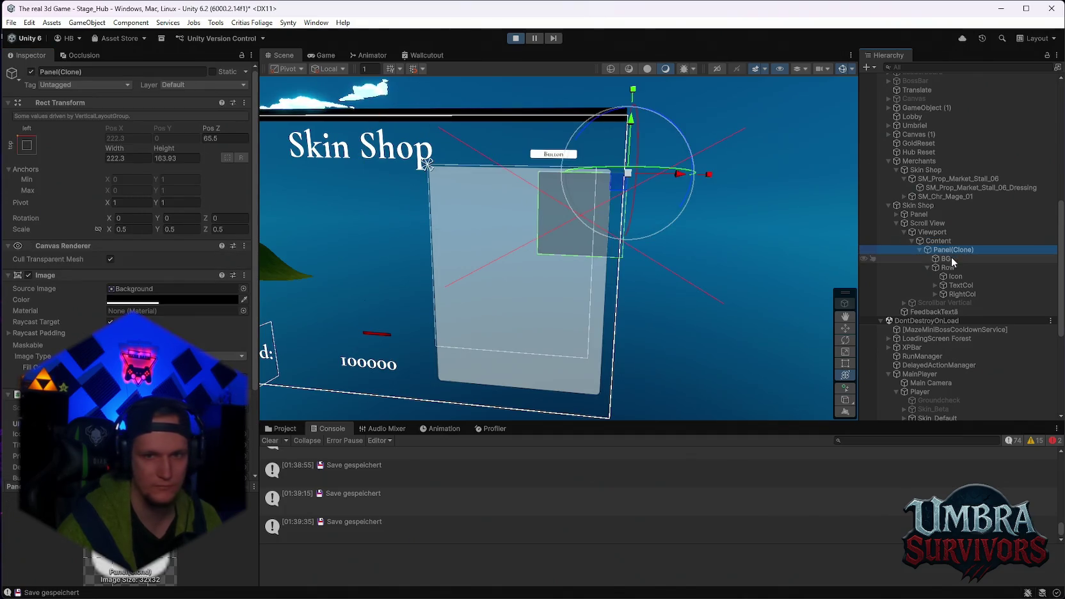
{"action": "left_click", "coordinate": [949, 260]}
{"action": "left_click", "coordinate": [951, 269]}
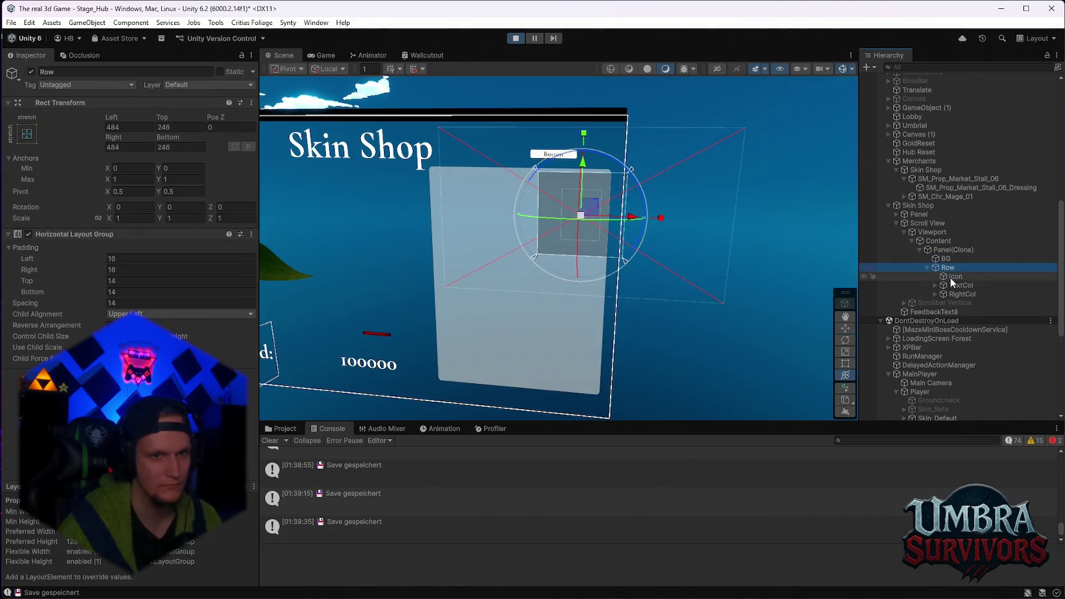
{"action": "left_click", "coordinate": [952, 277]}
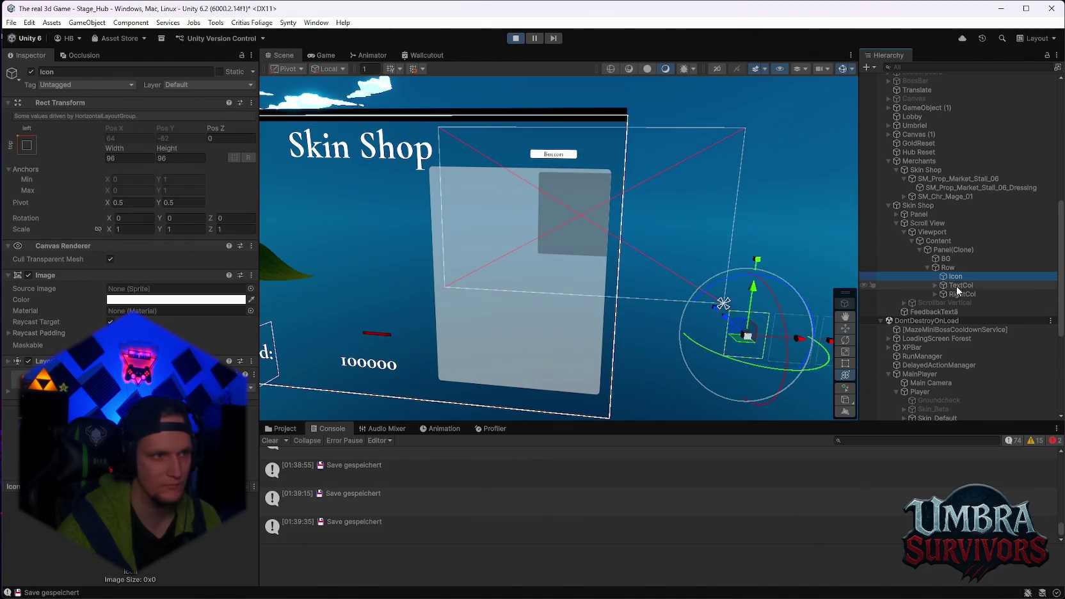
{"action": "left_click", "coordinate": [958, 285]}
{"action": "left_click", "coordinate": [959, 302]}
{"action": "left_click", "coordinate": [961, 294]}
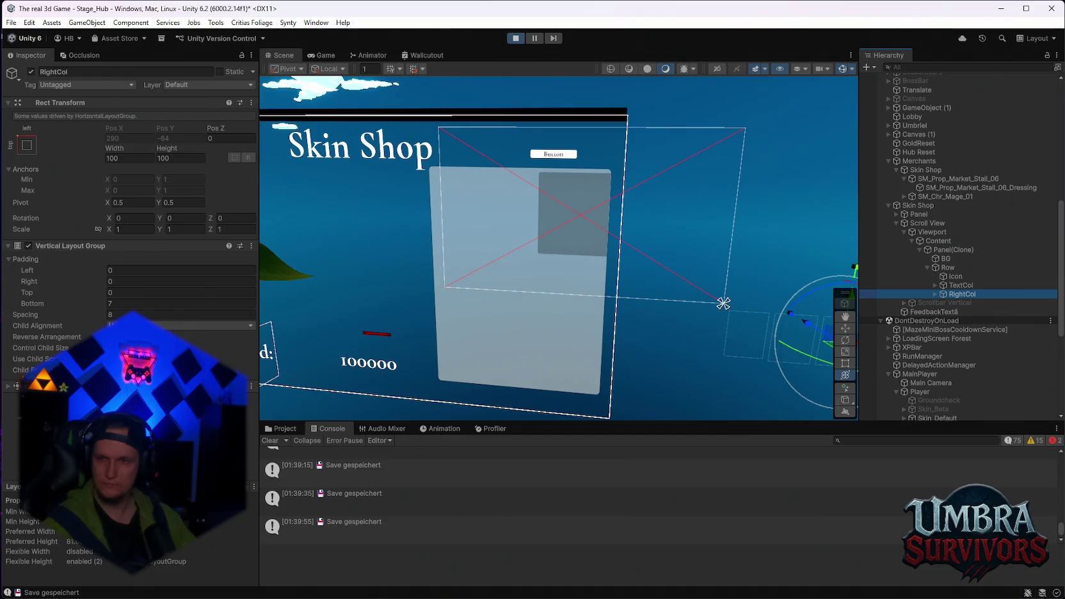
- Stop the game, then anchor the Panel prefab to middle-center with Pos X 0
{"action": "left_click", "coordinate": [515, 37]}
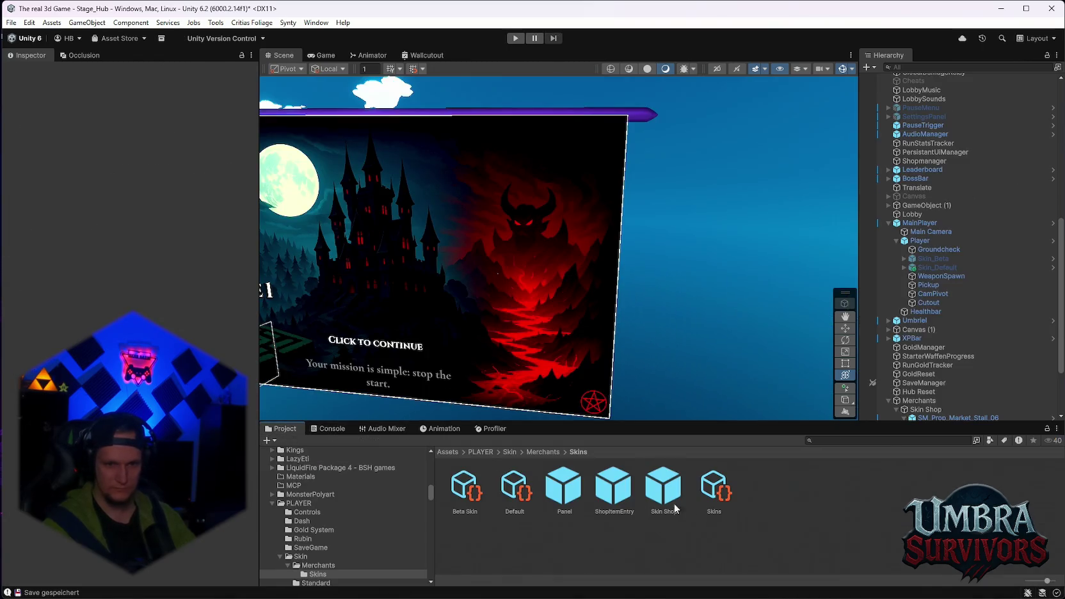
{"action": "double_click", "coordinate": [564, 493]}
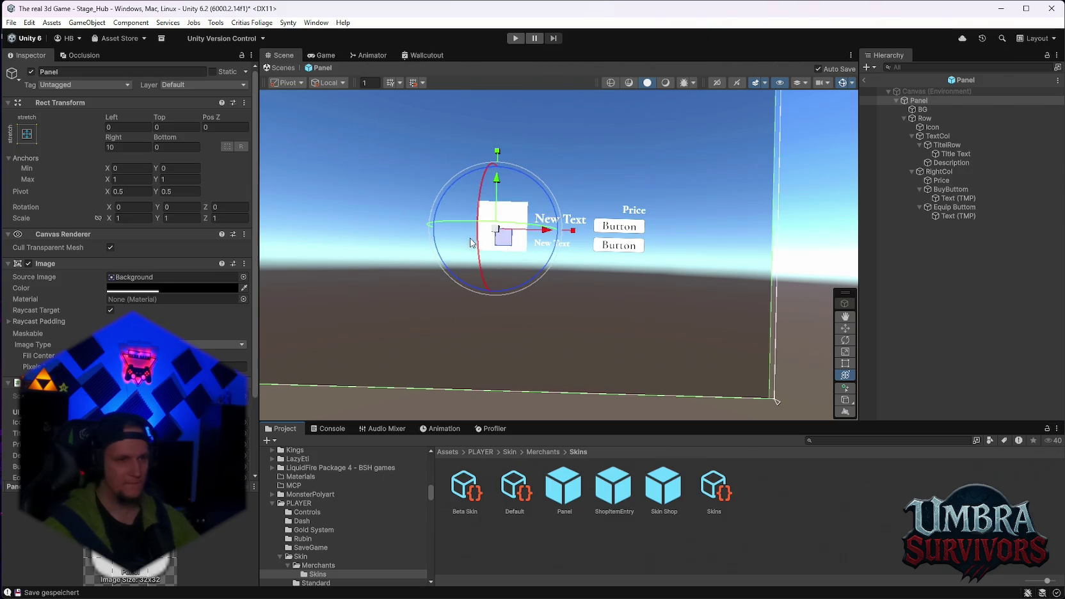
{"action": "left_click", "coordinate": [26, 133]}
{"action": "left_click", "coordinate": [96, 245]}
{"action": "left_click", "coordinate": [96, 246]}
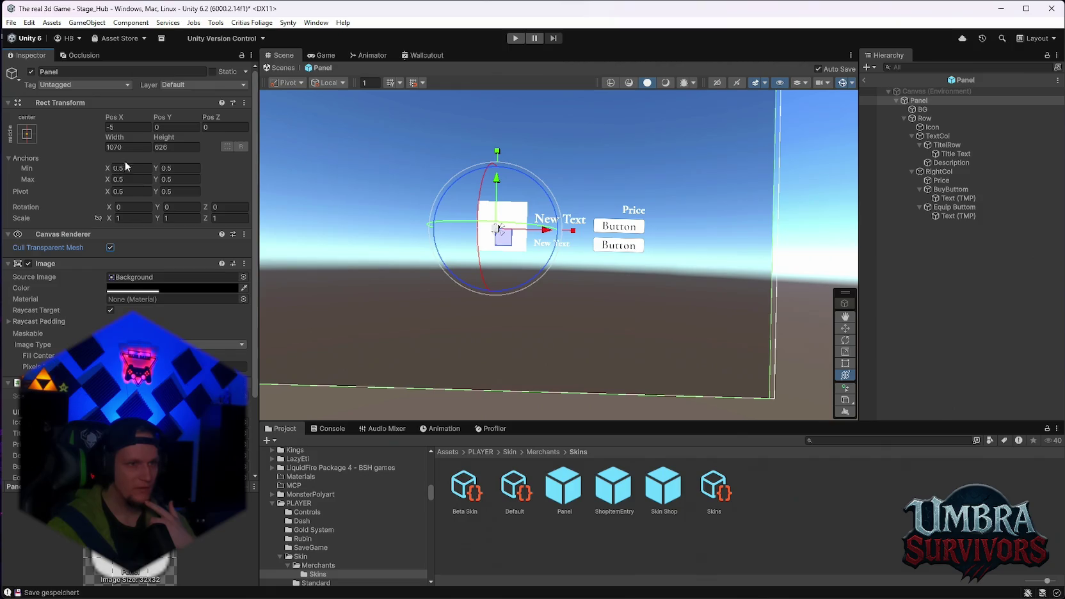
{"action": "left_click", "coordinate": [125, 126]}
{"action": "type", "text": "0"}
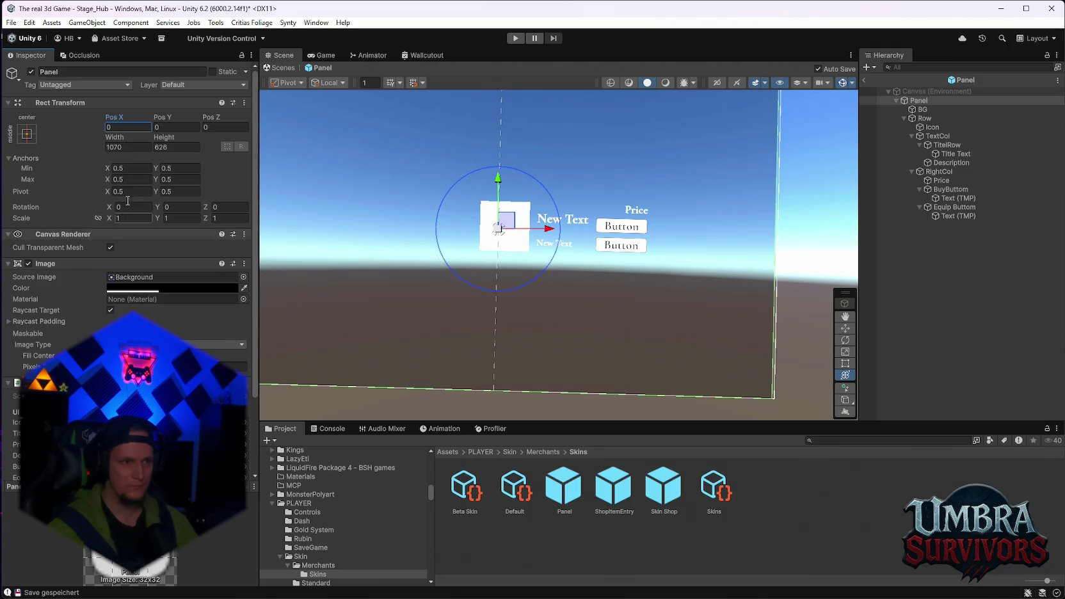
- Start Play mode to test the shop with the updated Panel prefab
{"action": "key", "text": "super+shift+s"}
{"action": "key", "text": "Escape"}
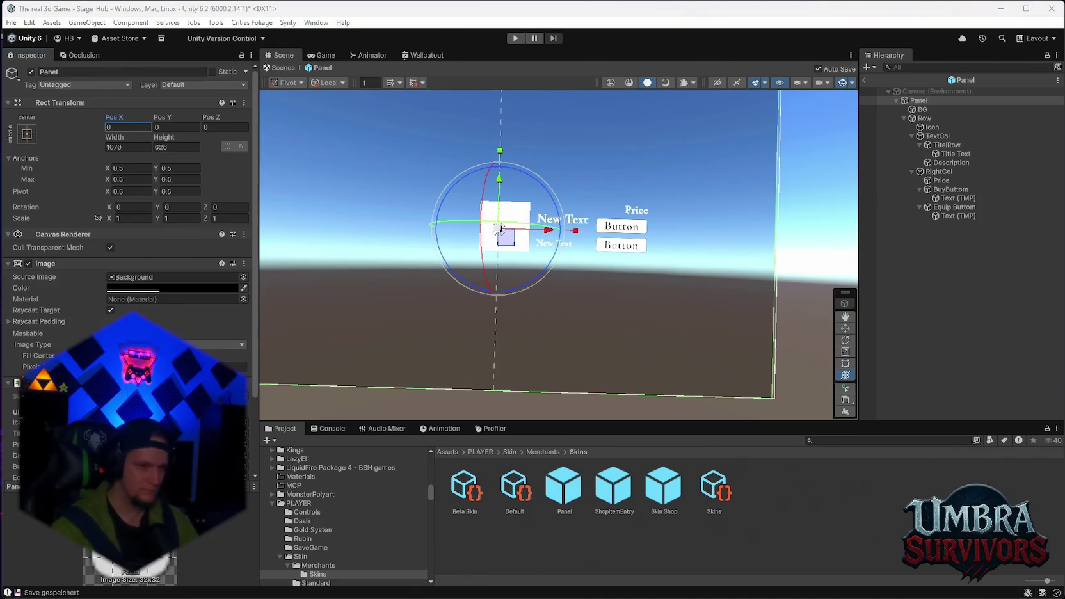
{"action": "scroll", "coordinate": [128, 256], "scroll_direction": "down", "scroll_amount": 2}
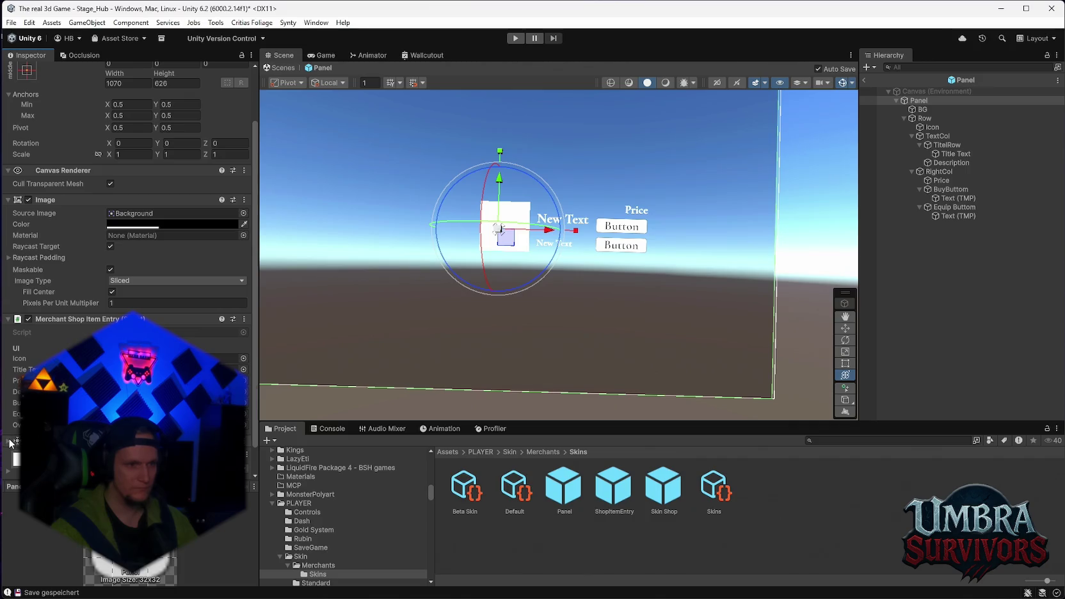
{"action": "scroll", "coordinate": [128, 256], "scroll_direction": "down", "scroll_amount": 4}
{"action": "scroll", "coordinate": [128, 256], "scroll_direction": "up", "scroll_amount": 1}
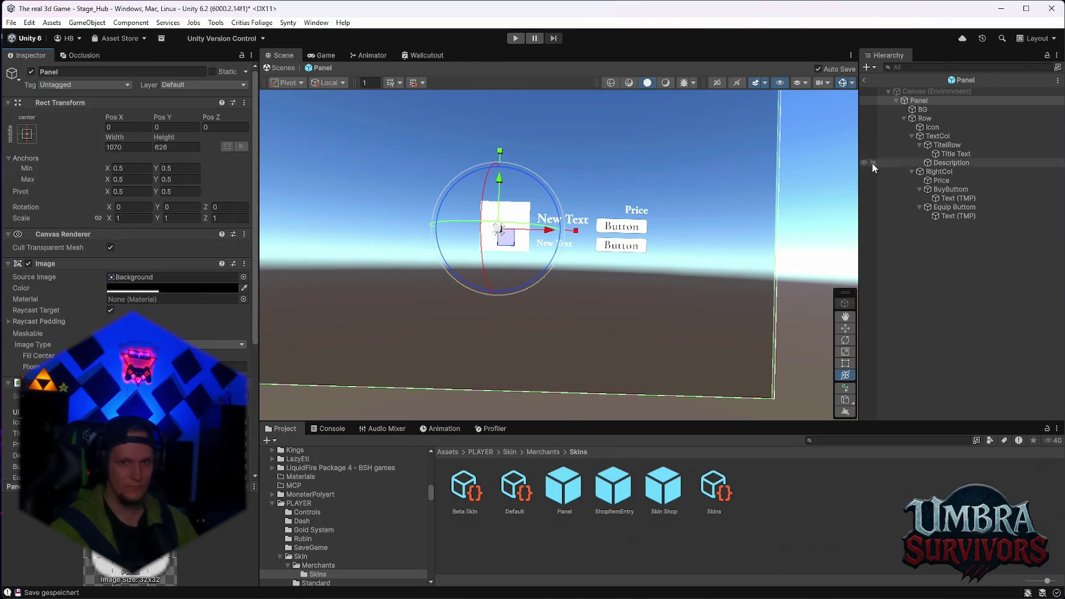
{"action": "left_click", "coordinate": [518, 36]}
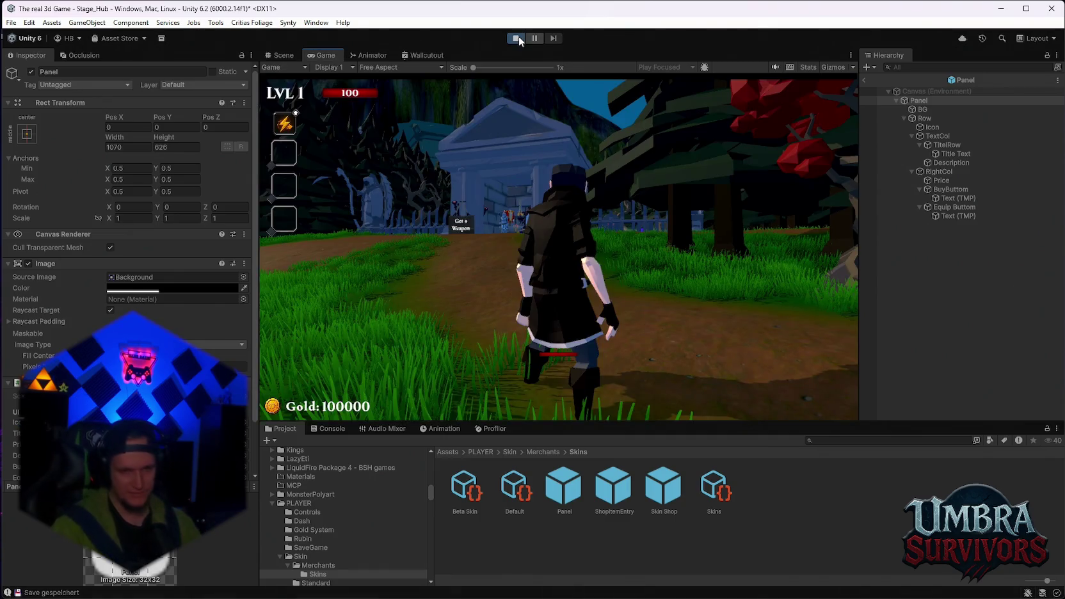
- Run the player to the merchant stall to open the Skin Shop, drag its scrollbar, and exit Prefab Mode
{"action": "key", "text": "w"}
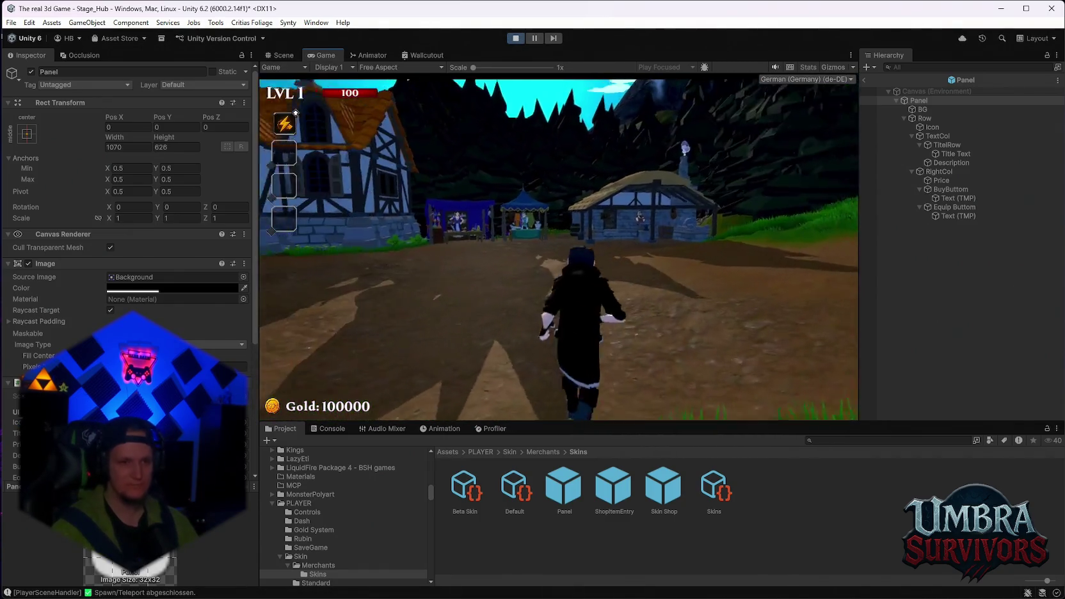
{"action": "key", "text": "w"}
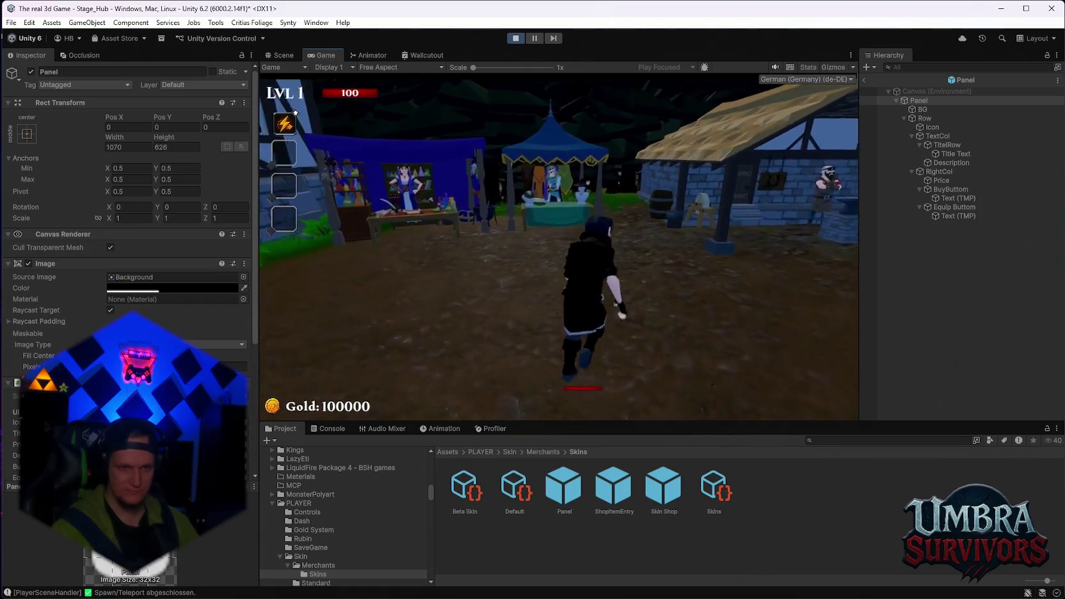
{"action": "key", "text": "w"}
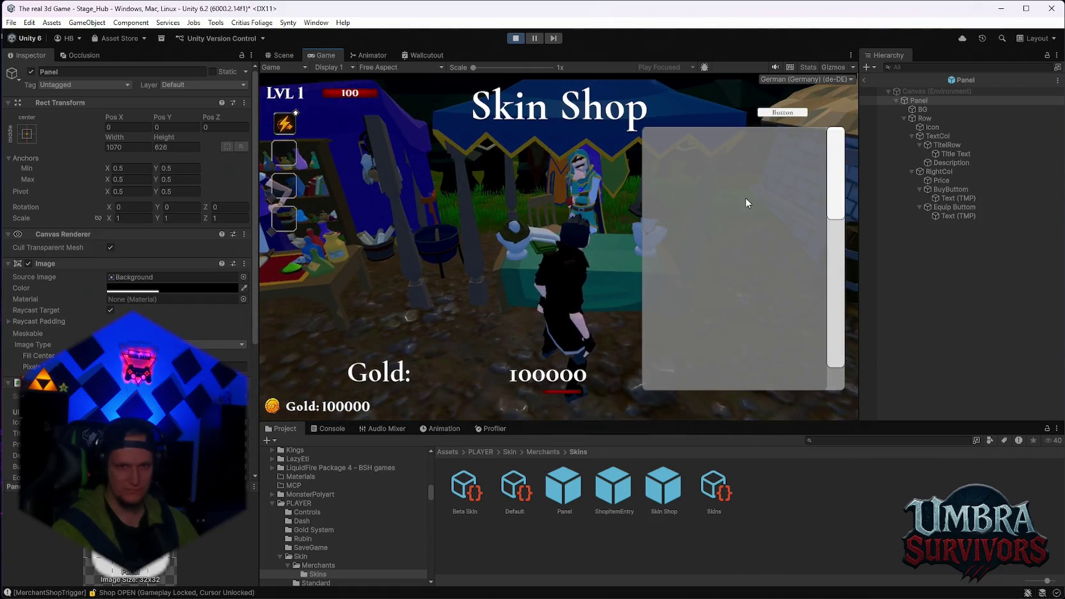
{"action": "mouse_move", "coordinate": [839, 191]}
{"action": "left_mouse_down"}
{"action": "mouse_move", "coordinate": [839, 218]}
{"action": "mouse_move", "coordinate": [838, 182]}
{"action": "left_mouse_up"}
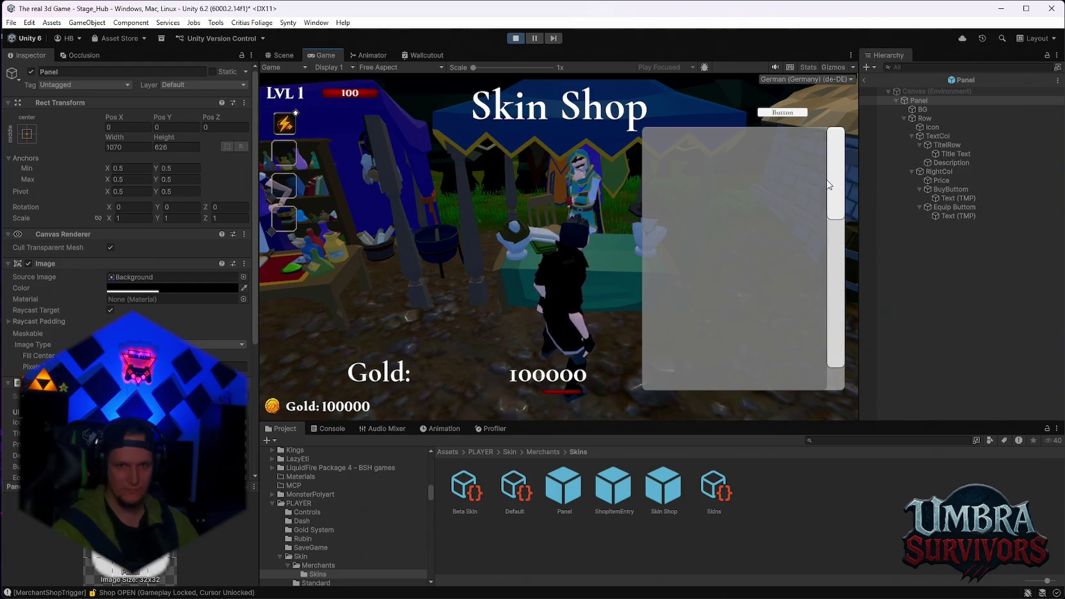
{"action": "left_click_drag", "start_coordinate": [838, 155], "coordinate": [849, 147]}
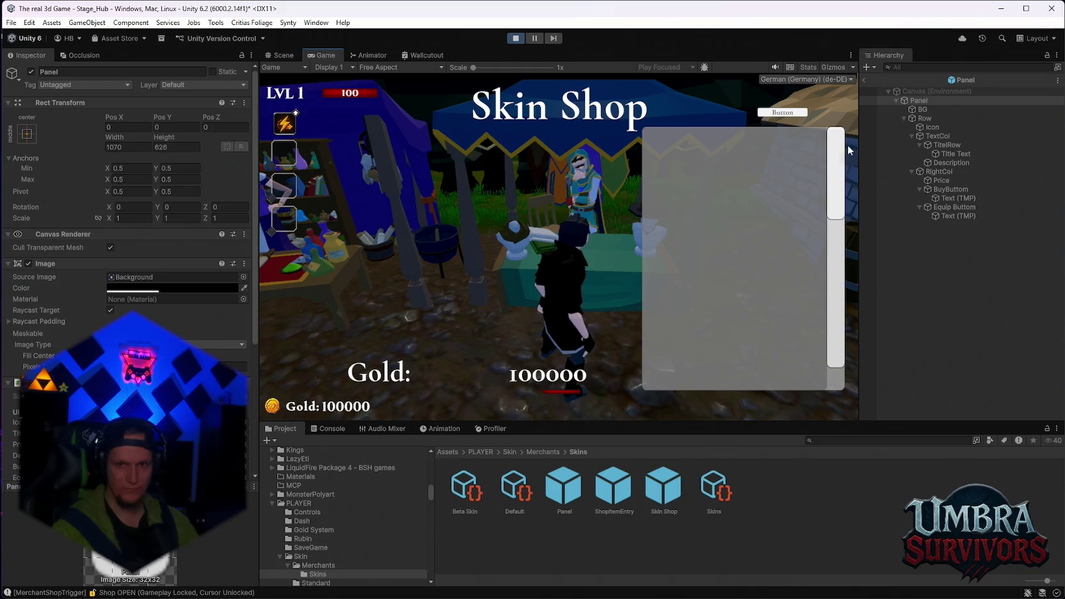
{"action": "left_click", "coordinate": [865, 80]}
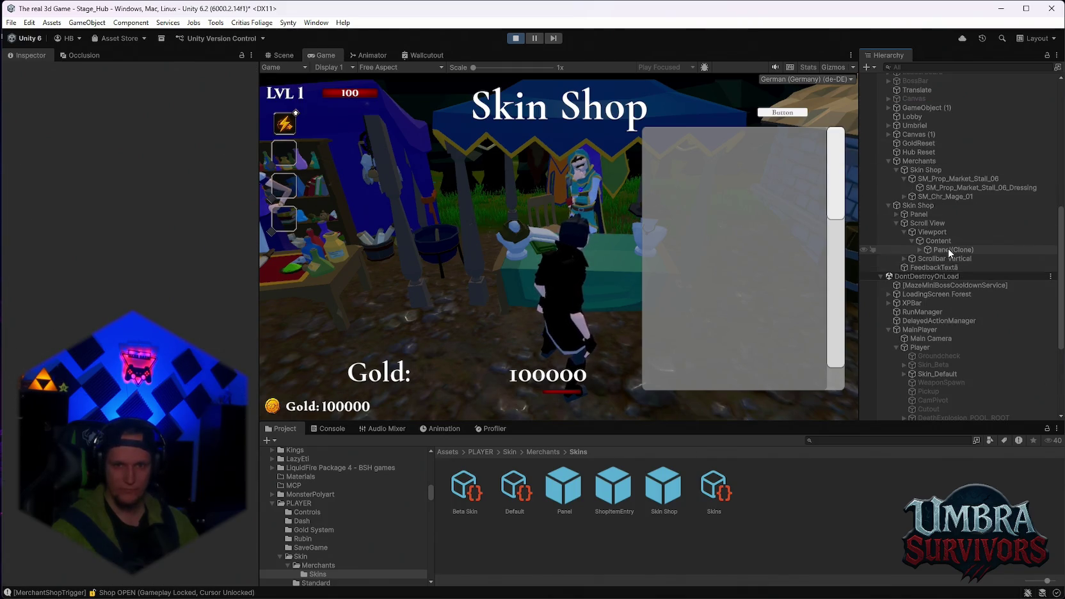
- Select and expand the spawned Panel(Clone), keep its depth at 0, and raise its vertical pivot to 0.76
{"action": "left_click", "coordinate": [948, 249]}
{"action": "left_click", "coordinate": [920, 250]}
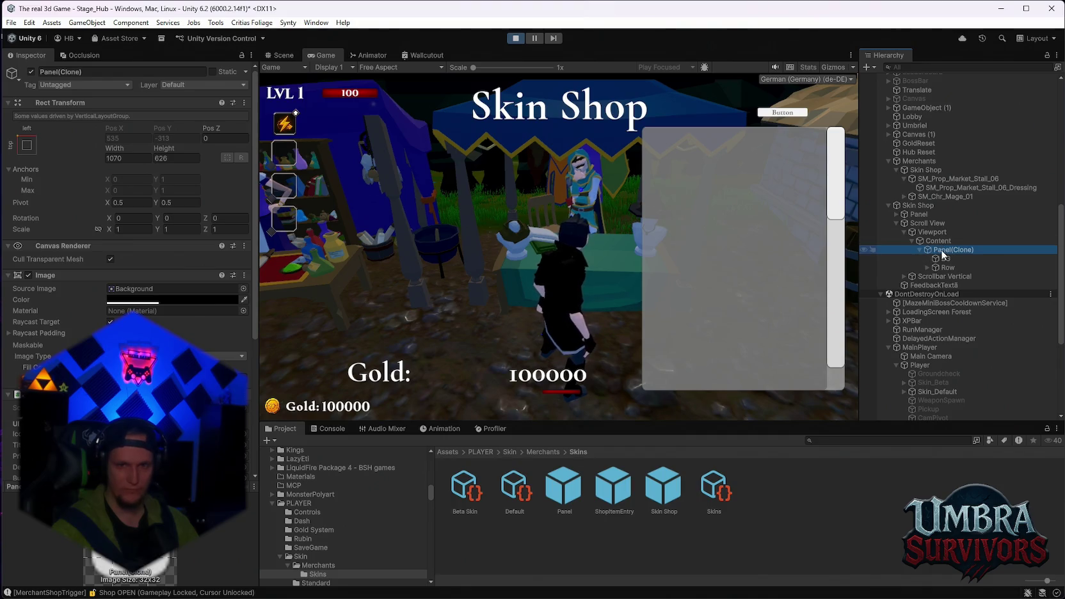
{"action": "left_click", "coordinate": [291, 57]}
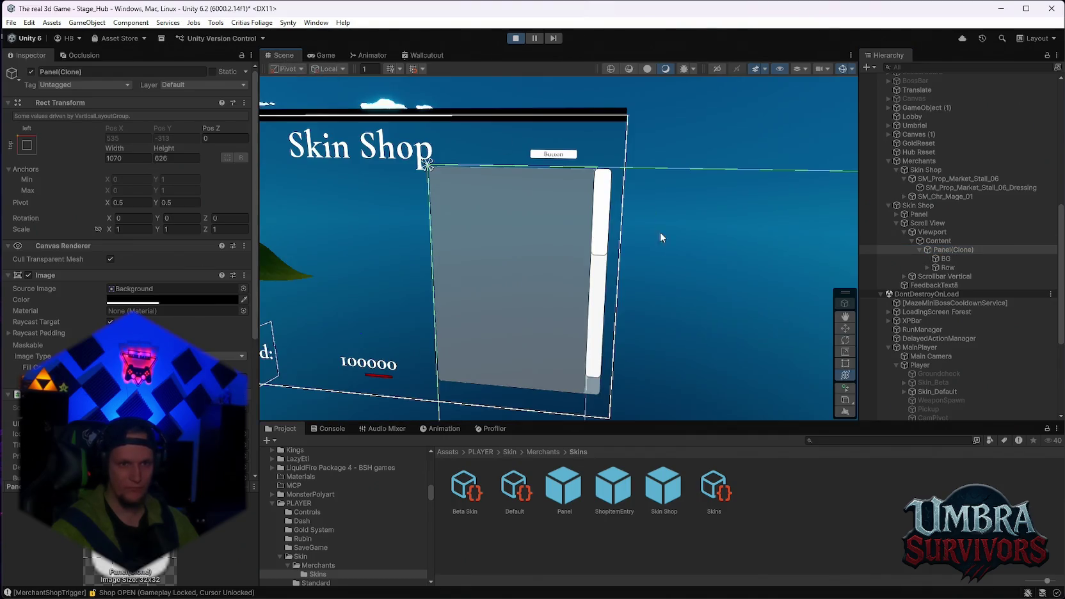
{"action": "scroll", "coordinate": [635, 286], "scroll_direction": "down", "scroll_amount": 2}
{"action": "scroll", "coordinate": [642, 298], "scroll_direction": "down", "scroll_amount": 2}
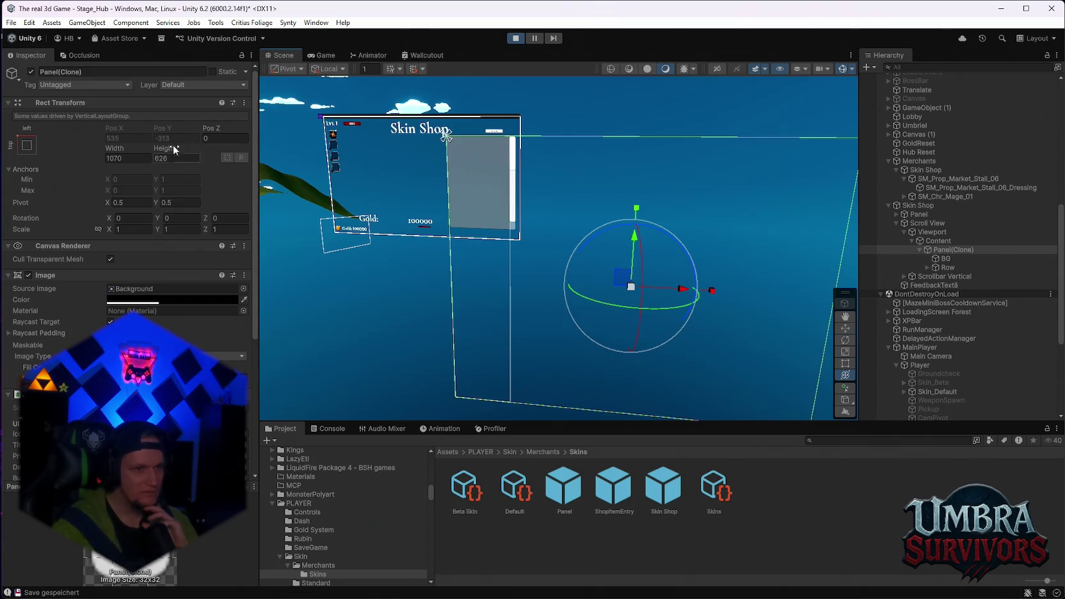
{"action": "left_click_drag", "start_coordinate": [211, 131], "coordinate": [734, 265]}
{"action": "key", "text": "ctrl+z"}
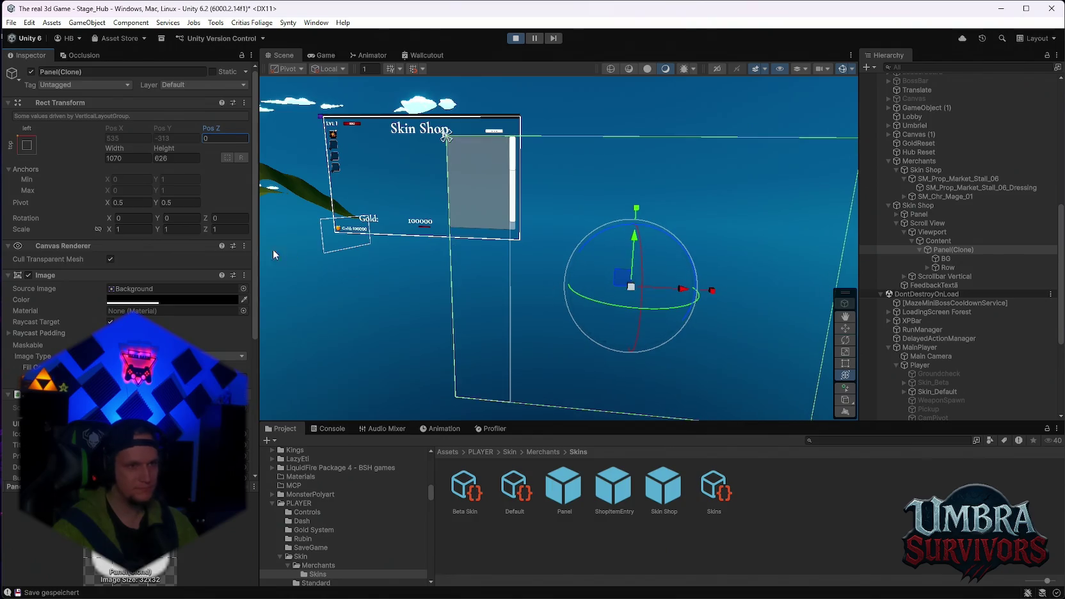
{"action": "left_click", "coordinate": [160, 203]}
{"action": "mouse_move", "coordinate": [161, 204]}
{"action": "left_mouse_down"}
{"action": "mouse_move", "coordinate": [186, 206]}
{"action": "mouse_move", "coordinate": [108, 201]}
{"action": "left_mouse_up"}
{"action": "scroll", "coordinate": [464, 219], "scroll_direction": "up", "scroll_amount": 10}
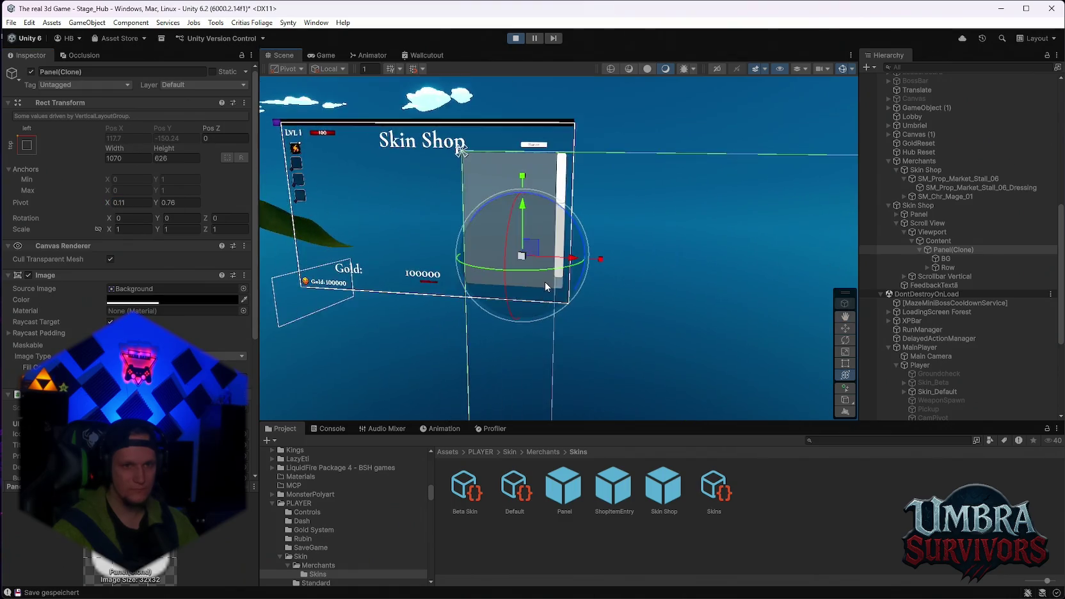
{"action": "scroll", "coordinate": [528, 295], "scroll_direction": "down", "scroll_amount": 5}
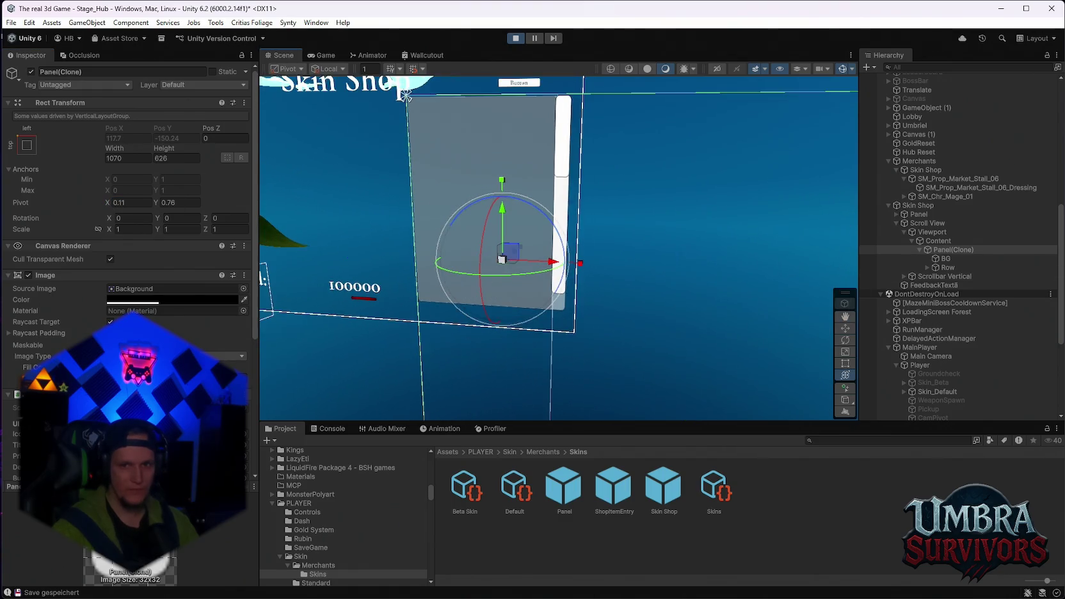
- Frame Row, step through its Icon, TextCol and RightCol children, then reselect Panel(Clone)
{"action": "left_click", "coordinate": [948, 267]}
{"action": "scroll", "coordinate": [649, 310], "scroll_direction": "down", "scroll_amount": 5}
{"action": "left_click", "coordinate": [946, 259]}
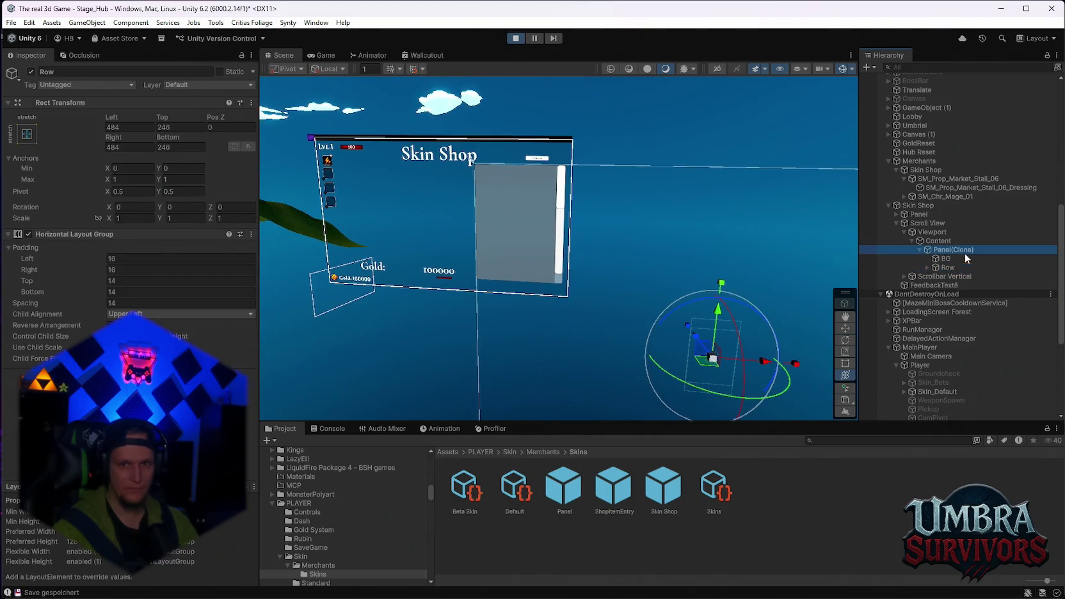
{"action": "left_click", "coordinate": [524, 293]}
{"action": "key", "text": "f"}
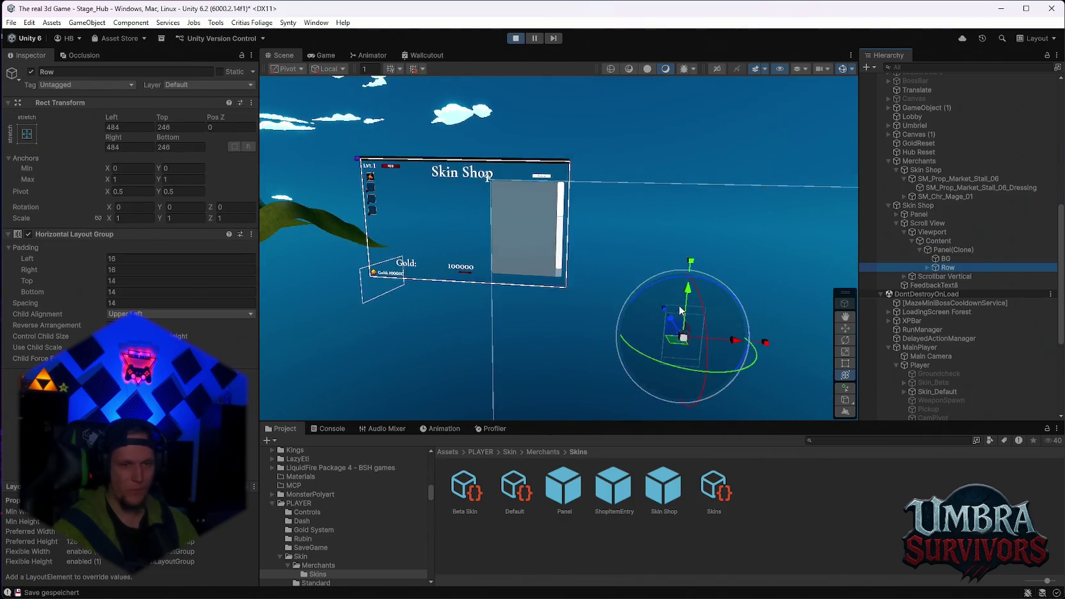
{"action": "left_click", "coordinate": [926, 268]}
{"action": "left_click", "coordinate": [955, 277]}
{"action": "left_click", "coordinate": [960, 285]}
{"action": "left_click", "coordinate": [960, 294]}
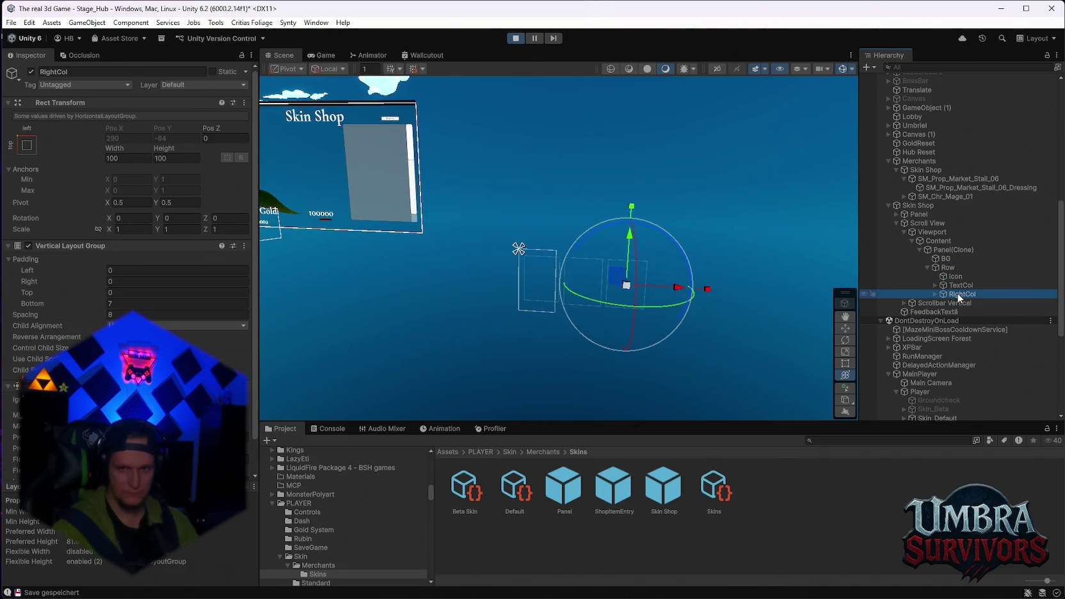
{"action": "left_click_drag", "start_coordinate": [551, 282], "coordinate": [579, 286]}
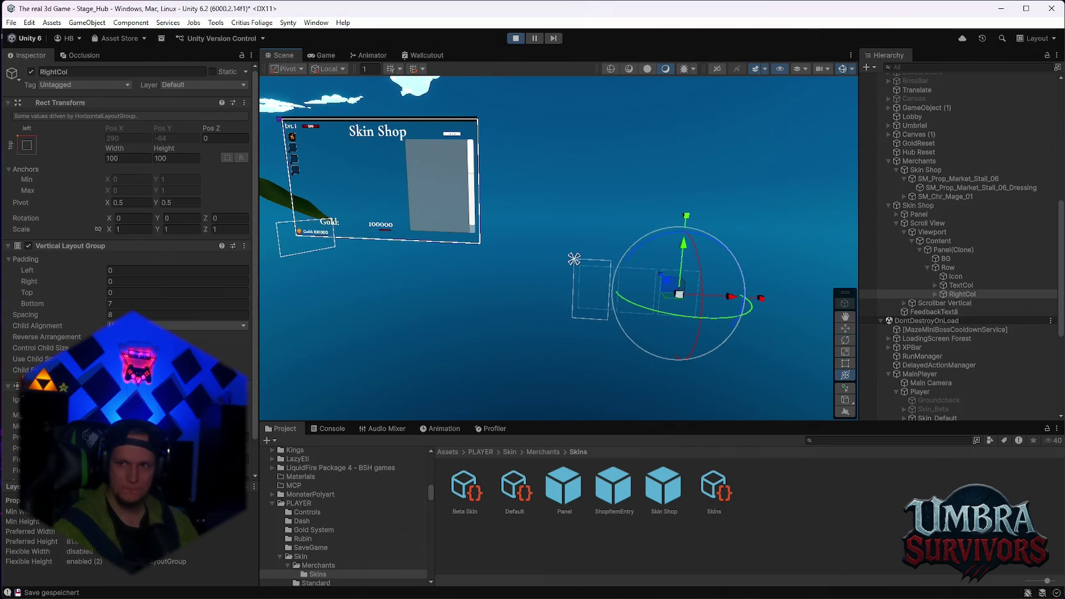
{"action": "scroll", "coordinate": [956, 280], "scroll_direction": "down", "scroll_amount": 2}
{"action": "scroll", "coordinate": [956, 280], "scroll_direction": "up", "scroll_amount": 2}
{"action": "left_click", "coordinate": [941, 250]}
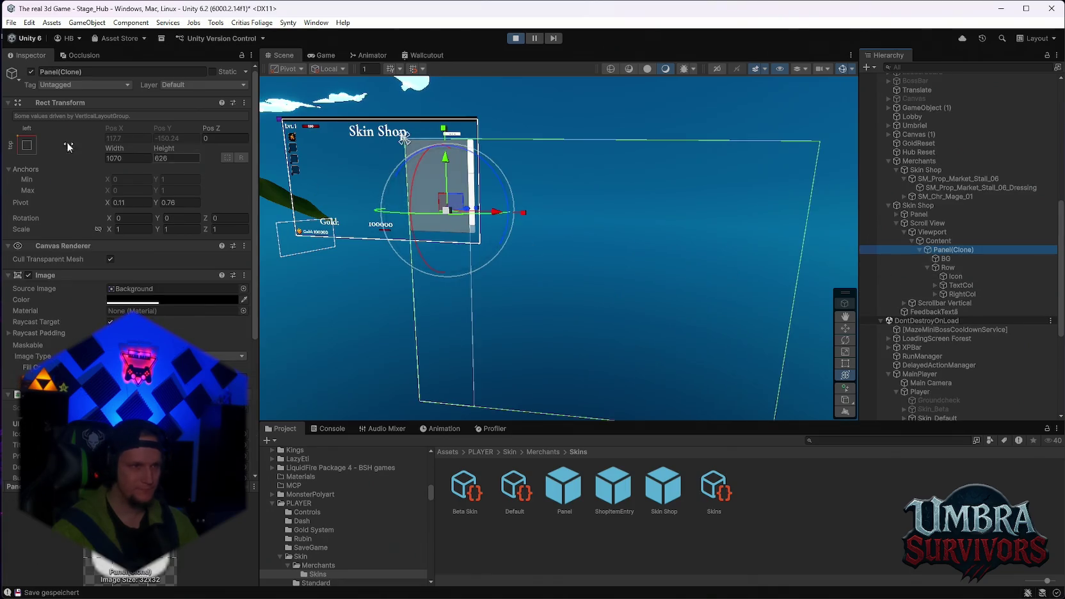
- Try a top-left anchor on BG, then set it back to the centre
{"action": "left_click", "coordinate": [957, 259]}
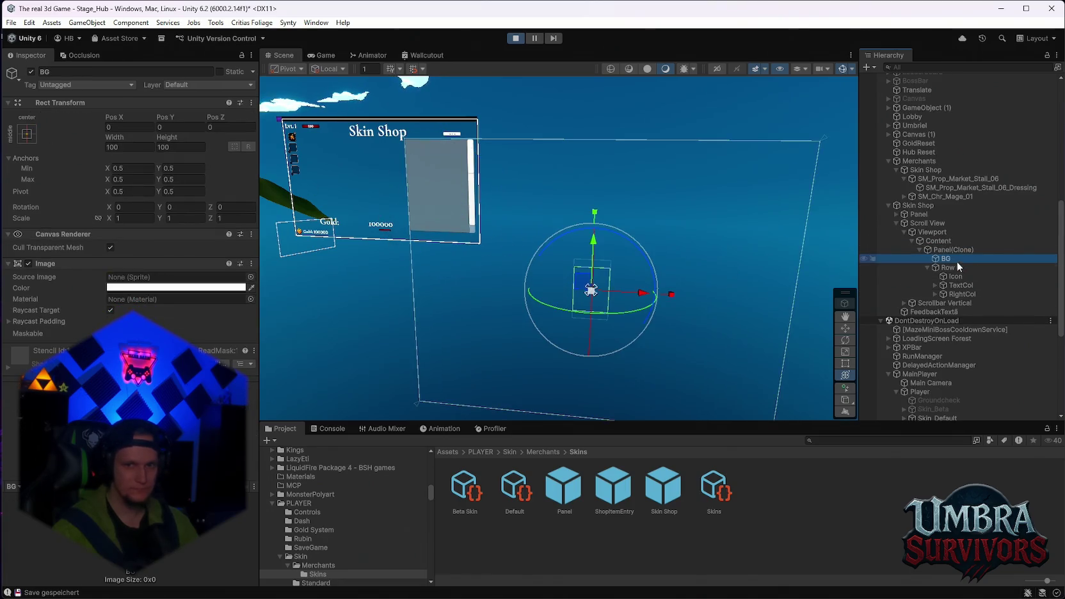
{"action": "left_click", "coordinate": [27, 134]}
{"action": "left_click", "coordinate": [67, 221]}
{"action": "left_click", "coordinate": [90, 244], "text": "alt"}
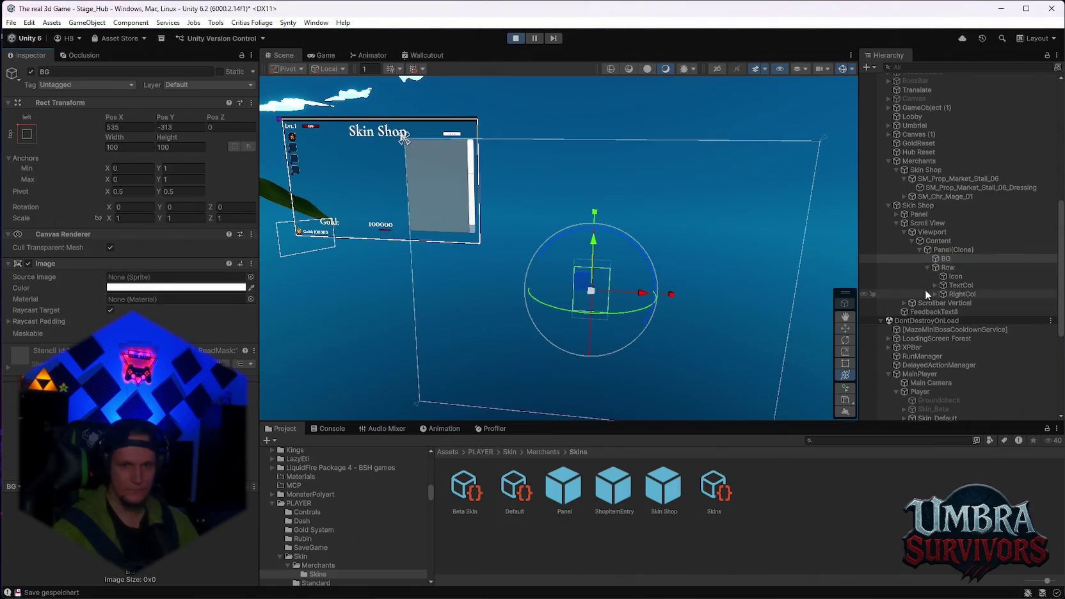
- Anchor Row to middle-centre, then top-left, undoing an accidental move of Row
{"action": "left_click", "coordinate": [949, 267]}
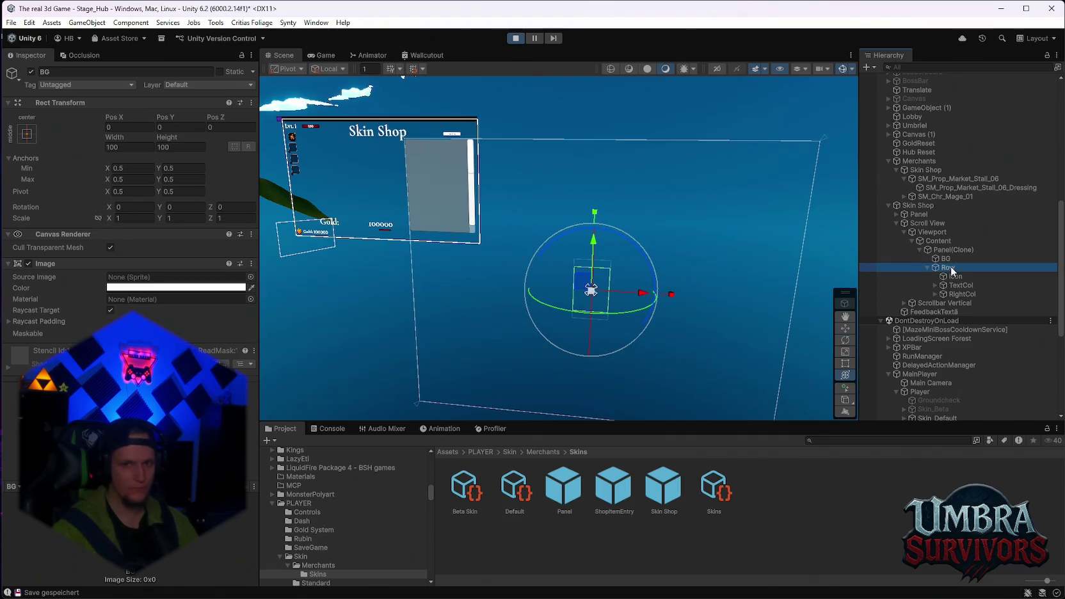
{"action": "left_click", "coordinate": [27, 135]}
{"action": "left_click", "coordinate": [94, 243], "text": "alt"}
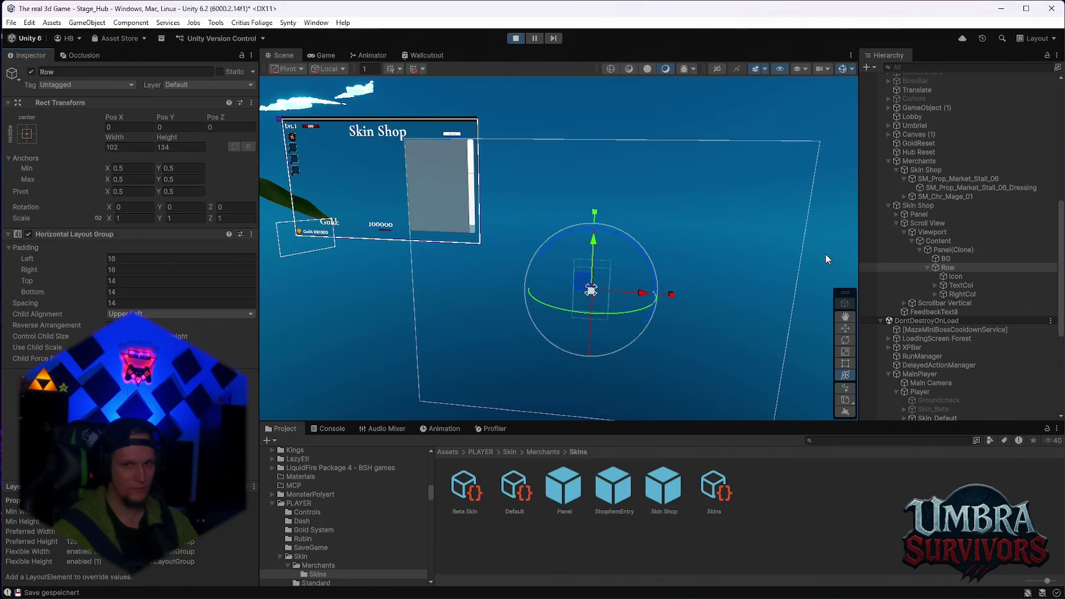
{"action": "left_click", "coordinate": [26, 133]}
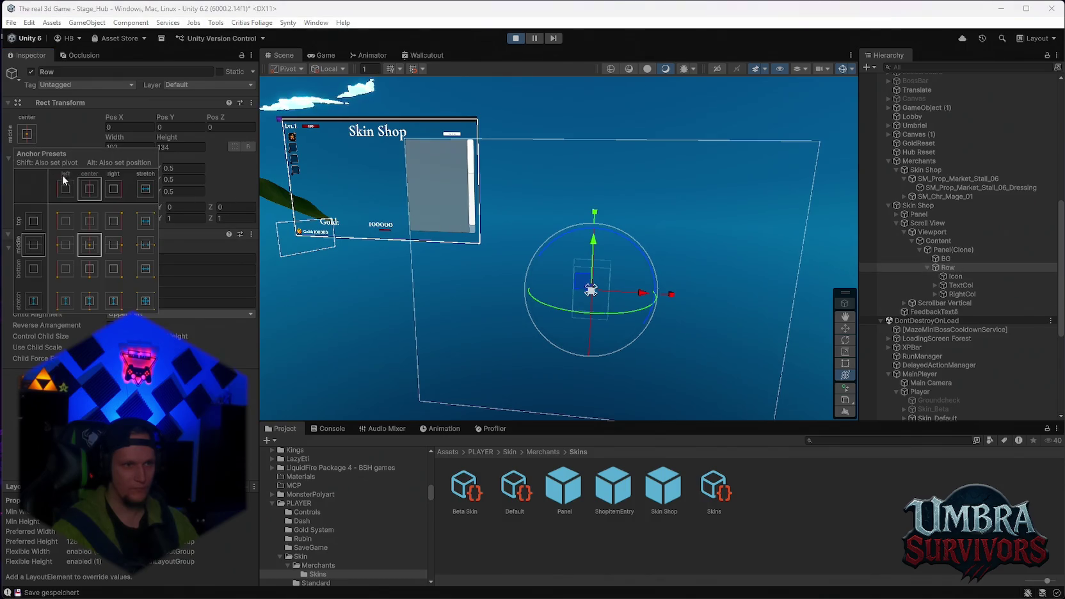
{"action": "left_click", "coordinate": [70, 222]}
{"action": "mouse_move", "coordinate": [592, 289]}
{"action": "left_mouse_down"}
{"action": "mouse_move", "coordinate": [551, 249]}
{"action": "mouse_move", "coordinate": [435, 188]}
{"action": "left_mouse_up"}
{"action": "key", "text": "ctrl+z"}
{"action": "key", "text": "ctrl+z"}
{"action": "key", "text": "ctrl+z"}
{"action": "key", "text": "ctrl+z"}
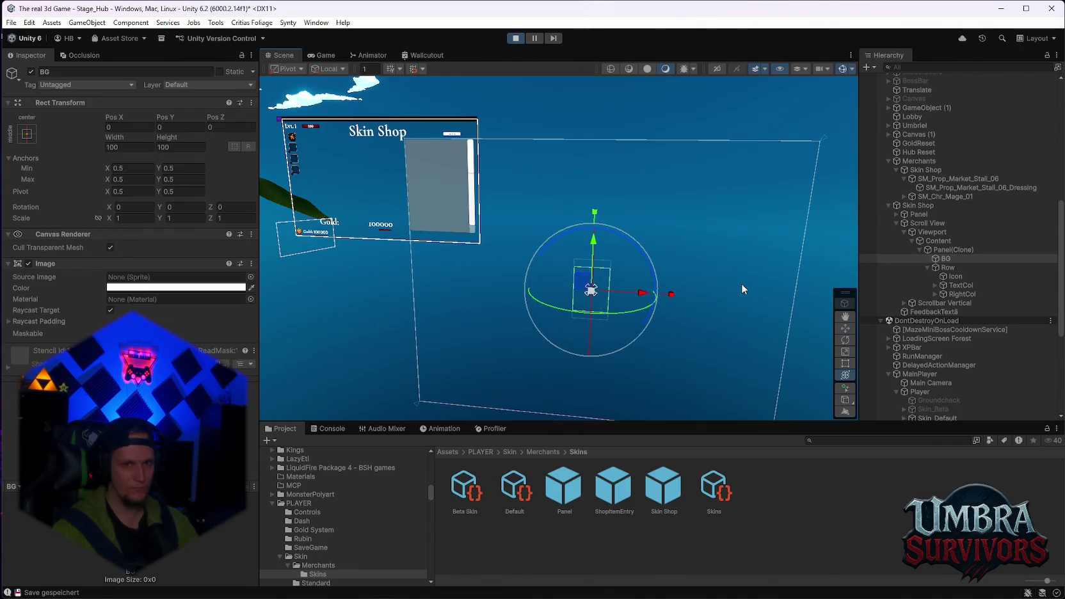
- Check Icon, TextCol and the Content container before reselecting the shop item panel
{"action": "left_click", "coordinate": [963, 277]}
{"action": "left_click", "coordinate": [963, 285]}
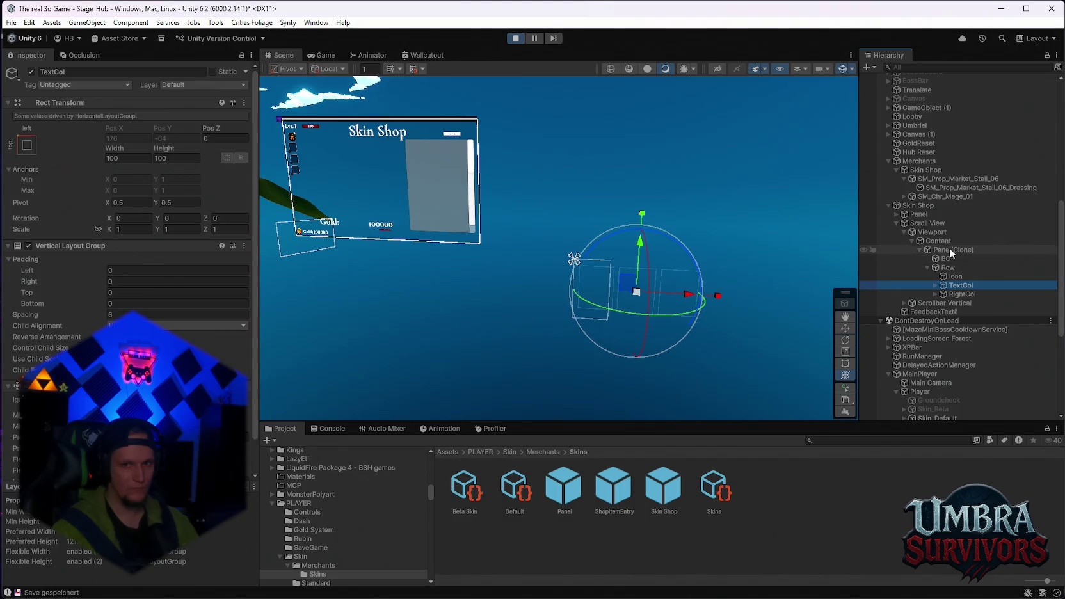
{"action": "left_click", "coordinate": [951, 250]}
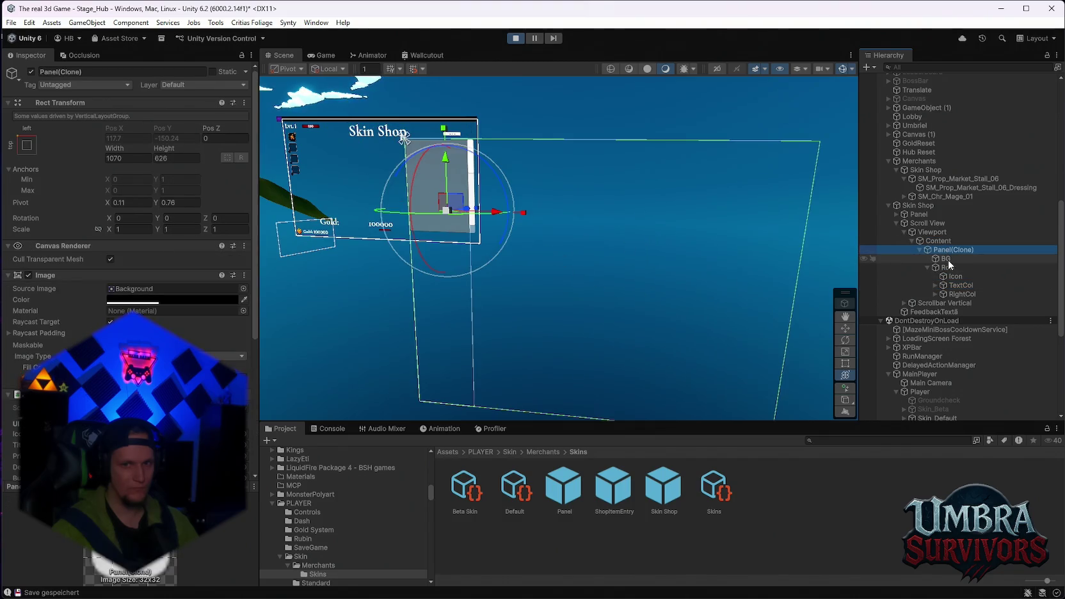
{"action": "left_click", "coordinate": [938, 241]}
{"action": "left_click", "coordinate": [949, 249]}
{"action": "scroll", "coordinate": [216, 314], "scroll_direction": "down", "scroll_amount": 5}
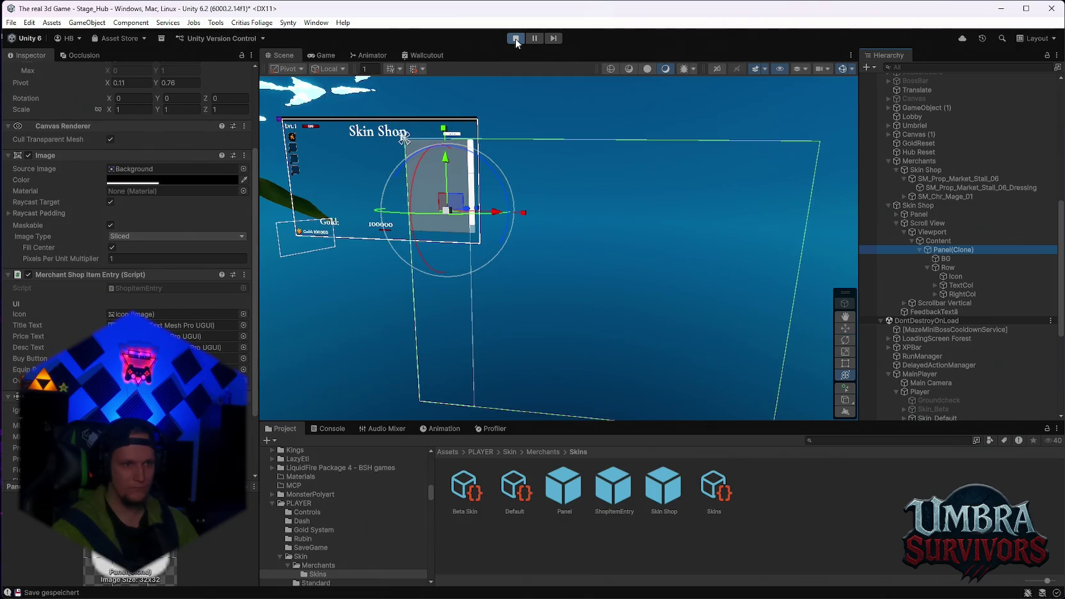
{"action": "left_click", "coordinate": [935, 241]}
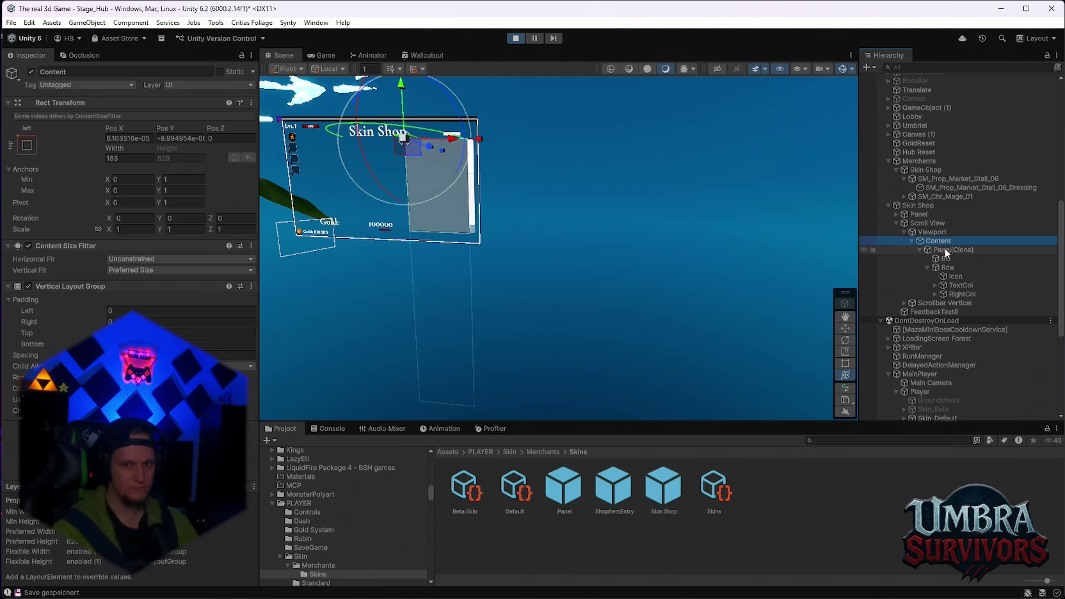
{"action": "left_click", "coordinate": [945, 250]}
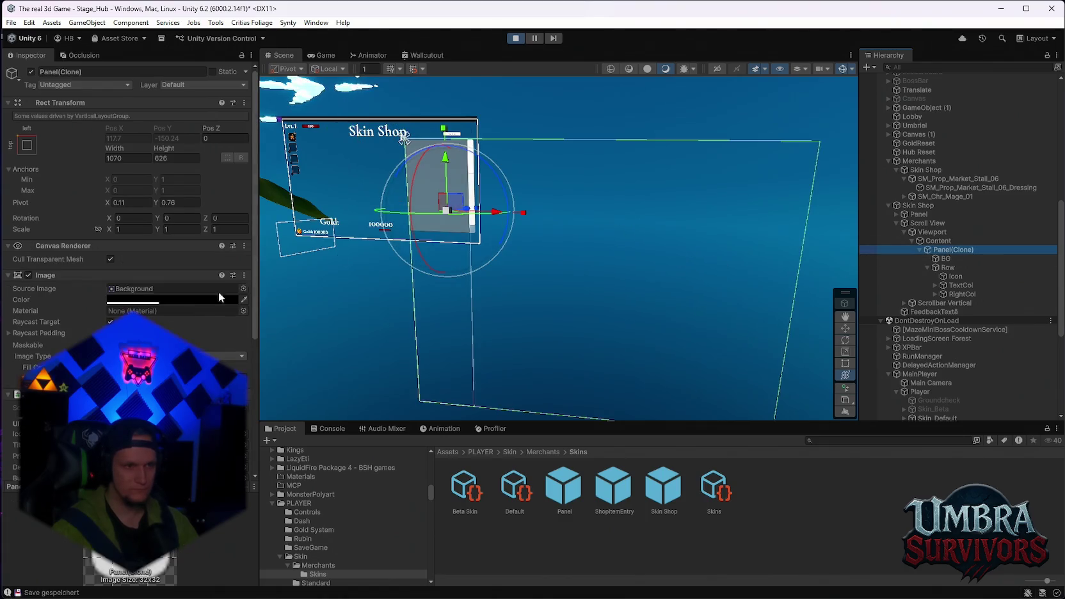
- Toggle the panel's background Image off and on, rotate it on Y, then stop Play mode
{"action": "left_click", "coordinate": [164, 289]}
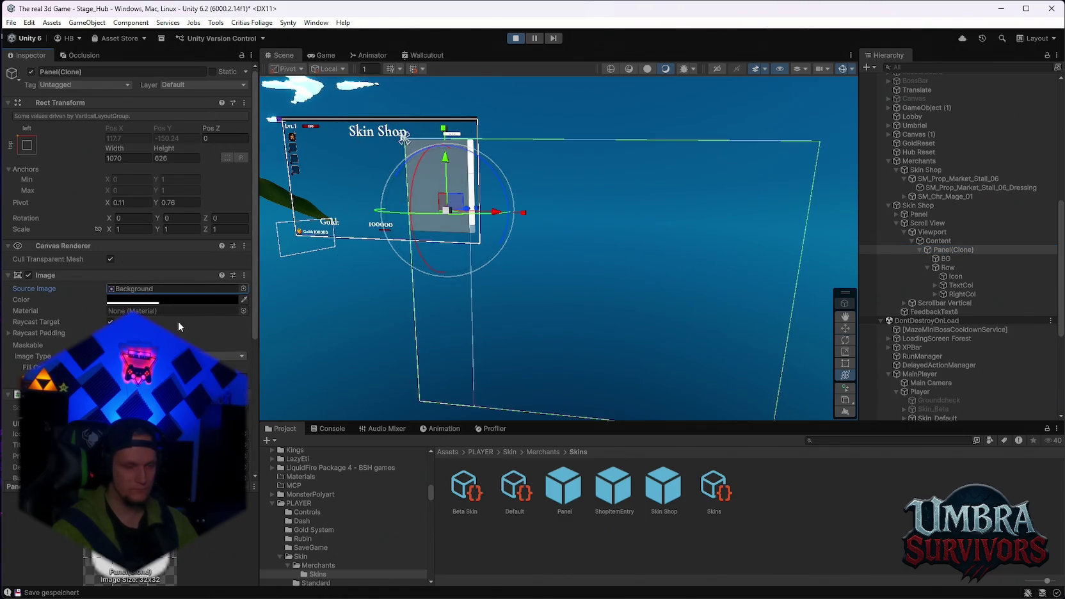
{"action": "left_click", "coordinate": [29, 274]}
{"action": "left_click", "coordinate": [30, 274]}
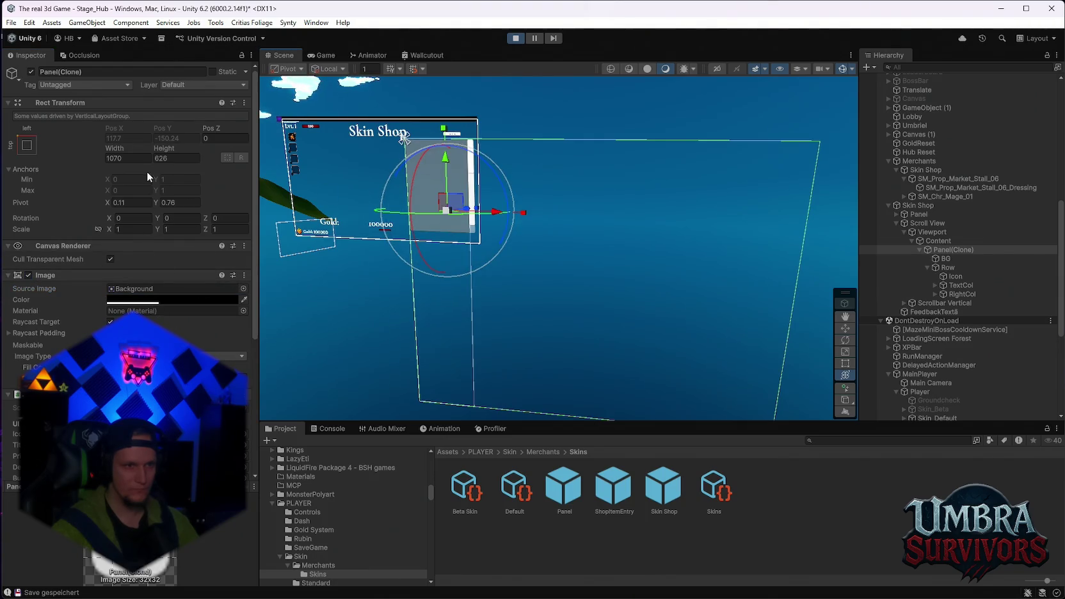
{"action": "mouse_move", "coordinate": [158, 217]}
{"action": "left_mouse_down"}
{"action": "mouse_move", "coordinate": [663, 283]}
{"action": "mouse_move", "coordinate": [509, 320]}
{"action": "left_mouse_up"}
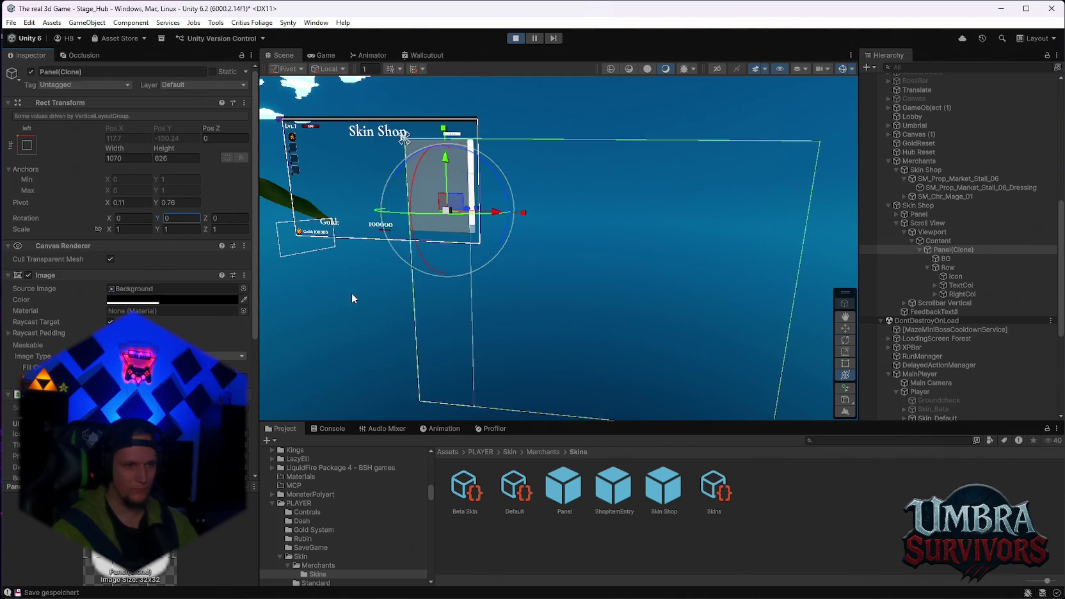
{"action": "scroll", "coordinate": [183, 331], "scroll_direction": "down", "scroll_amount": 2}
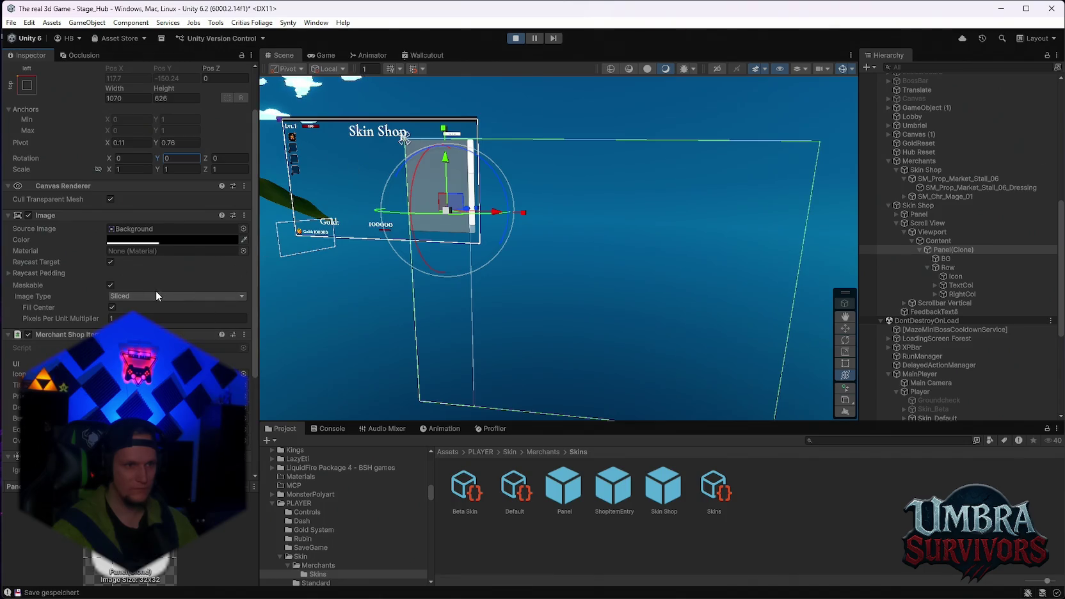
{"action": "left_click", "coordinate": [515, 38]}
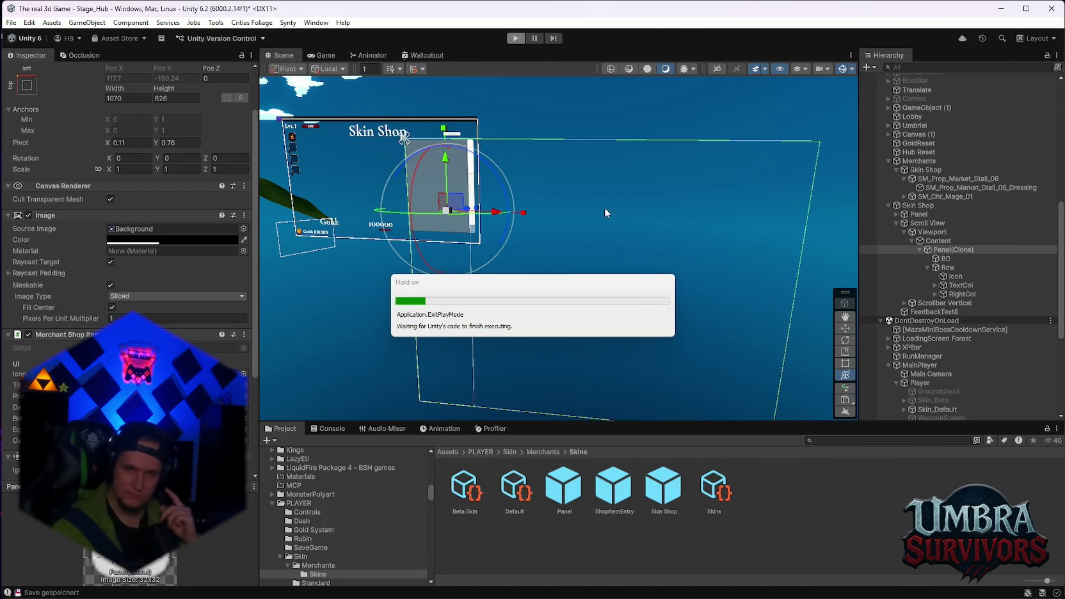
{"action": "scroll", "coordinate": [983, 372], "scroll_direction": "down", "scroll_amount": 3}
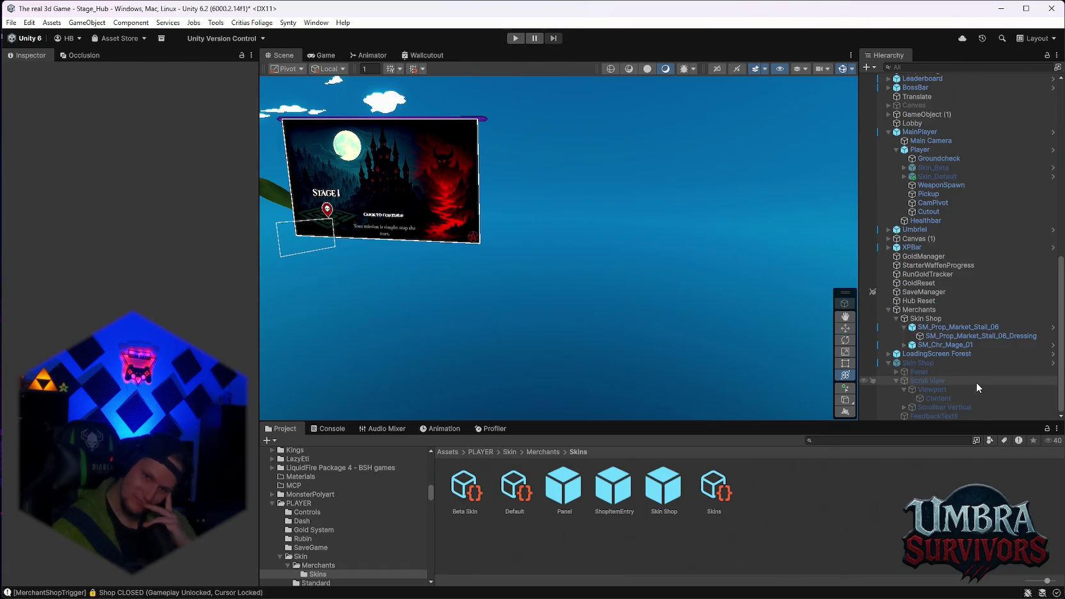
{"action": "right_click", "coordinate": [919, 363]}
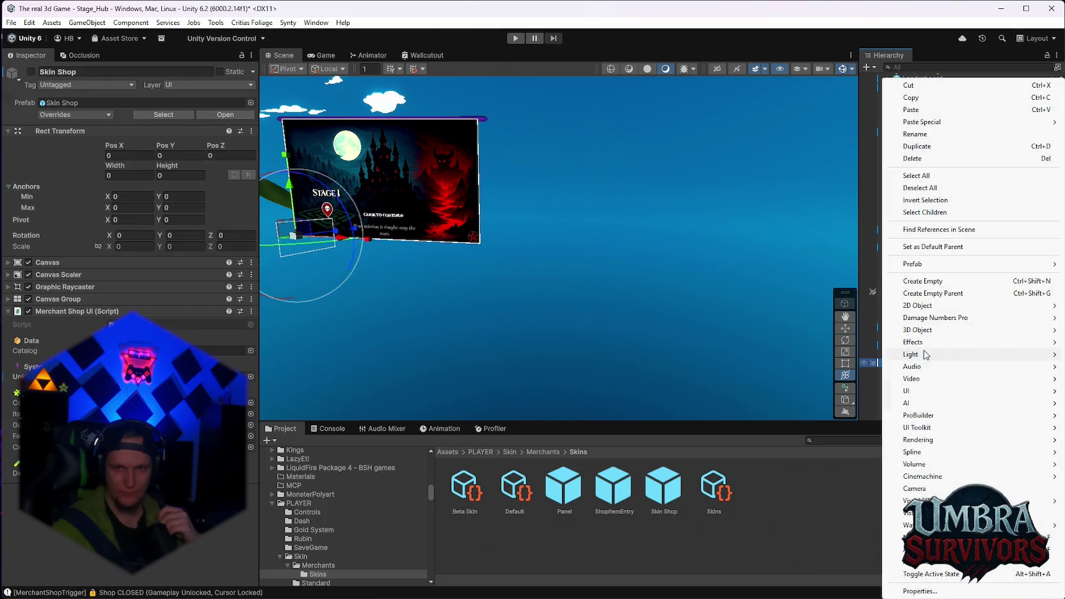
{"action": "left_click", "coordinate": [590, 490]}
{"action": "double_click", "coordinate": [565, 493]}
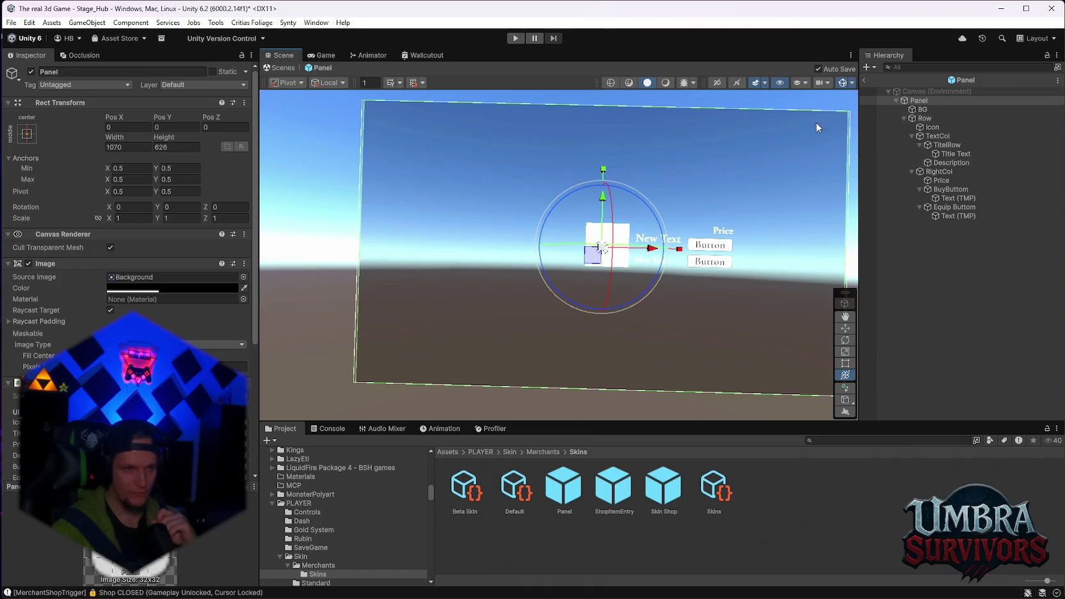
- Remove the Image component from the Panel prefab root and frame the panel in the scene view
{"action": "right_click", "coordinate": [42, 262]}
{"action": "left_click", "coordinate": [102, 285]}
{"action": "key", "text": "f"}
{"action": "scroll", "coordinate": [643, 246], "scroll_direction": "down", "scroll_amount": 2}
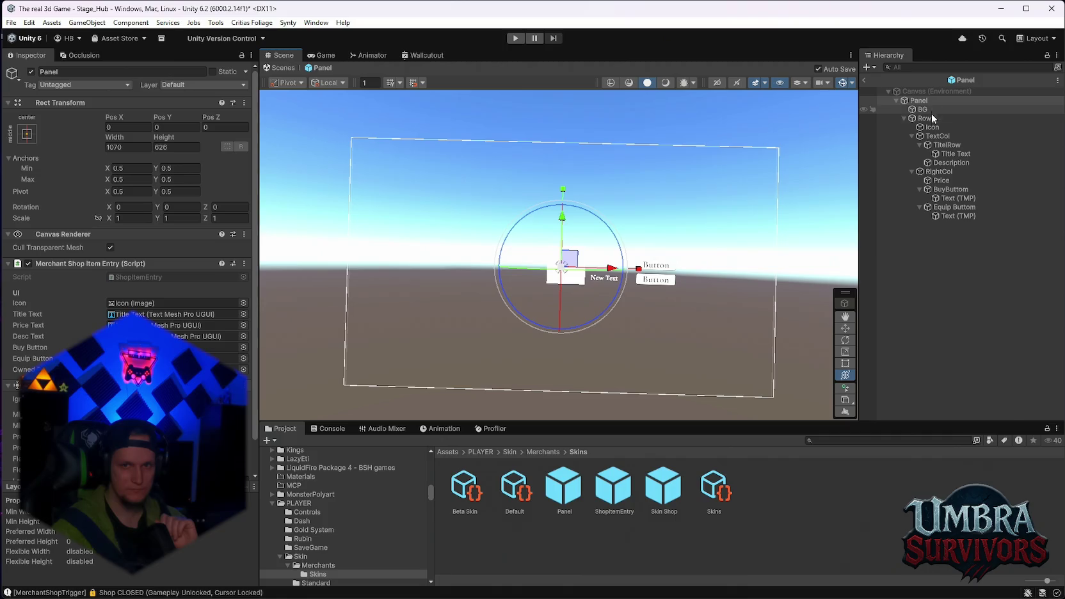
{"action": "scroll", "coordinate": [589, 272], "scroll_direction": "up", "scroll_amount": 3}
{"action": "scroll", "coordinate": [589, 272], "scroll_direction": "down", "scroll_amount": 2}
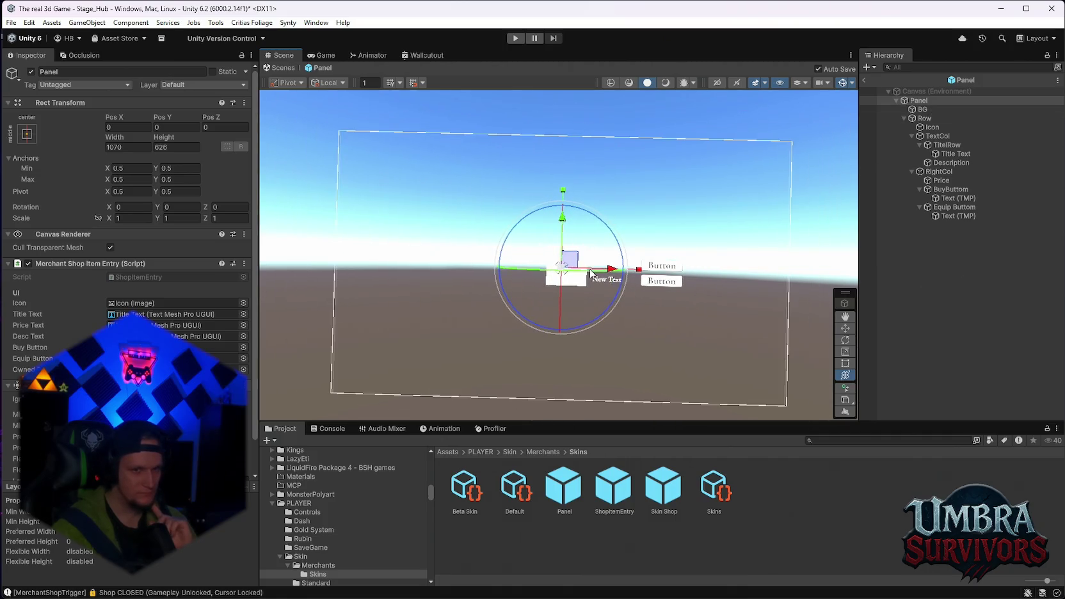
{"action": "scroll", "coordinate": [589, 272], "scroll_direction": "down", "scroll_amount": 1}
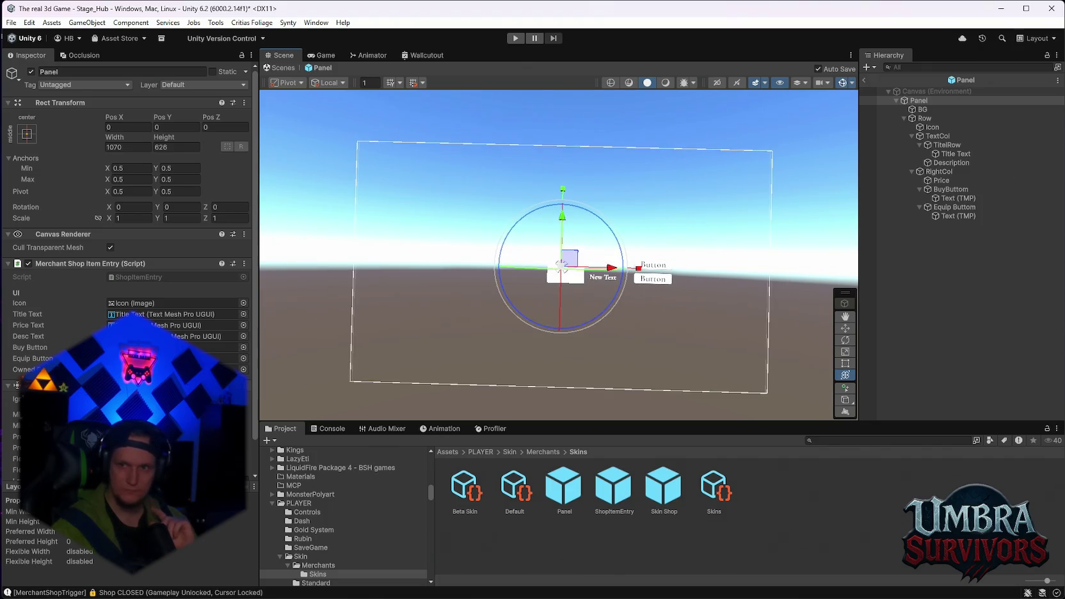
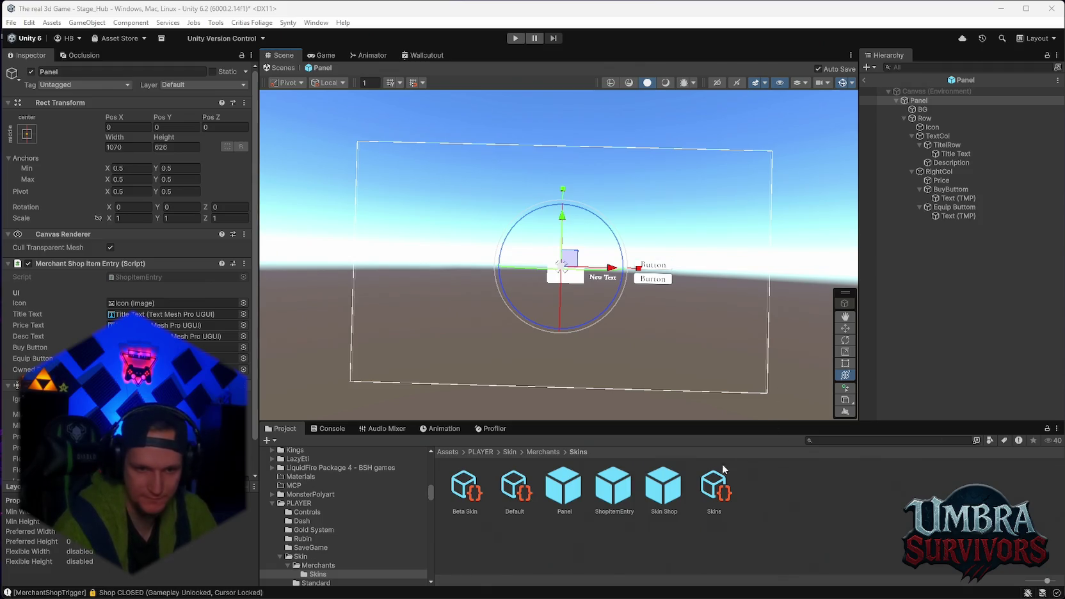
- Leave the Panel prefab, then add a UI Image to the scene named ShopItemEntry
{"action": "left_click", "coordinate": [865, 80]}
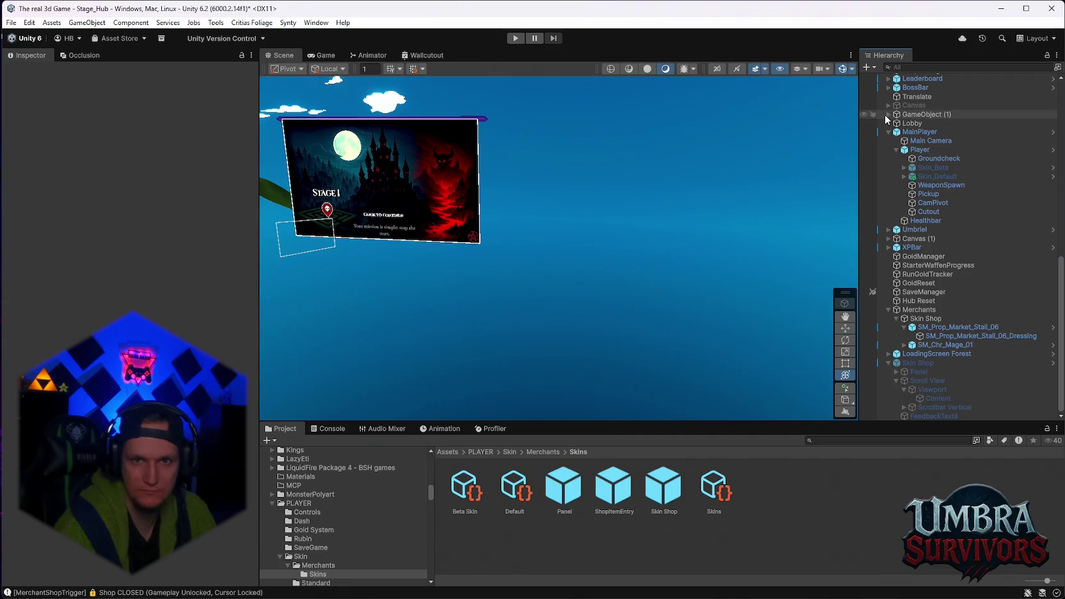
{"action": "left_click", "coordinate": [868, 66]}
{"action": "mouse_move", "coordinate": [878, 192]}
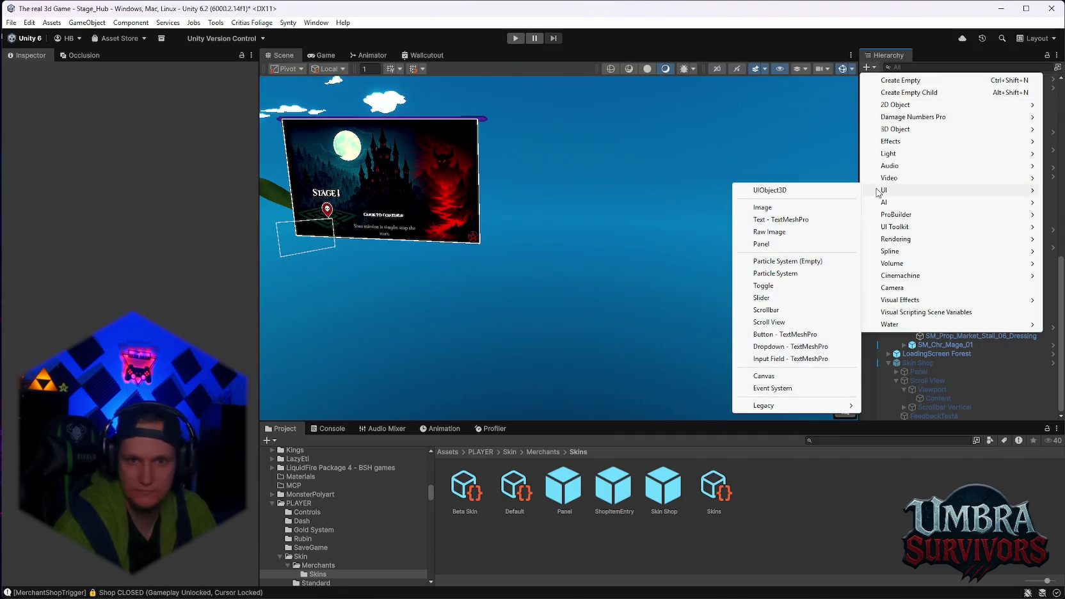
{"action": "left_click", "coordinate": [794, 208]}
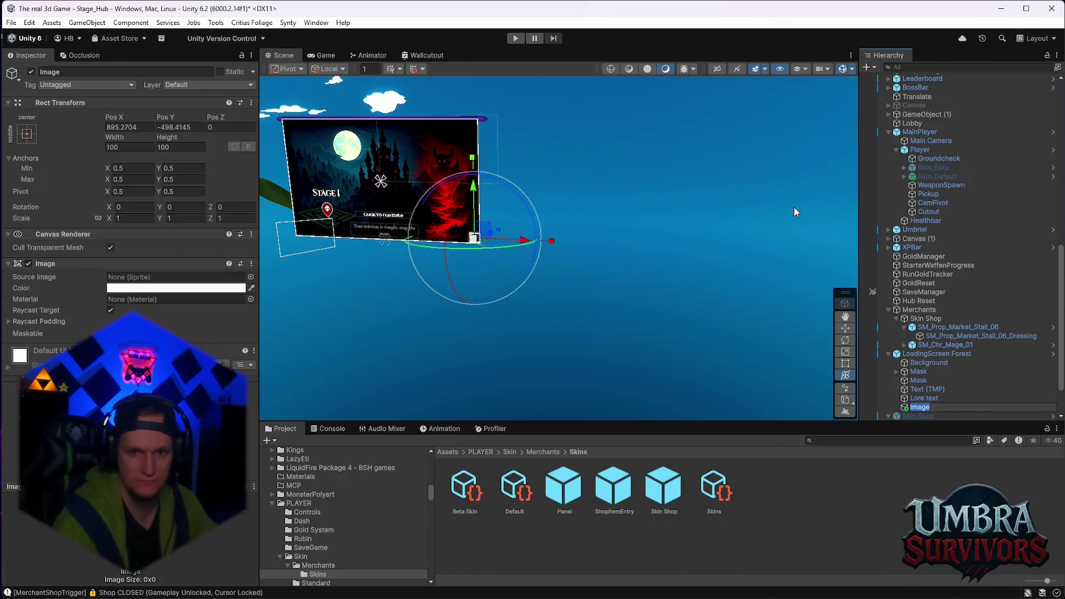
{"action": "type", "text": "Shop"}
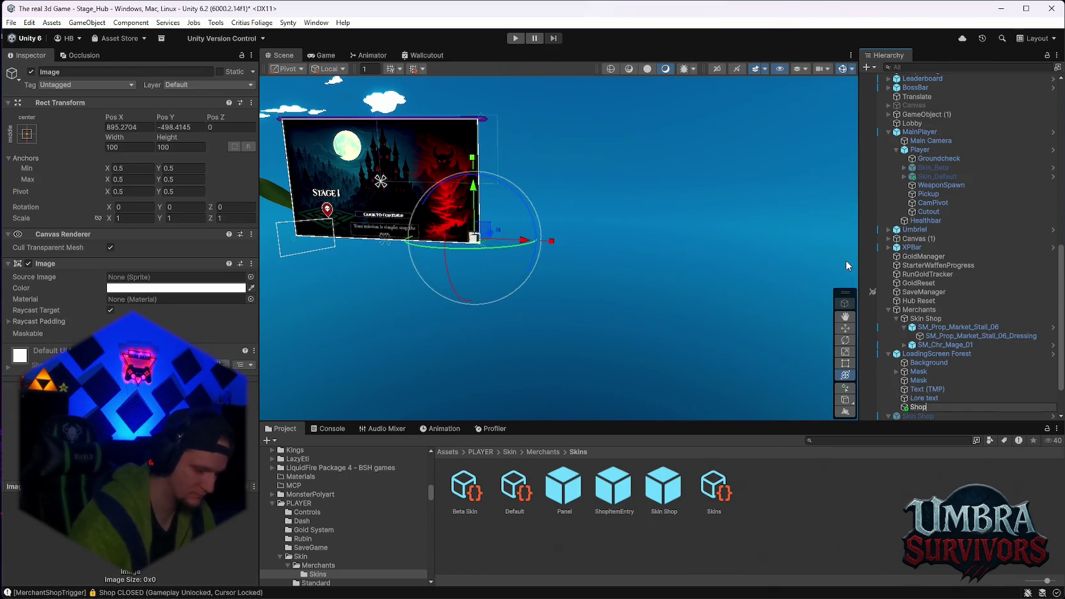
{"action": "type", "text": "ItemEntry"}
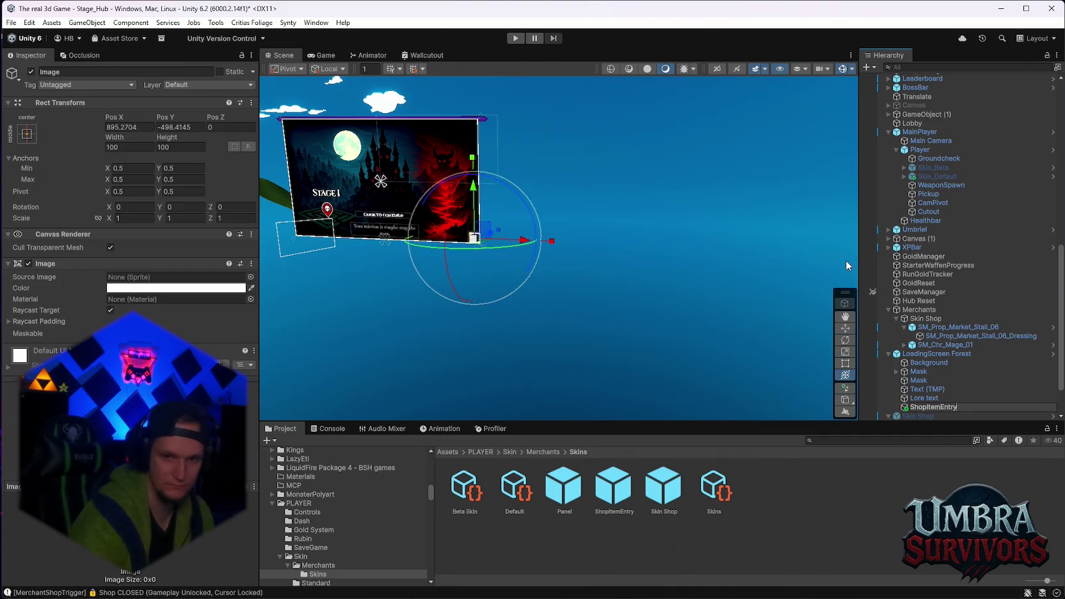
{"action": "key", "text": "Return"}
- Save ShopItemEntry as prefab ShopItemEntry 1 in the Skins folder and delete the scene copy
{"action": "scroll", "coordinate": [960, 371], "scroll_direction": "down", "scroll_amount": 2}
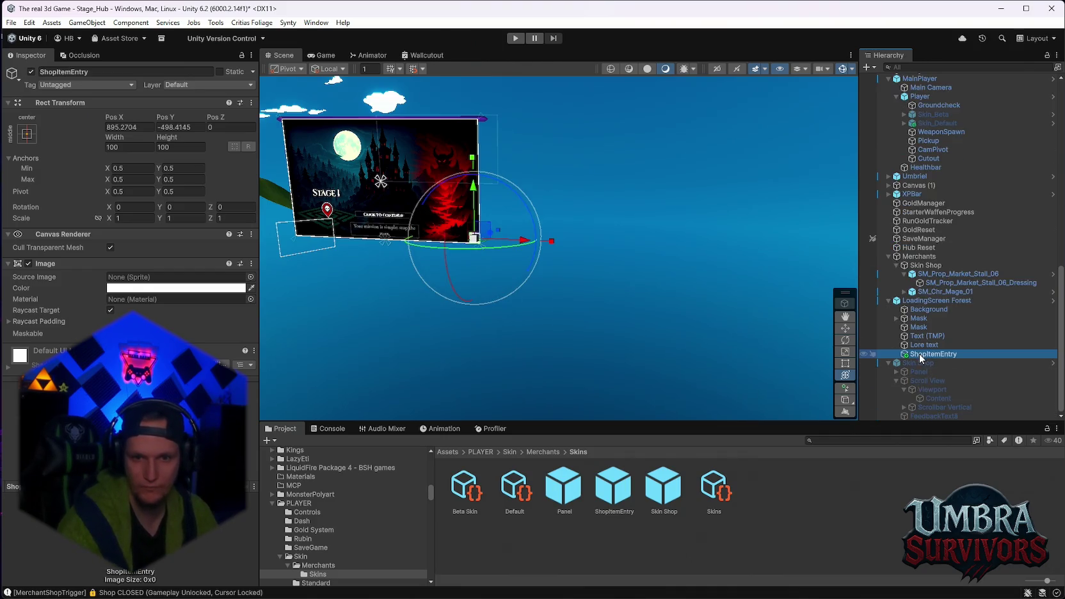
{"action": "left_click_drag", "start_coordinate": [915, 419], "coordinate": [916, 417]}
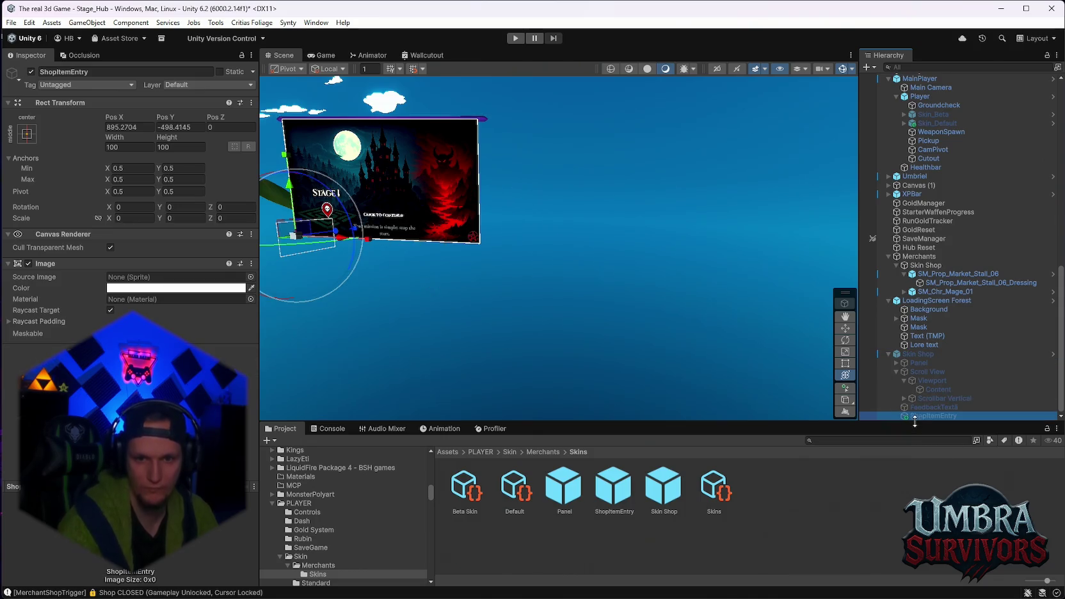
{"action": "left_click_drag", "start_coordinate": [789, 507], "coordinate": [724, 472]}
{"action": "left_click", "coordinate": [932, 416]}
{"action": "key", "text": "Delete"}
- Copy the BG and Row elements from the Panel prefab into ShopItemEntry 1
{"action": "double_click", "coordinate": [691, 488]}
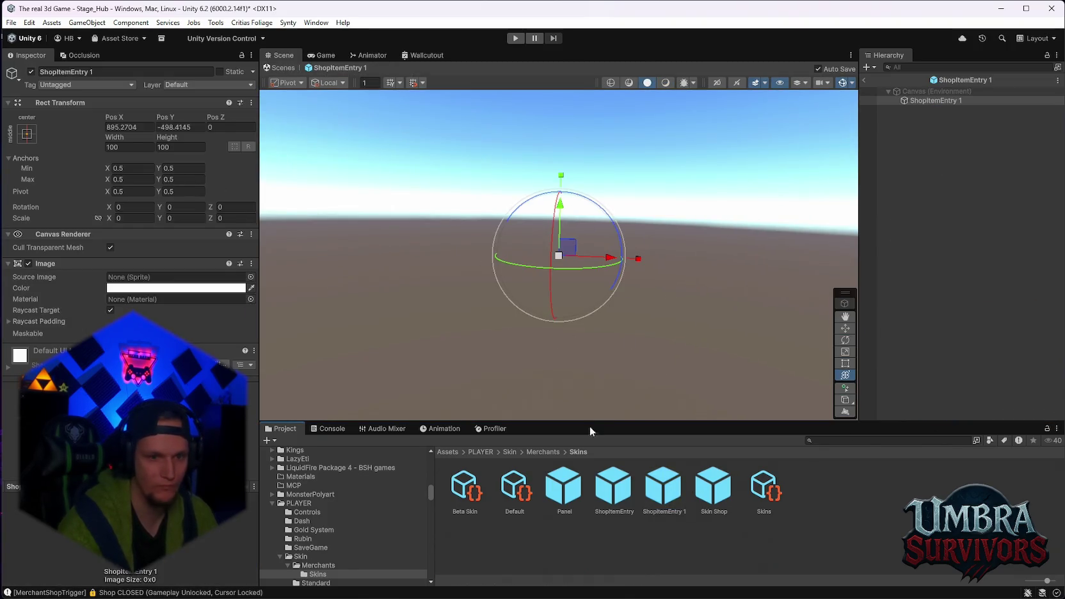
{"action": "double_click", "coordinate": [563, 488]}
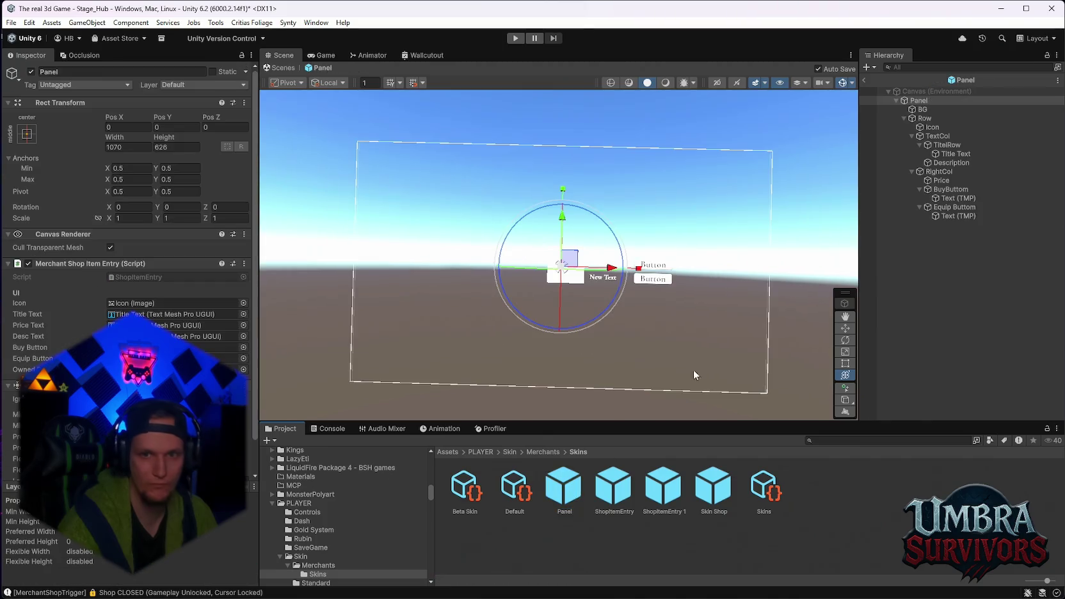
{"action": "left_click", "coordinate": [904, 118]}
{"action": "left_click", "coordinate": [922, 110]}
{"action": "left_click", "coordinate": [925, 120]}
{"action": "left_click", "coordinate": [926, 119], "text": "shift"}
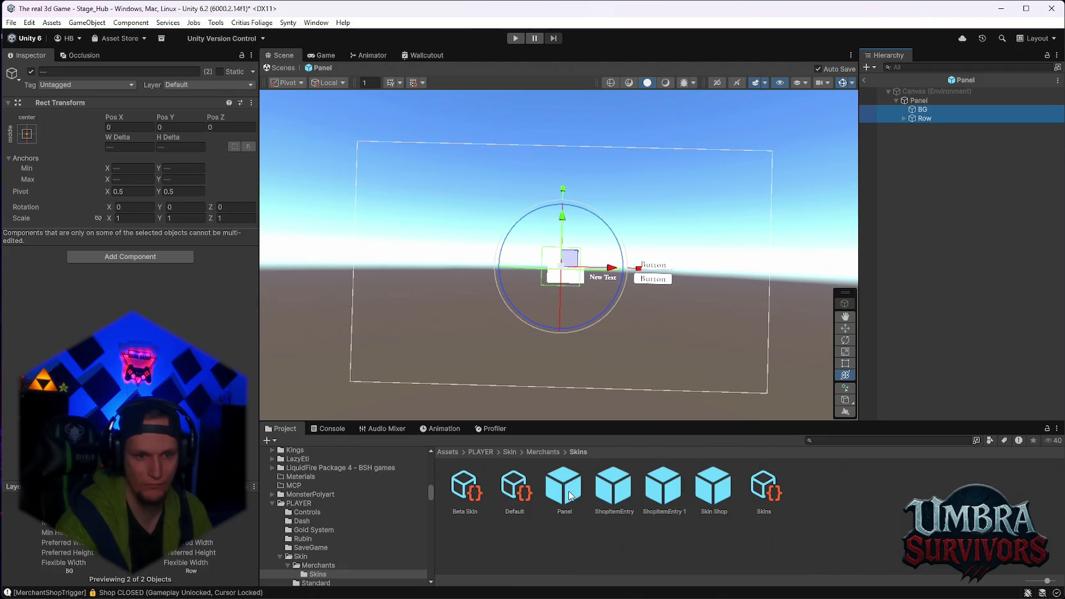
{"action": "double_click", "coordinate": [665, 490]}
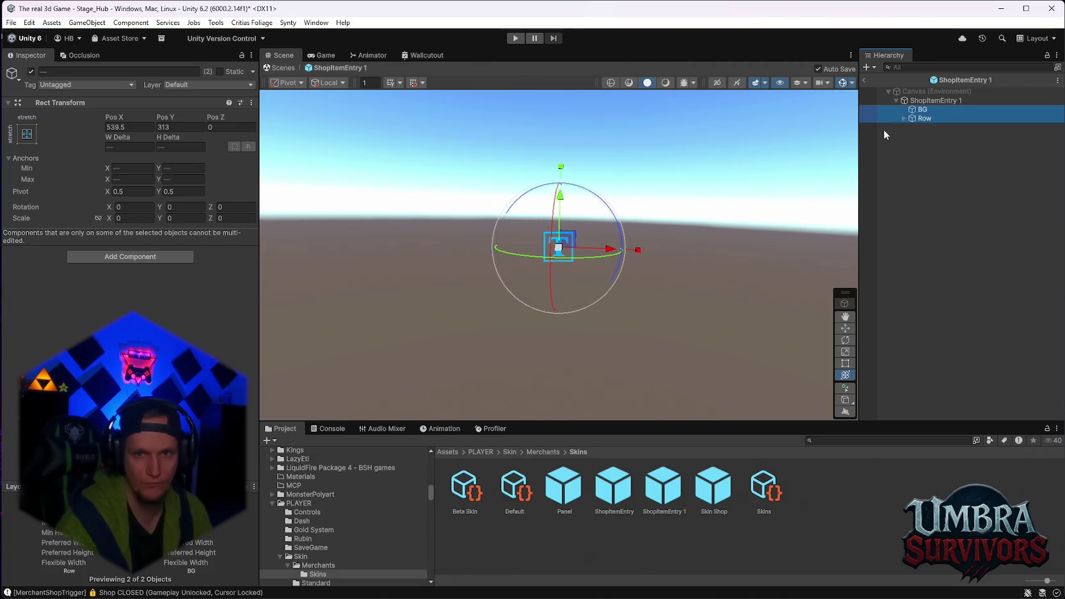
- Set the ShopItemEntry 1 root scale to 1, 1, 1 and expand Row's children
{"action": "left_click", "coordinate": [921, 101]}
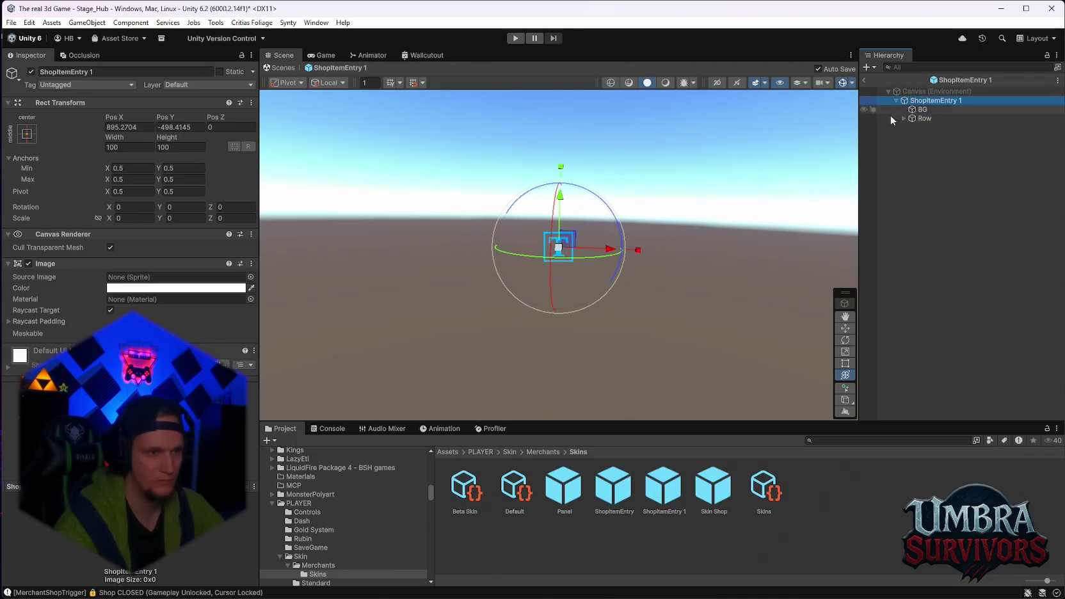
{"action": "left_click", "coordinate": [136, 219]}
{"action": "type", "text": "1"}
{"action": "key", "text": "Tab"}
{"action": "type", "text": "1"}
{"action": "key", "text": "Tab"}
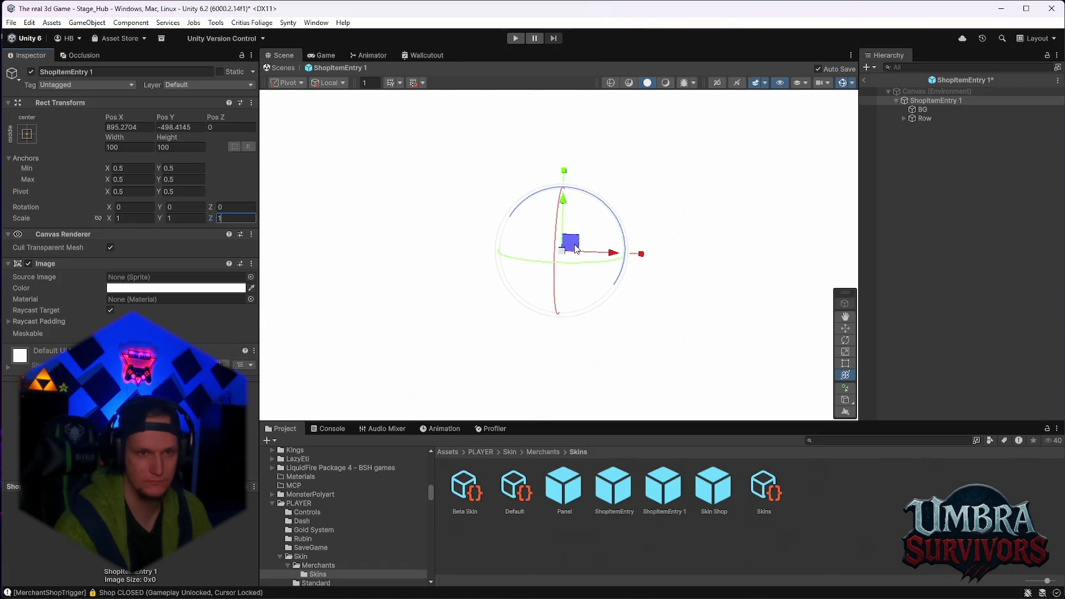
{"action": "type", "text": "1"}
{"action": "scroll", "coordinate": [604, 250], "scroll_direction": "down", "scroll_amount": 5}
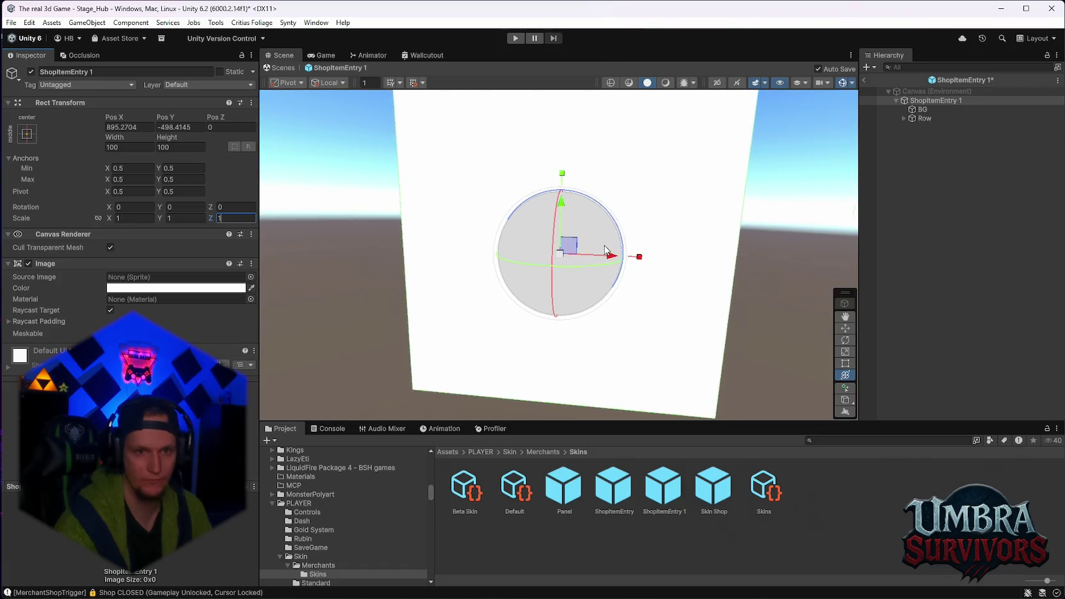
{"action": "left_click", "coordinate": [911, 118]}
{"action": "left_click", "coordinate": [904, 119]}
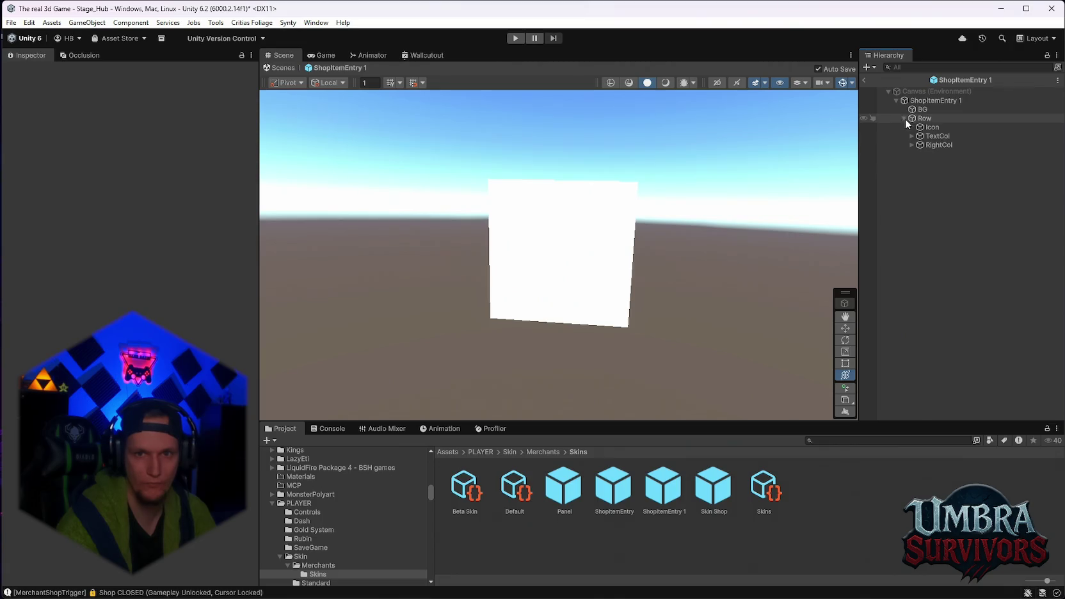
- Set the ShopItemEntry 1 root position to X 0, Y 0 and frame it in the Scene view
{"action": "left_click", "coordinate": [927, 102]}
{"action": "left_click", "coordinate": [140, 127]}
{"action": "type", "text": "0"}
{"action": "key", "text": "Tab"}
{"action": "type", "text": "0"}
{"action": "key", "text": "Return"}
{"action": "key", "text": "f"}
{"action": "scroll", "coordinate": [608, 287], "scroll_direction": "down", "scroll_amount": 2}
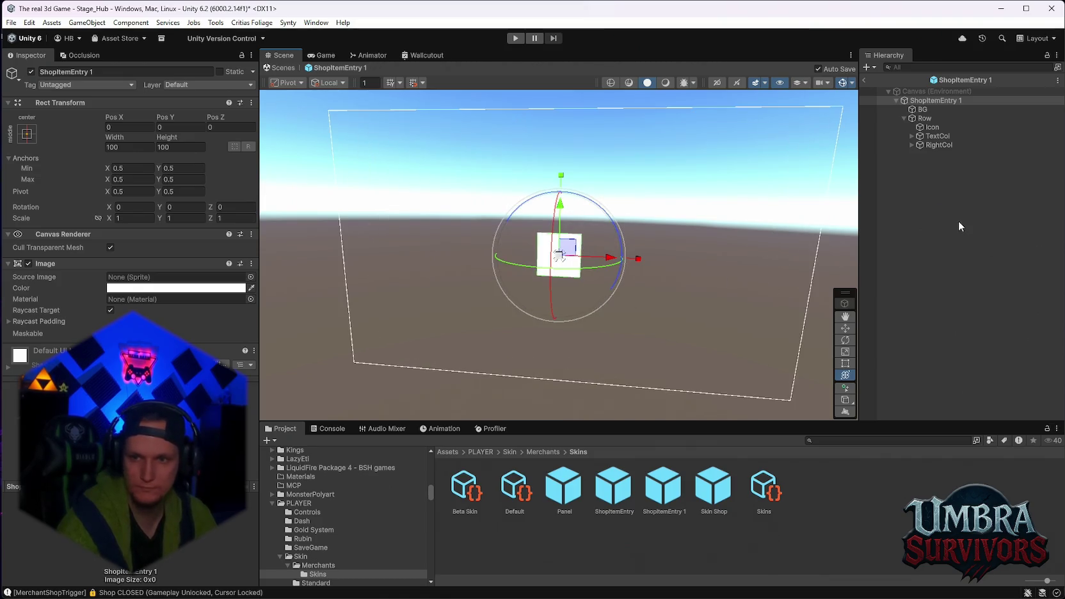
- Set the BG element's position to X 0, Y 0
{"action": "left_click", "coordinate": [922, 109]}
{"action": "scroll", "coordinate": [559, 208], "scroll_direction": "down", "scroll_amount": 1}
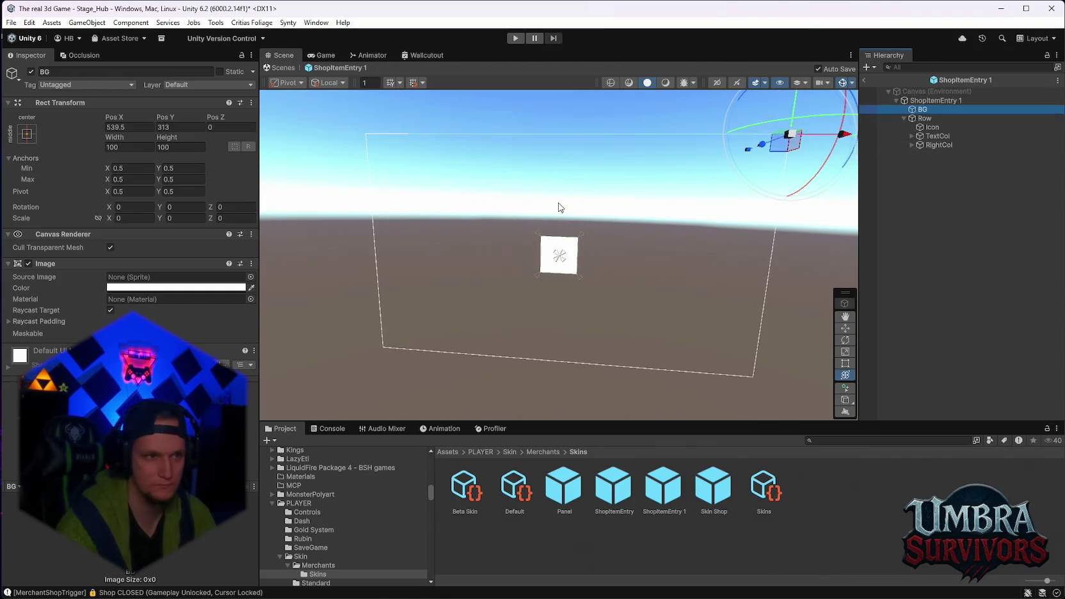
{"action": "left_click", "coordinate": [141, 127]}
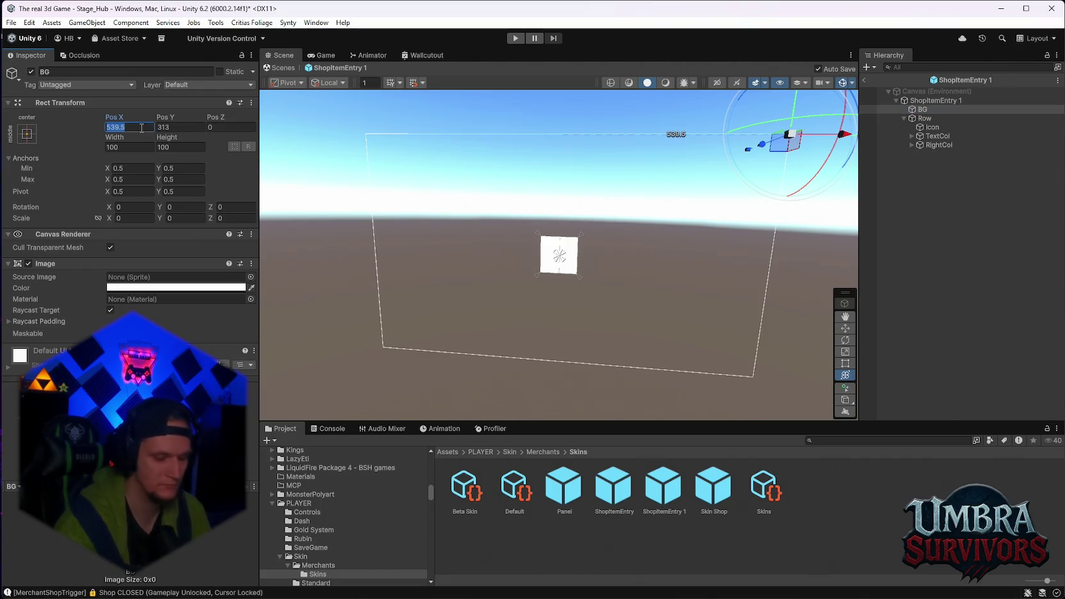
{"action": "type", "text": "0"}
{"action": "key", "text": "Tab"}
{"action": "type", "text": "0"}
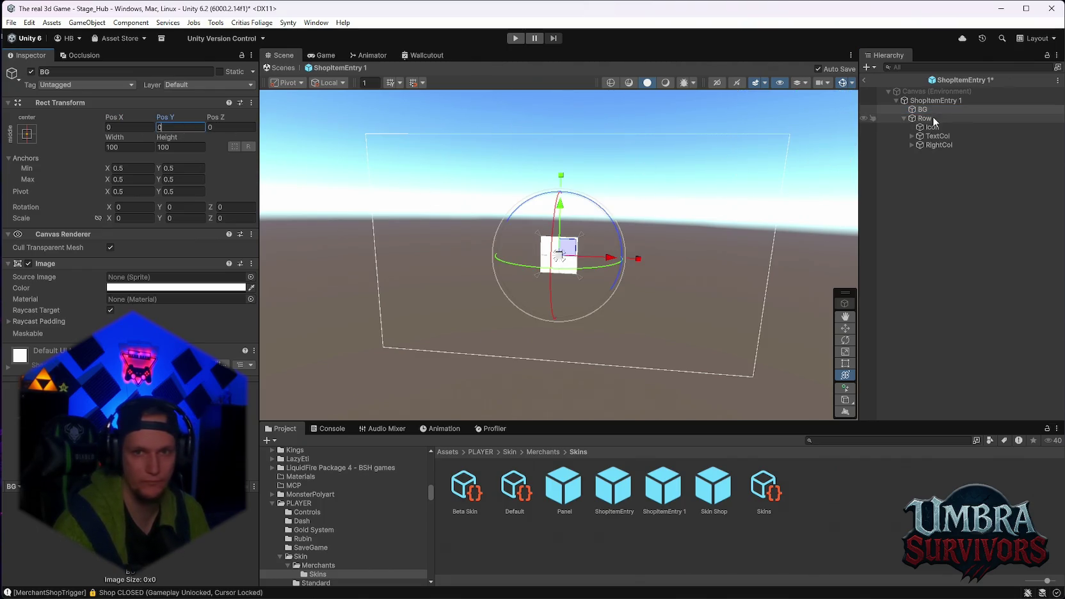
- Give Row zero edge offsets and a scale of 1, 1, 1
{"action": "left_click", "coordinate": [924, 119]}
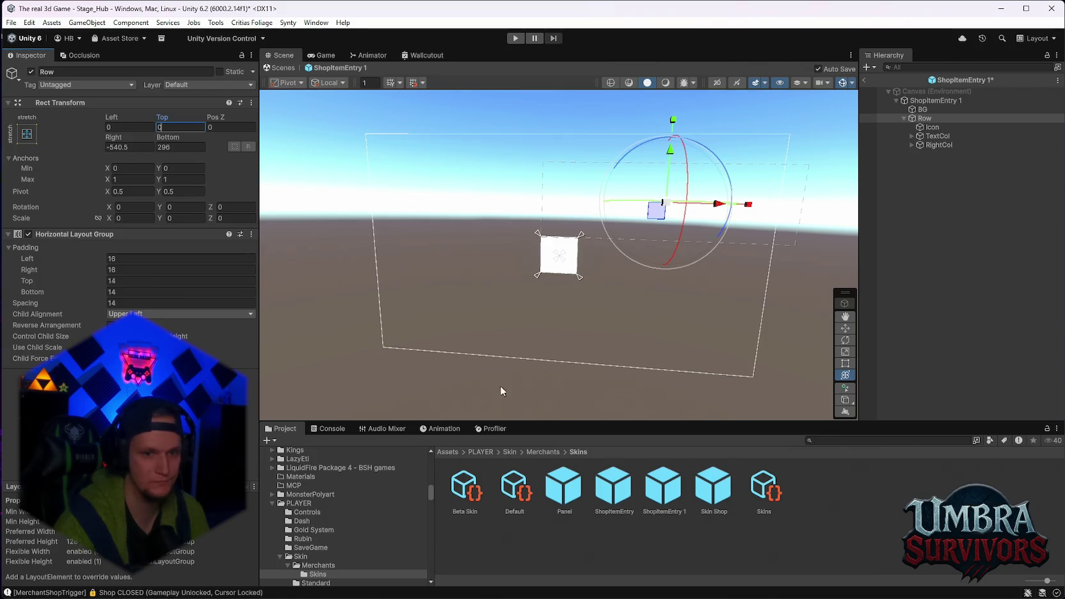
{"action": "left_click", "coordinate": [138, 147]}
{"action": "type", "text": "0"}
{"action": "left_click", "coordinate": [188, 148]}
{"action": "type", "text": "0"}
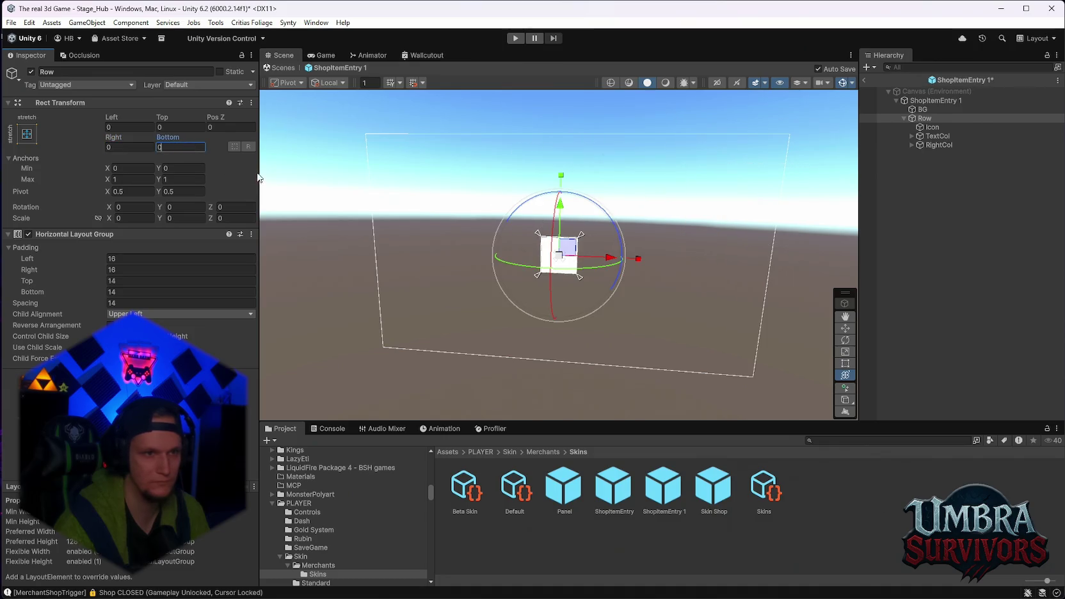
{"action": "left_click", "coordinate": [132, 219]}
{"action": "type", "text": "1"}
{"action": "left_click", "coordinate": [186, 219]}
{"action": "type", "text": "1"}
{"action": "left_click", "coordinate": [234, 218]}
{"action": "type", "text": "1"}
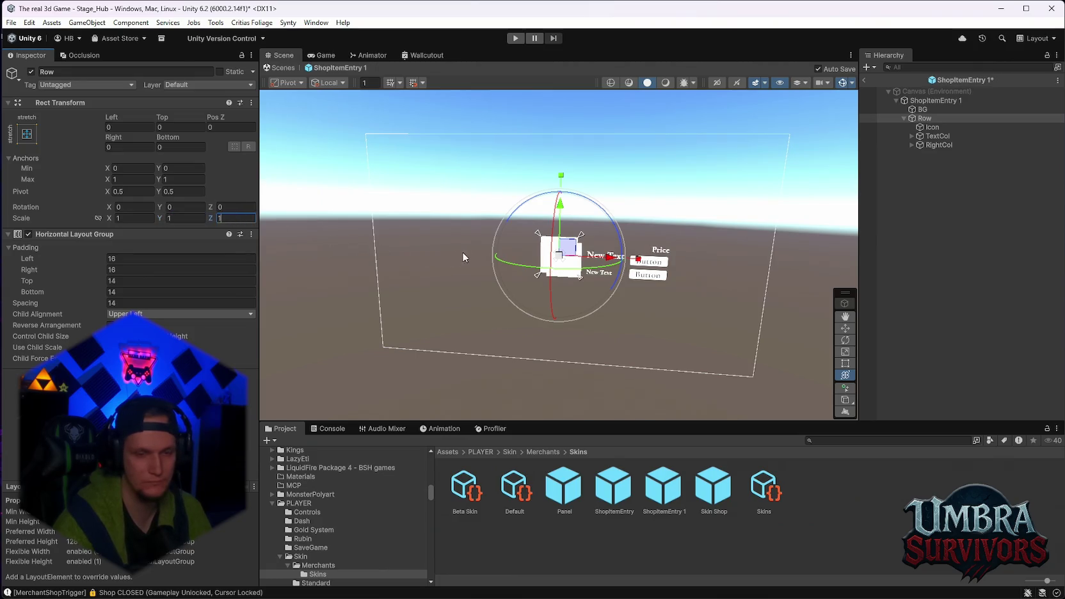
{"action": "left_click", "coordinate": [922, 110]}
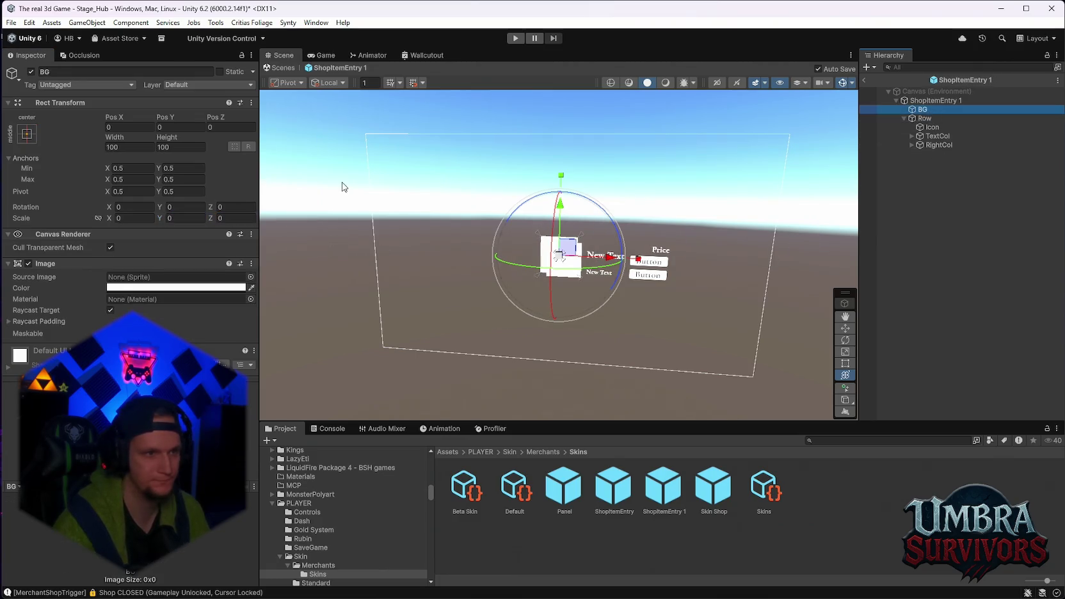
- Leave BG's colour unchanged and turn off the root's white Image component
{"action": "left_click", "coordinate": [173, 287]}
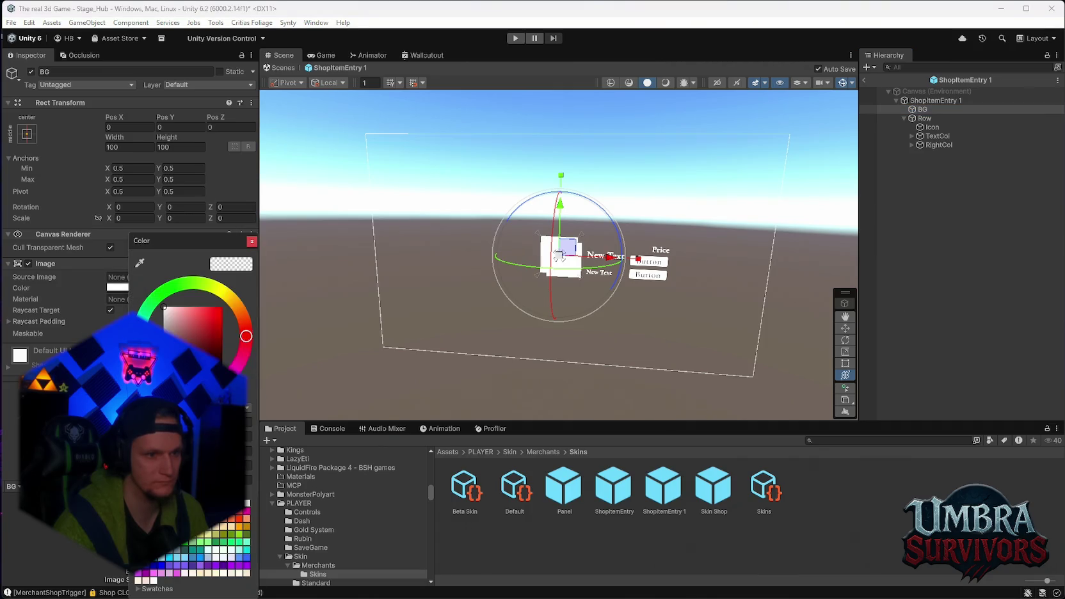
{"action": "left_click", "coordinate": [252, 242]}
{"action": "scroll", "coordinate": [557, 256], "scroll_direction": "up", "scroll_amount": 3}
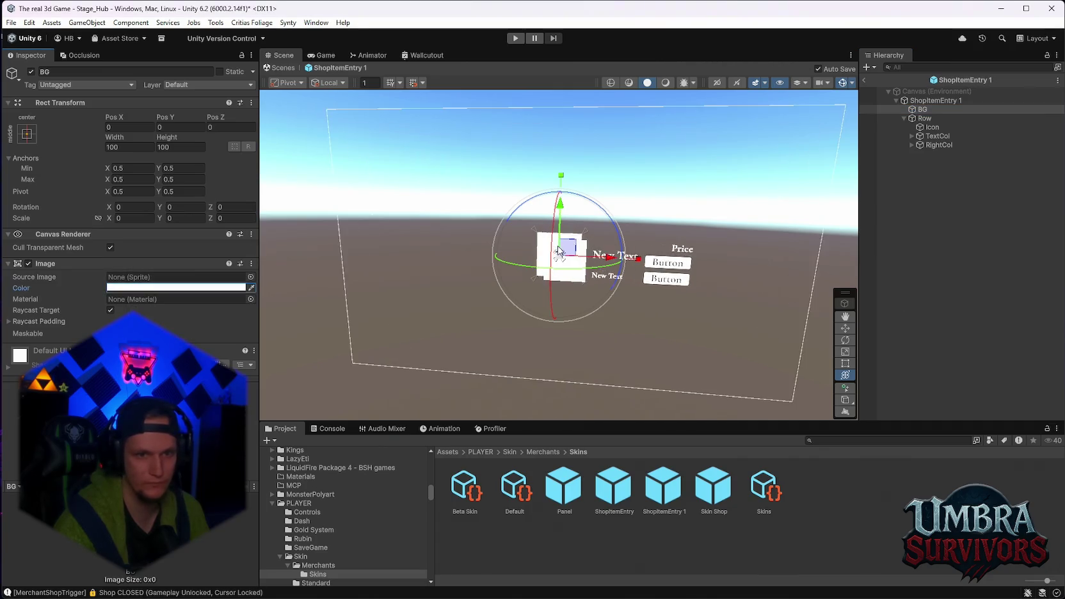
{"action": "left_click", "coordinate": [927, 100]}
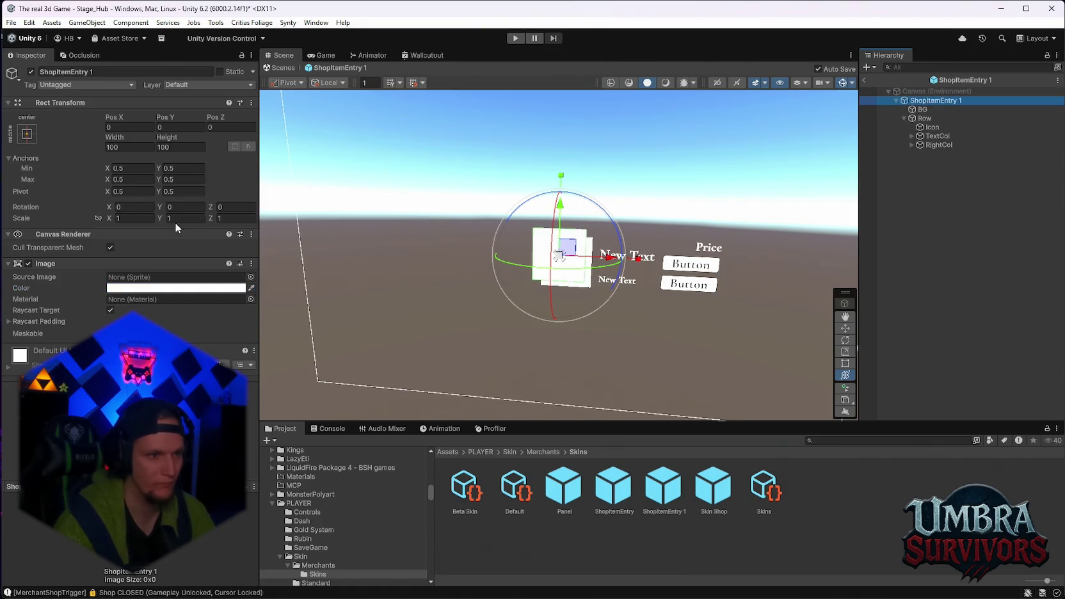
{"action": "right_click", "coordinate": [77, 263]}
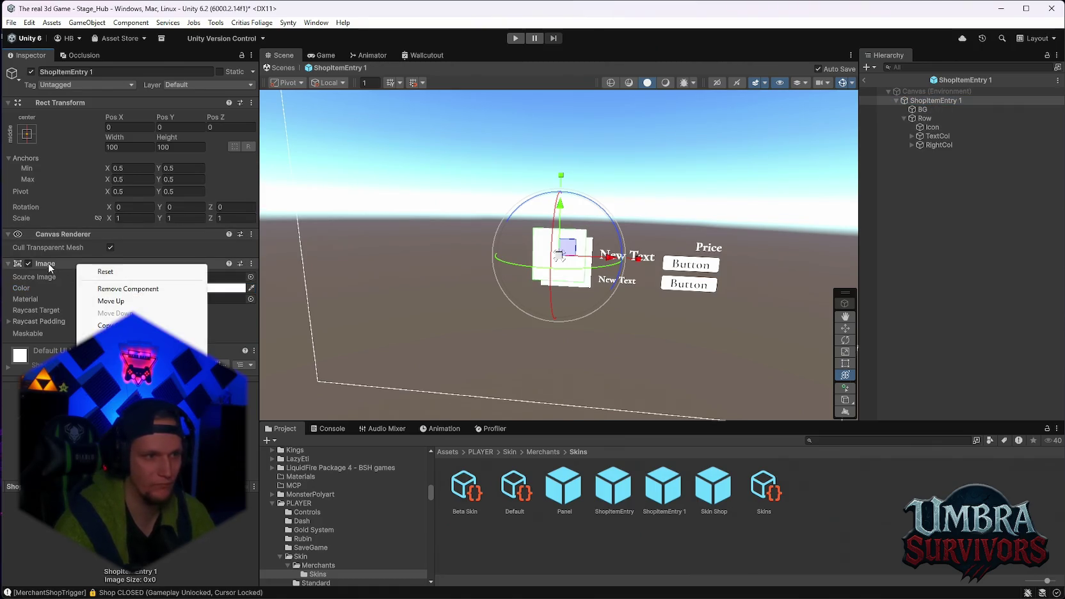
{"action": "left_click", "coordinate": [28, 263]}
- Inspect the Icon, BG, Row, TextCol and RightCol children of ShopItemEntry 1
{"action": "left_click_drag", "start_coordinate": [646, 237], "coordinate": [634, 220]}
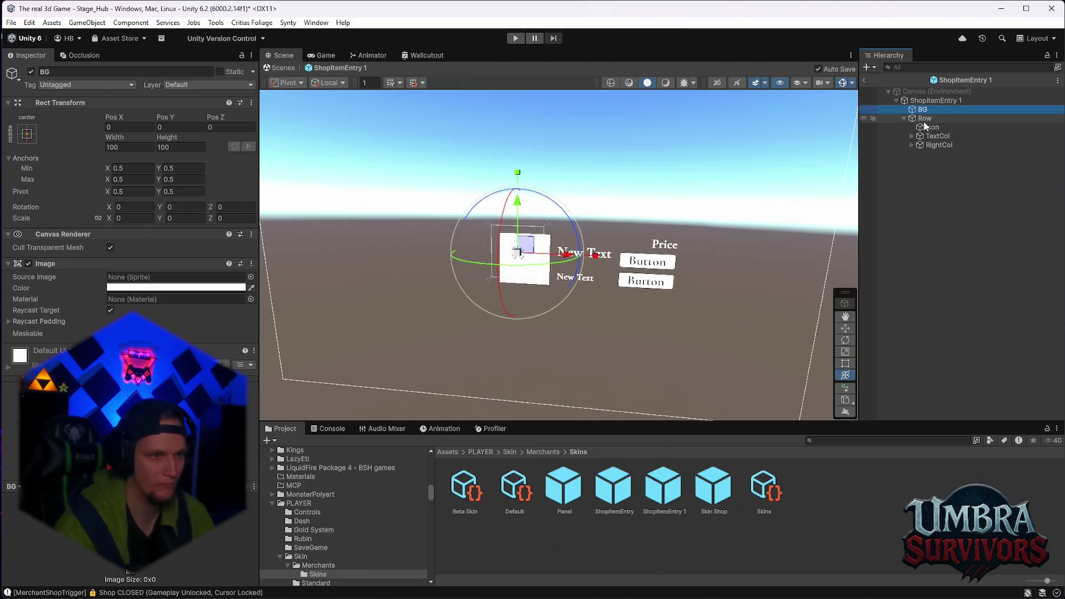
{"action": "left_click", "coordinate": [924, 127]}
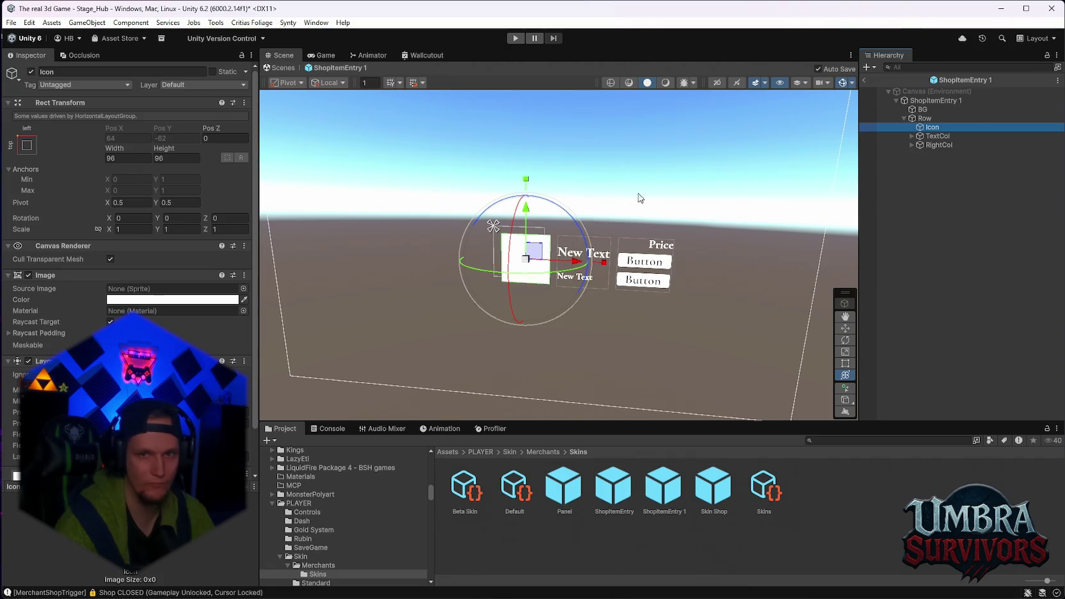
{"action": "left_click", "coordinate": [934, 101]}
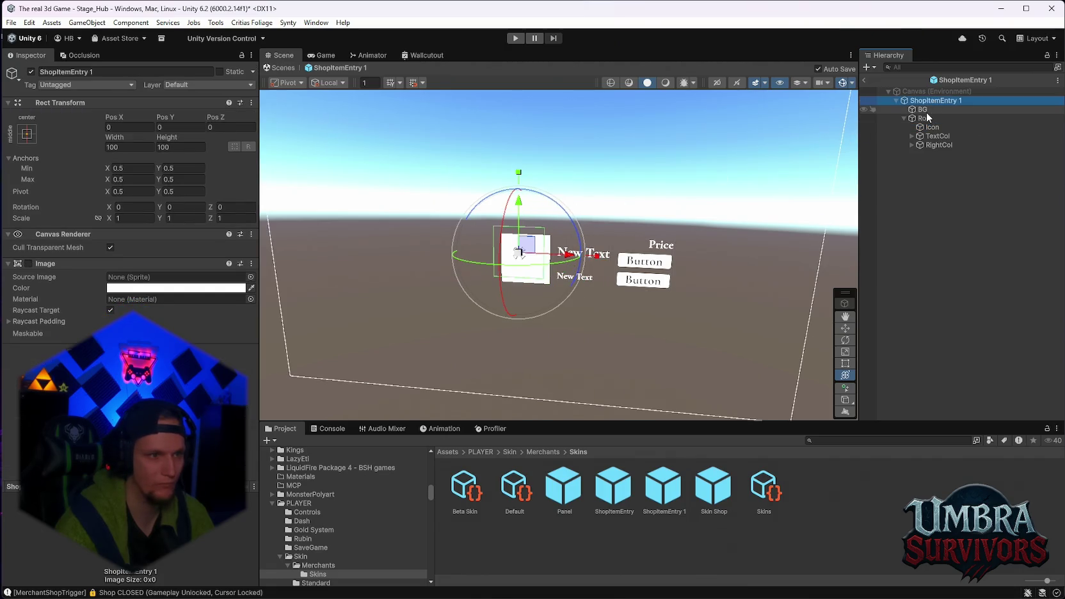
{"action": "left_click", "coordinate": [926, 113]}
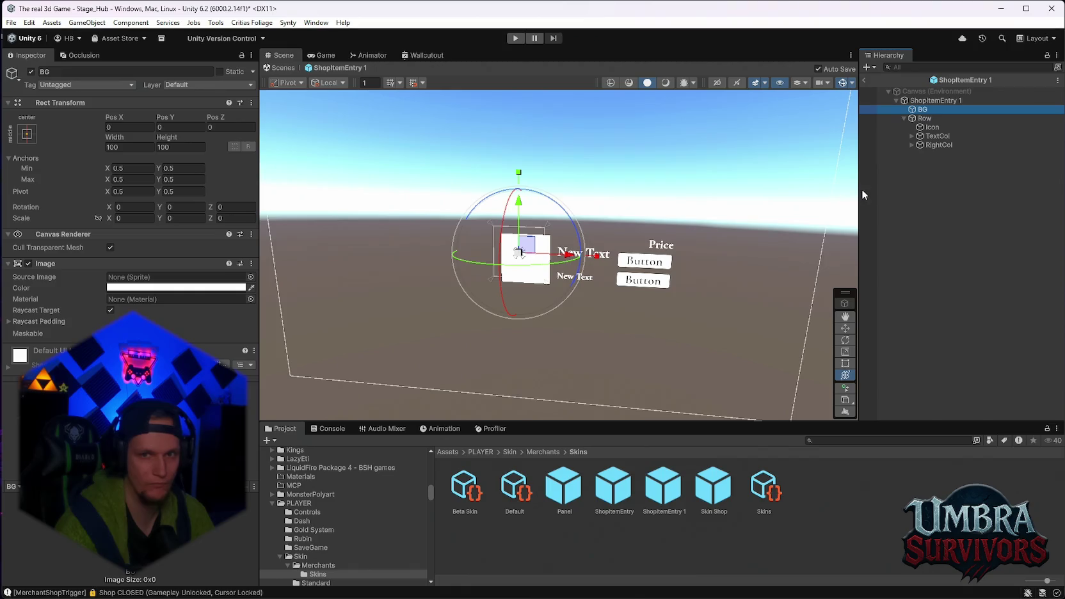
{"action": "left_click", "coordinate": [933, 121]}
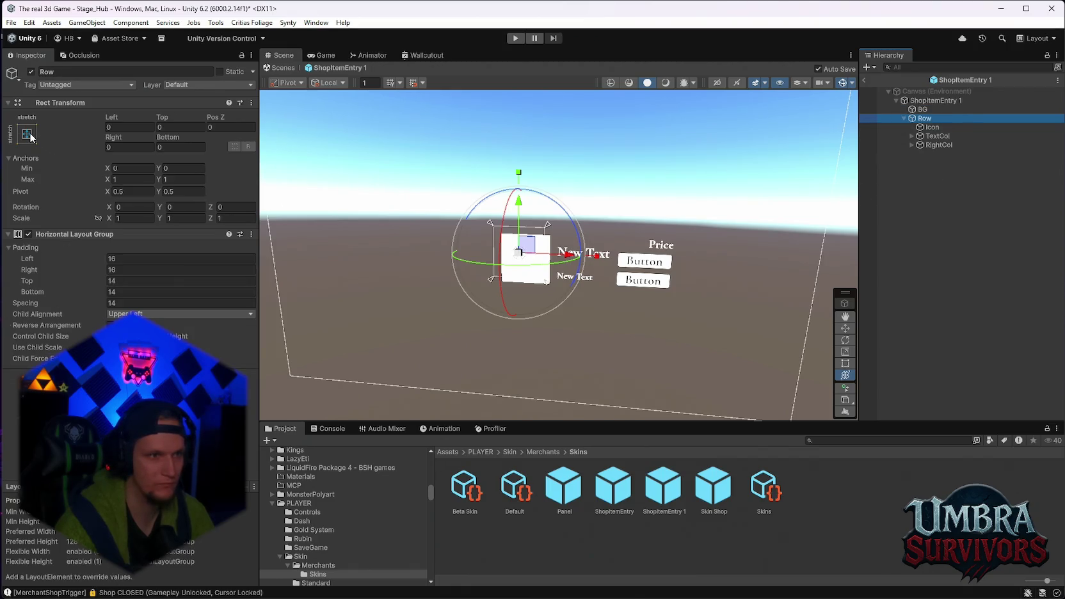
{"action": "left_click", "coordinate": [932, 128]}
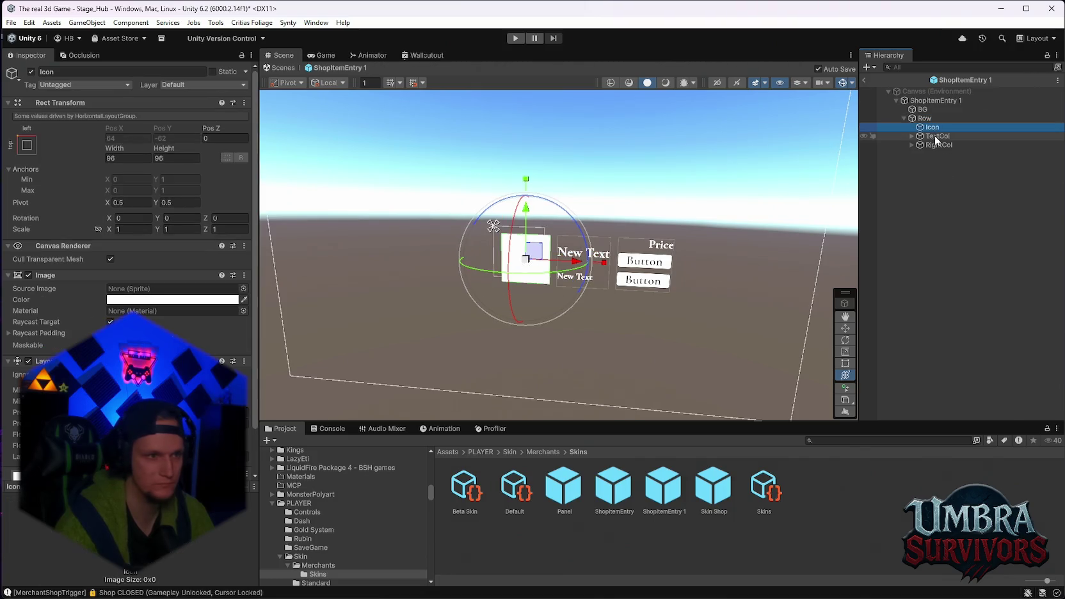
{"action": "left_click", "coordinate": [937, 136]}
{"action": "left_click", "coordinate": [940, 146]}
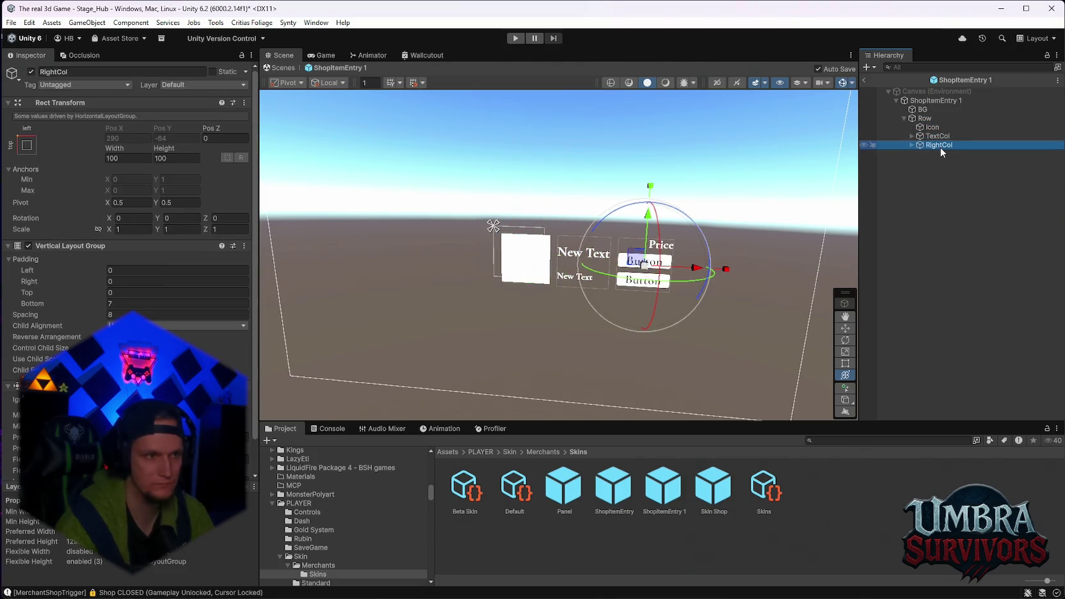
{"action": "left_click", "coordinate": [934, 100]}
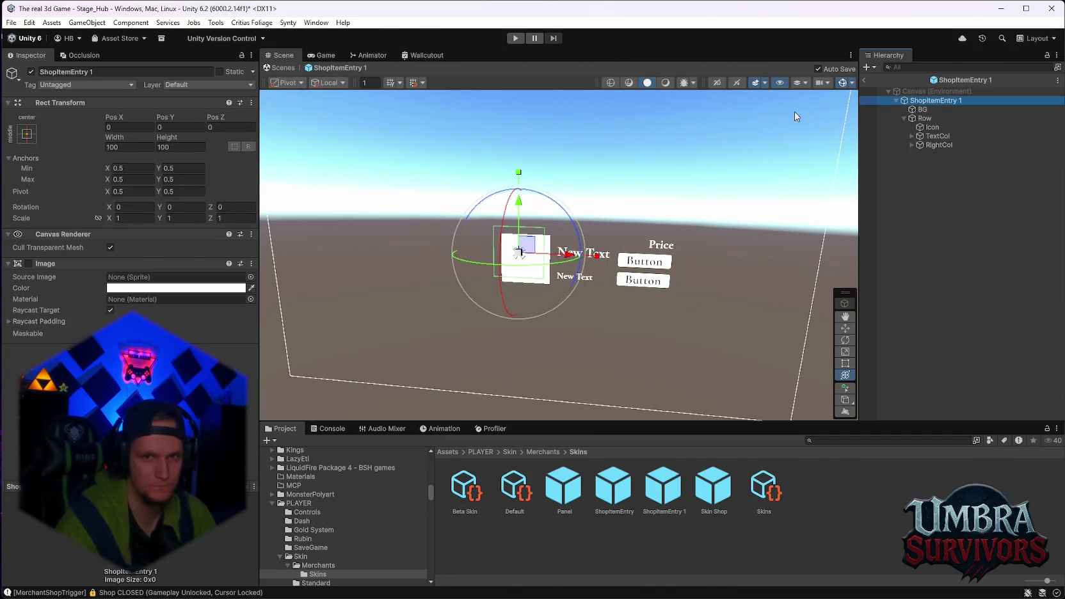
- Exit Prefab Mode back to the Stage_Hub scene
{"action": "left_click", "coordinate": [863, 80]}
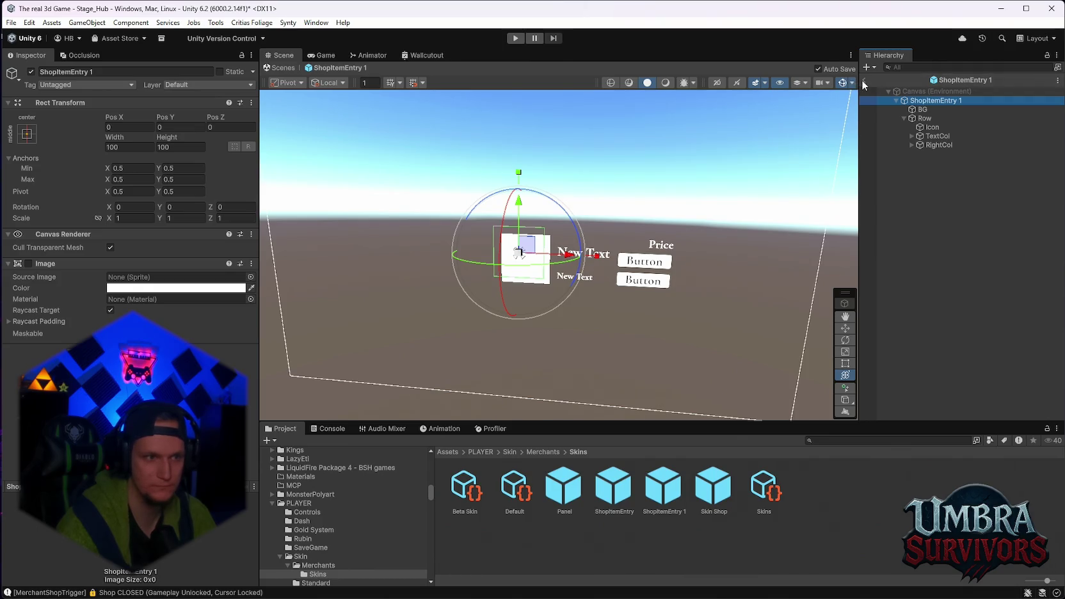
{"action": "double_click", "coordinate": [666, 498]}
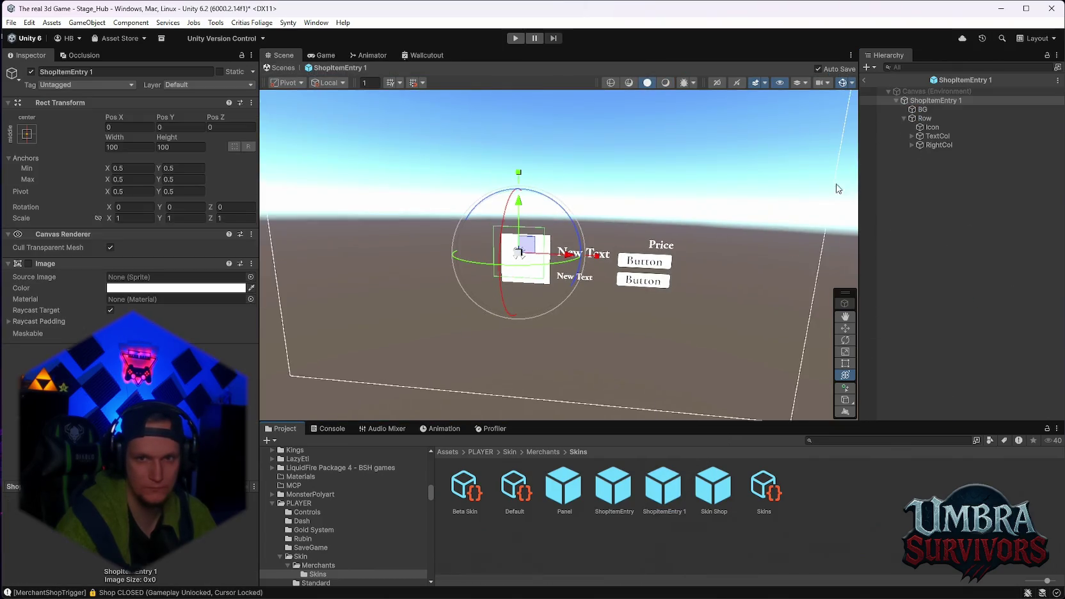
{"action": "left_click", "coordinate": [863, 81]}
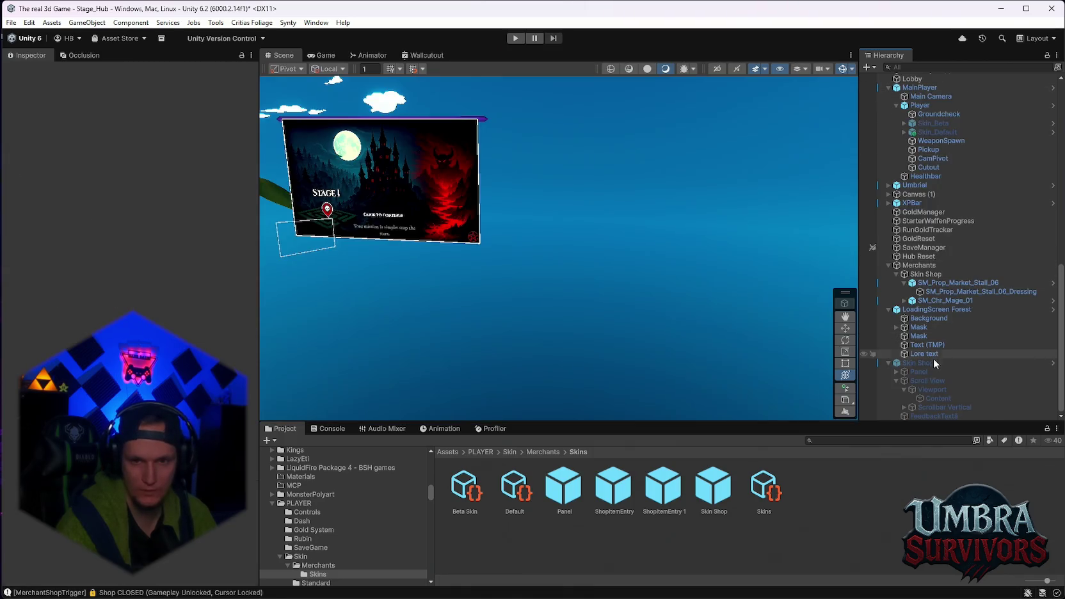
- Add a Layout Element to the ShopItemEntry 1 root, set its Preferred Height, and check the Game view
{"action": "left_click", "coordinate": [931, 363]}
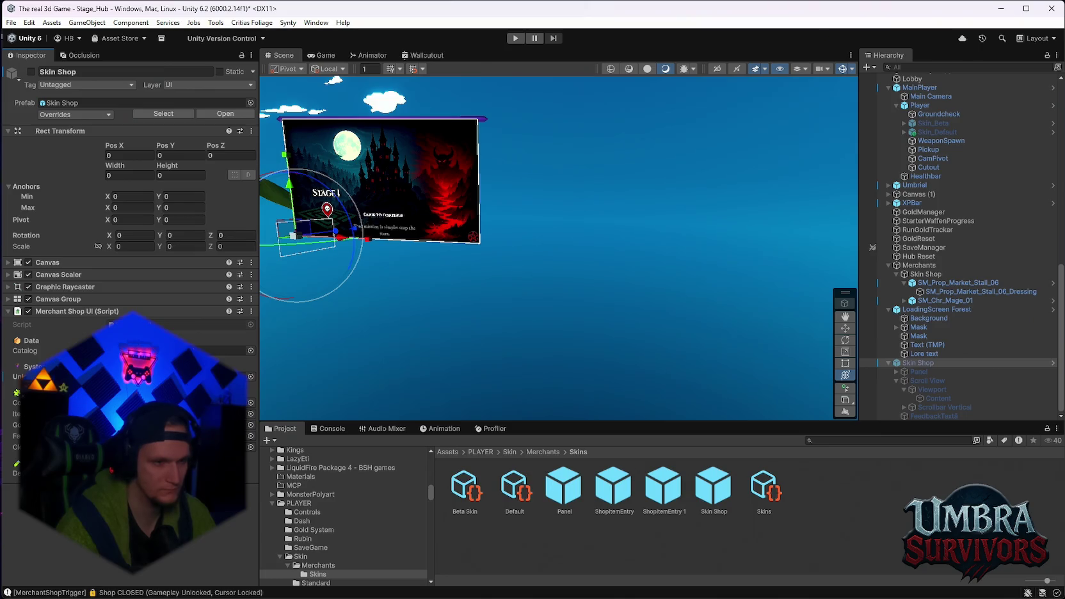
{"action": "double_click", "coordinate": [667, 493]}
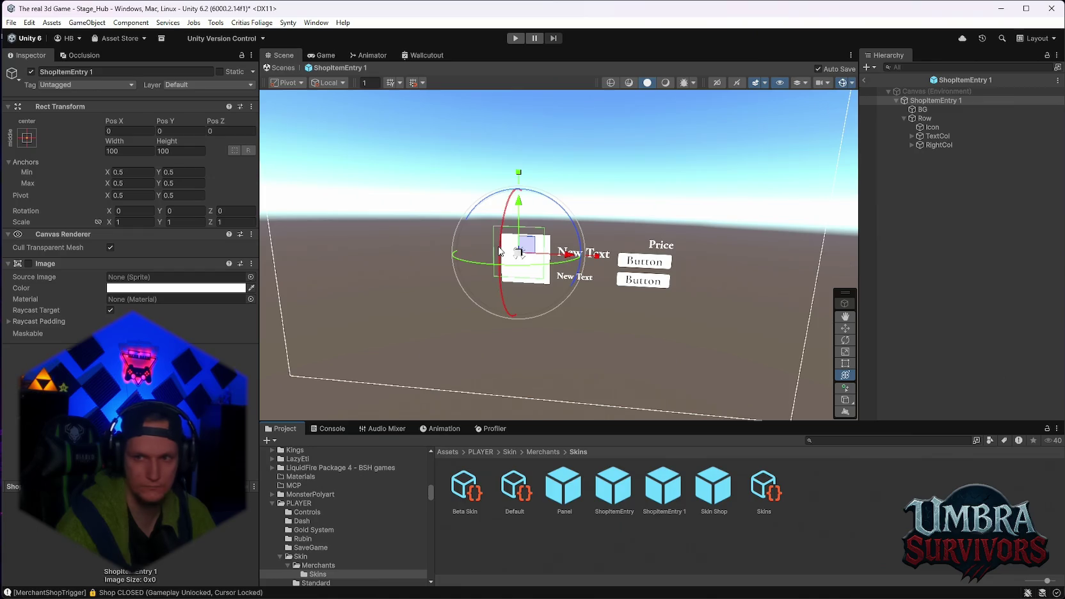
{"action": "key", "text": "Return"}
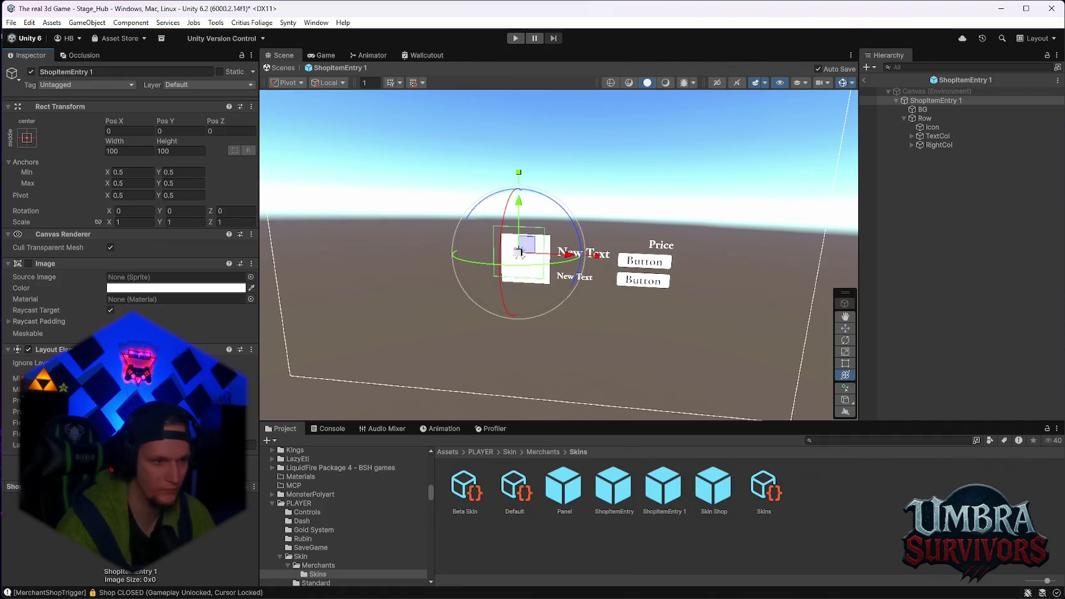
{"action": "left_click", "coordinate": [110, 411]}
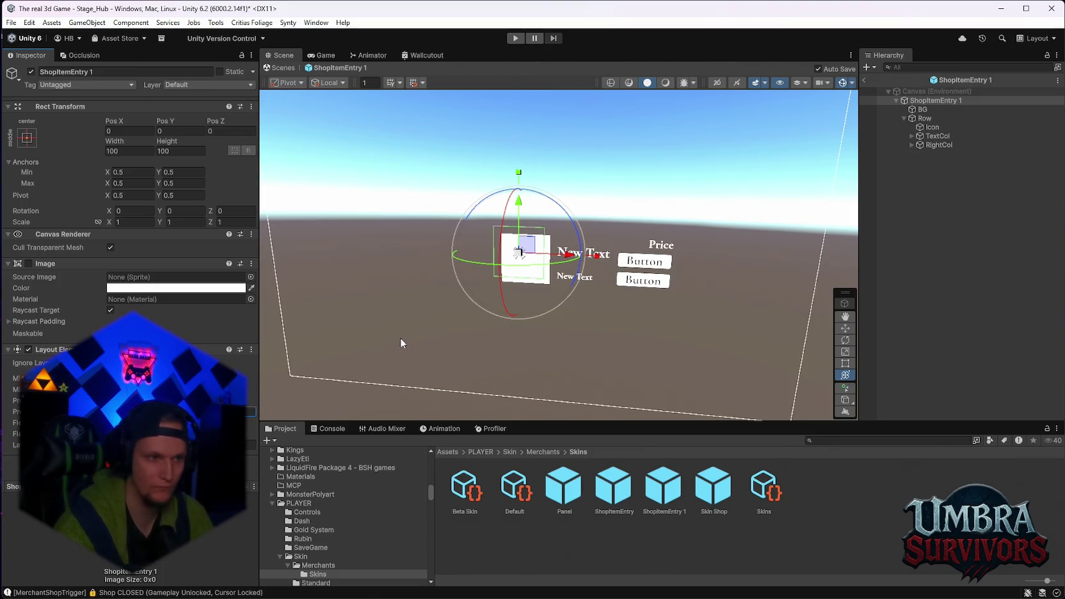
{"action": "key", "text": "ctrl+shift+a"}
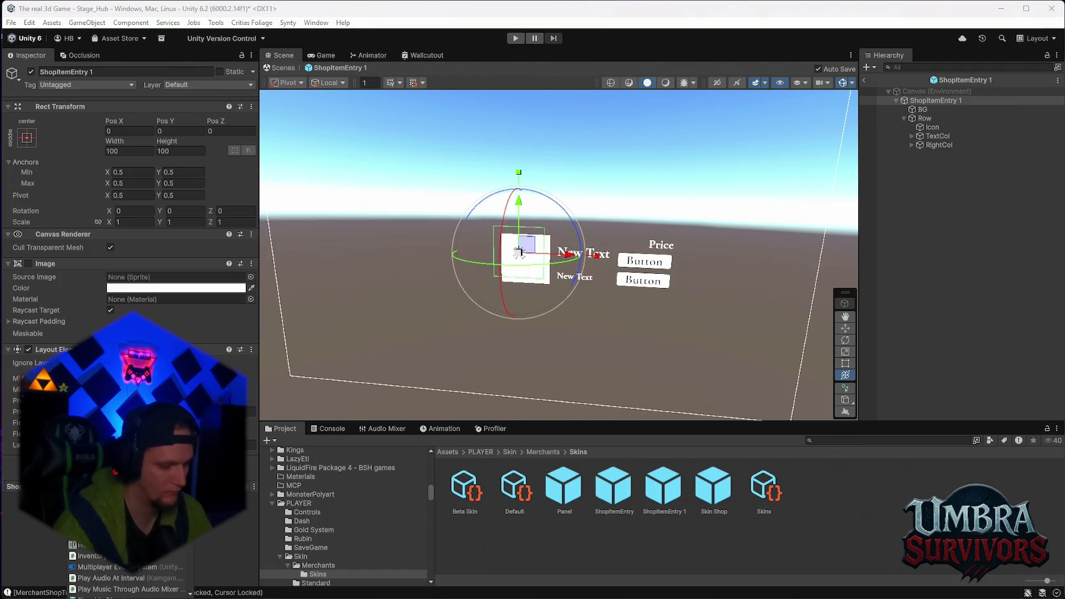
{"action": "key", "text": "Return"}
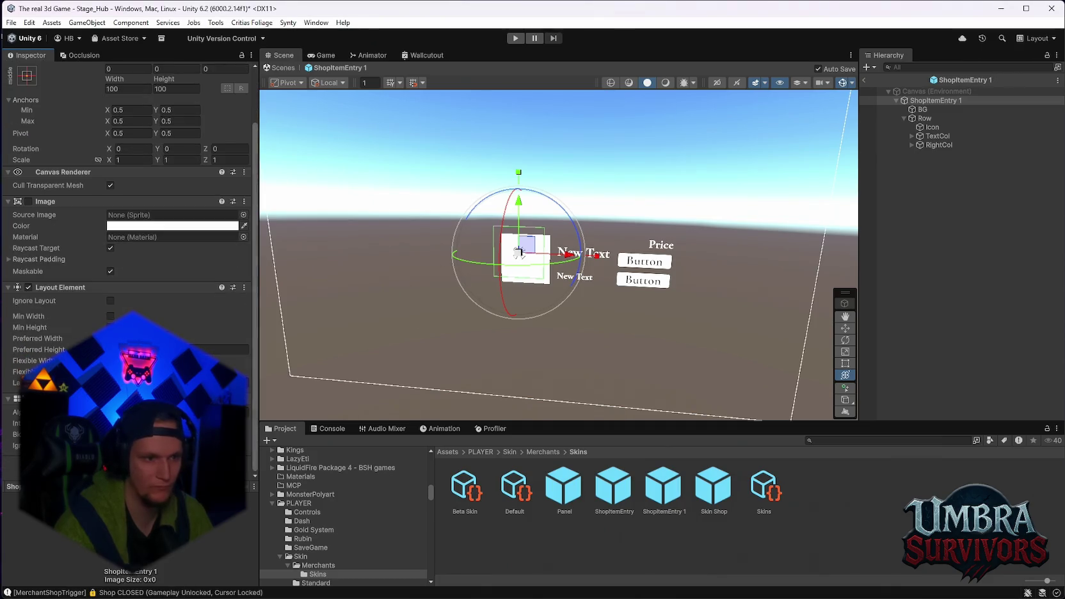
{"action": "left_click", "coordinate": [333, 55]}
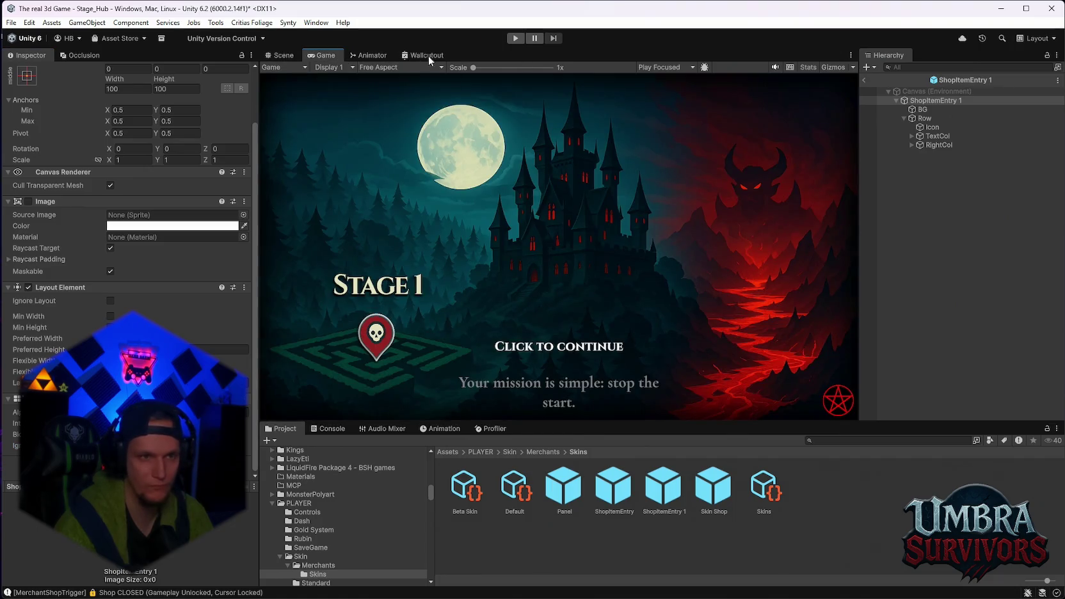
- Return to the Scene view, exit Prefab Mode and look over the ShopItemEntry prefab assets
{"action": "left_click", "coordinate": [284, 56]}
{"action": "left_click", "coordinate": [864, 80]}
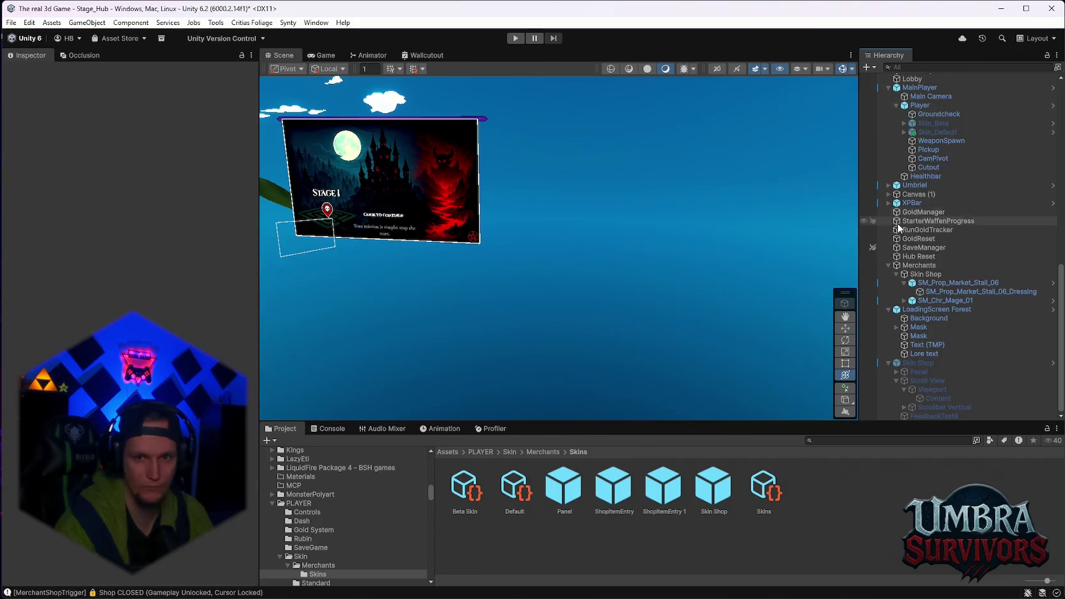
{"action": "left_click", "coordinate": [918, 363]}
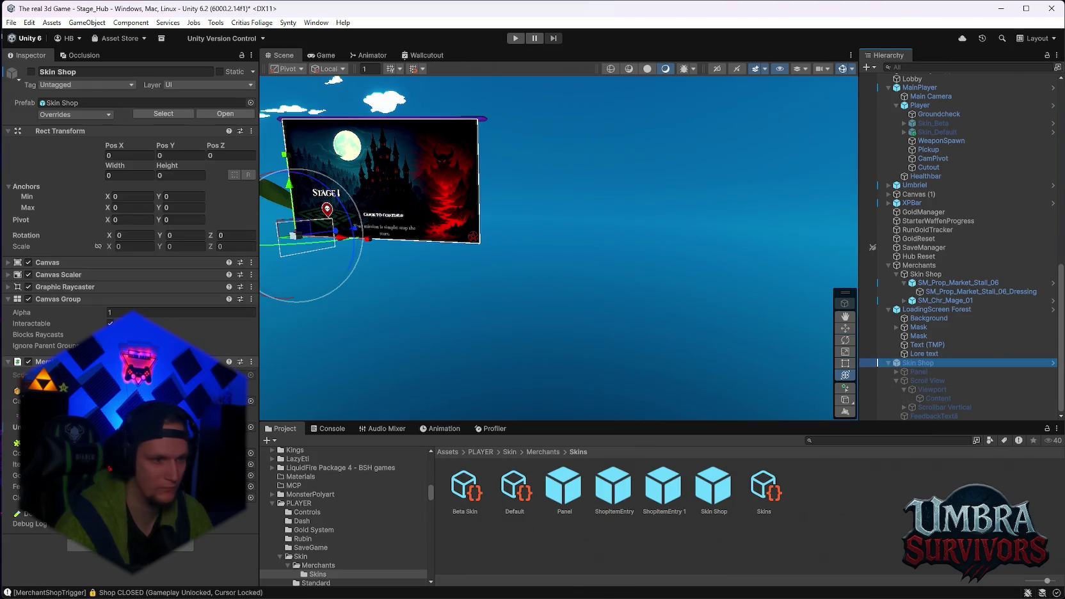
{"action": "left_click", "coordinate": [662, 489]}
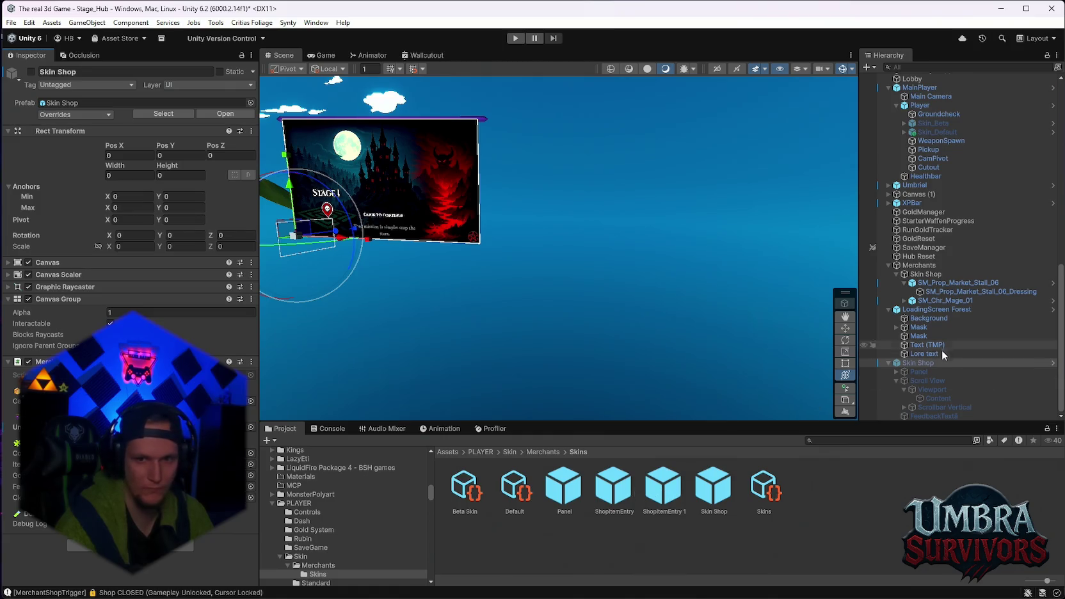
{"action": "left_click", "coordinate": [624, 494]}
{"action": "left_click", "coordinate": [661, 498]}
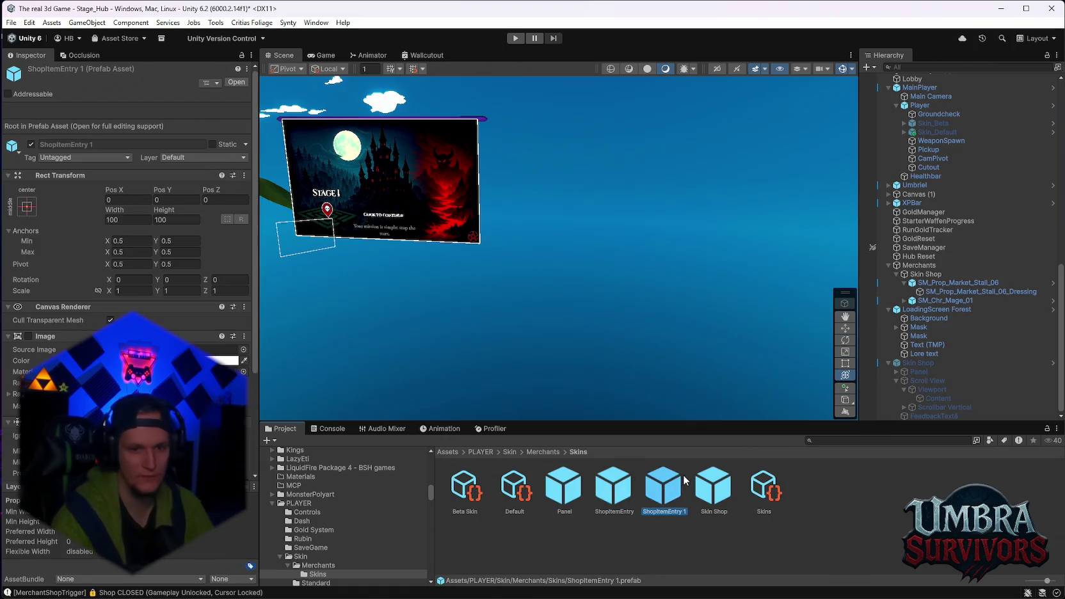
- Inspect the Panel prefab's Merchant Shop Item Entry component, then reopen ShopItemEntry 1
{"action": "left_click", "coordinate": [563, 488]}
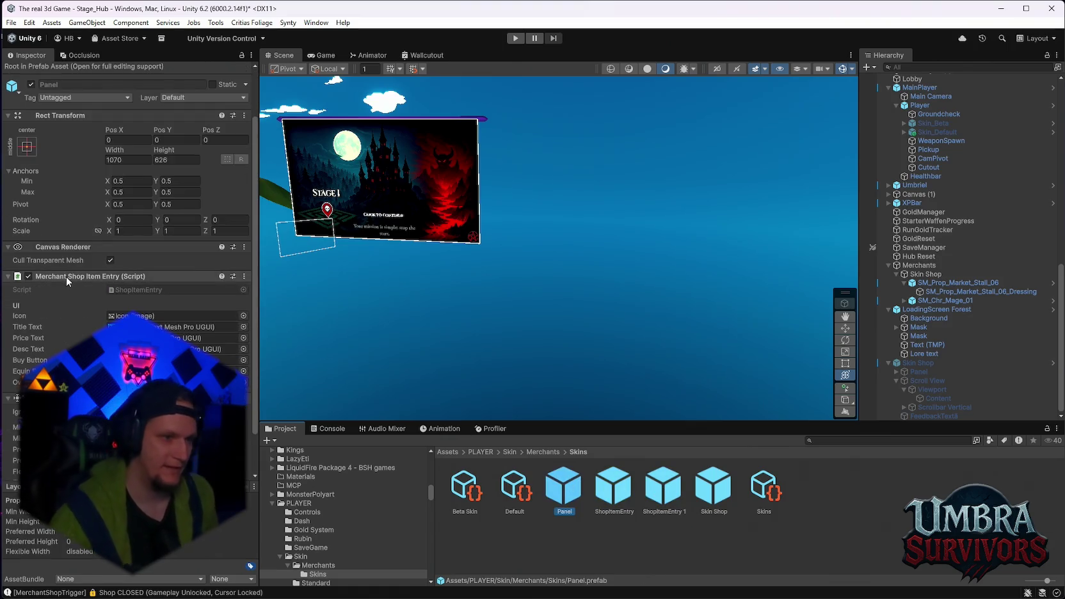
{"action": "right_click", "coordinate": [68, 276]}
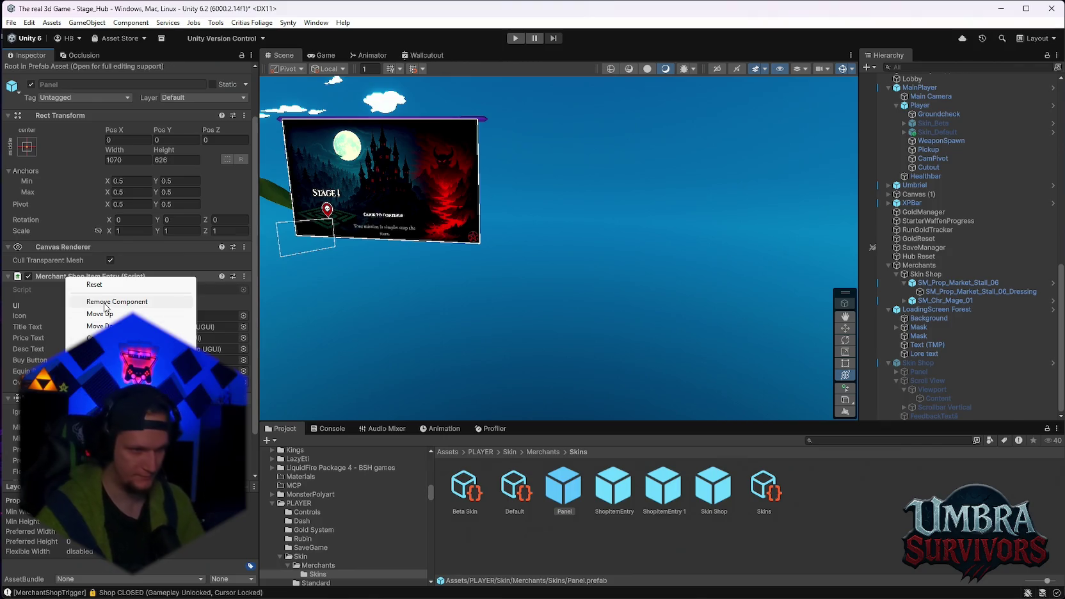
{"action": "left_click", "coordinate": [397, 422]}
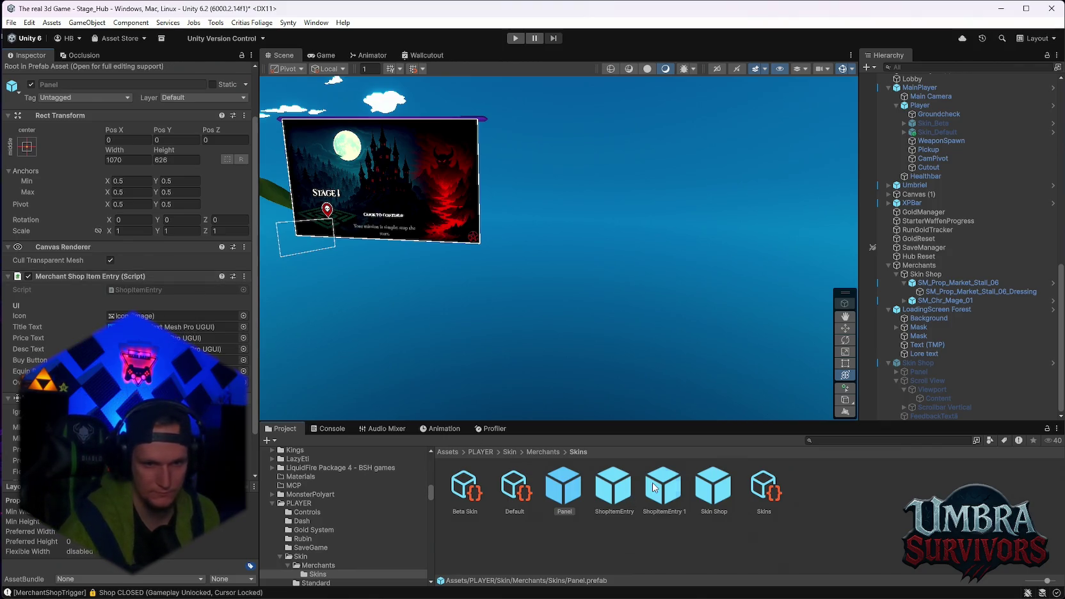
{"action": "double_click", "coordinate": [656, 487]}
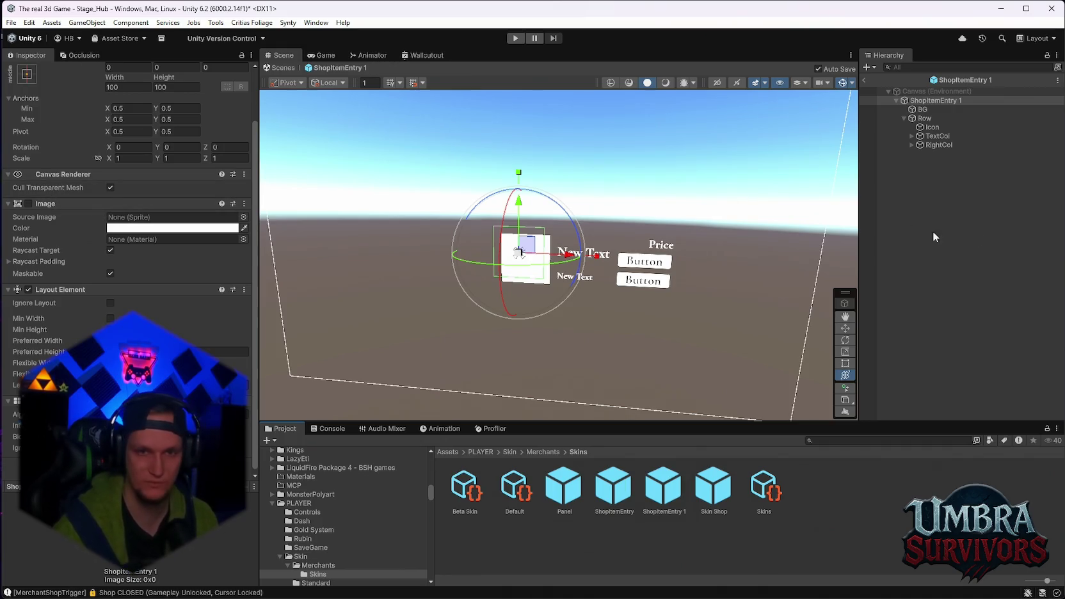
- Review ShopItemEntry 1's components unchanged, then enter Play mode with the player in the village
{"action": "right_click", "coordinate": [62, 174]}
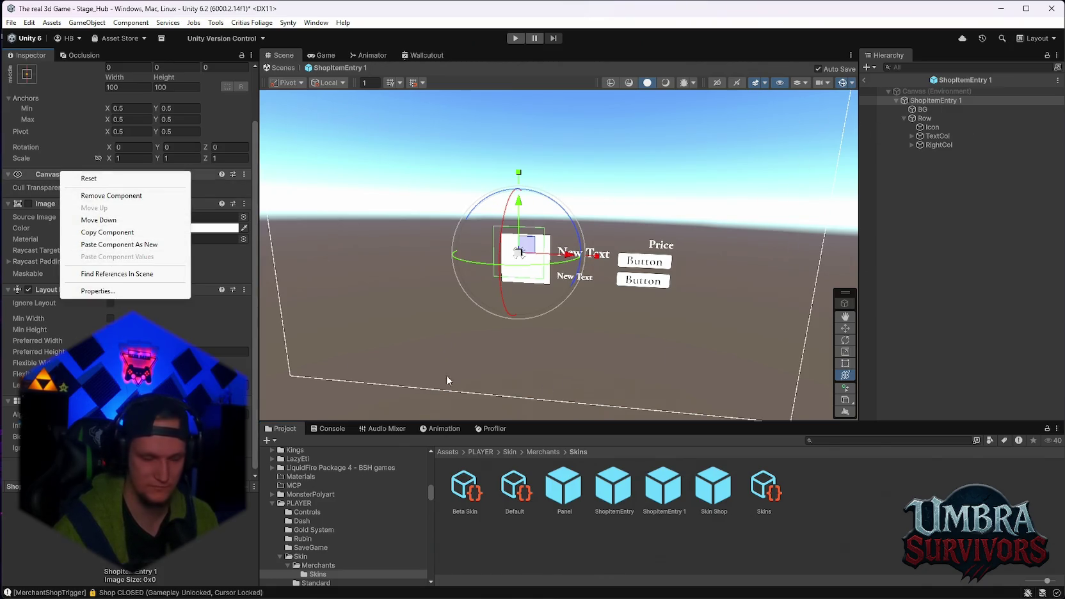
{"action": "left_click", "coordinate": [104, 244]}
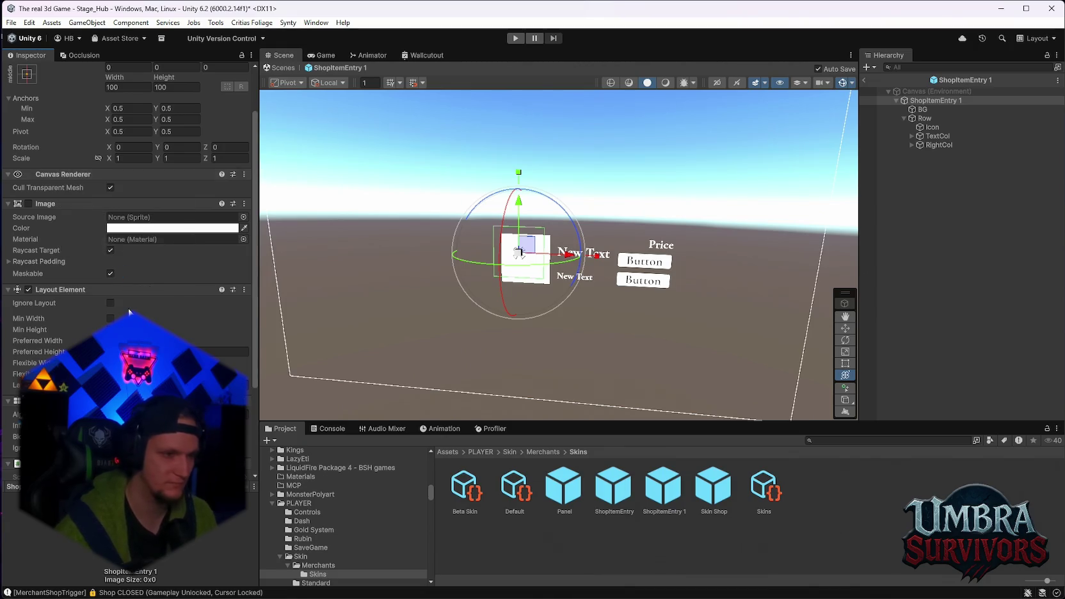
{"action": "scroll", "coordinate": [128, 224], "scroll_direction": "down", "scroll_amount": 4}
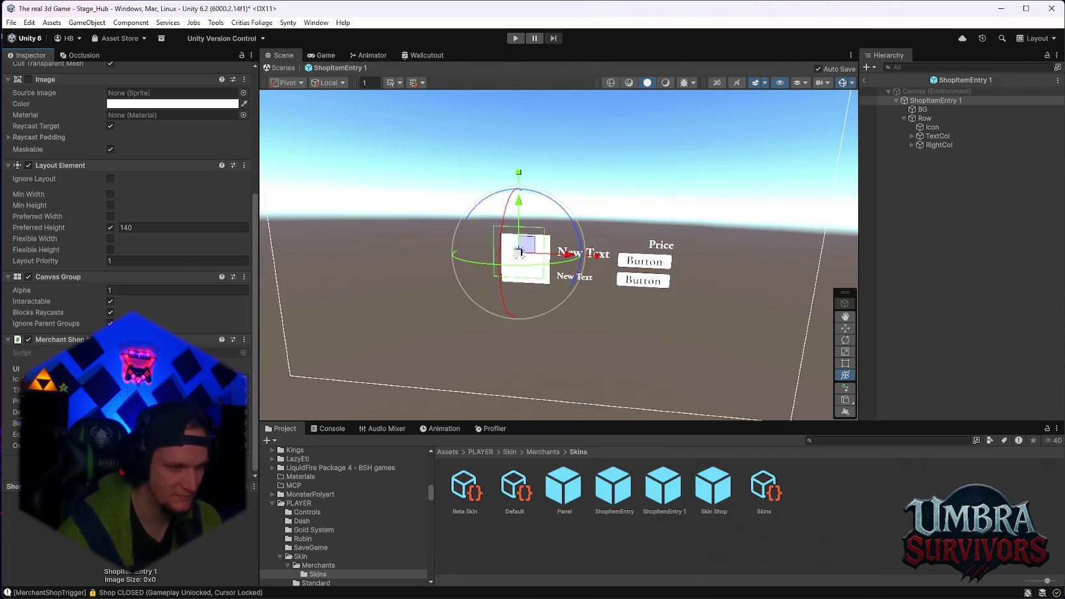
{"action": "left_click", "coordinate": [515, 38]}
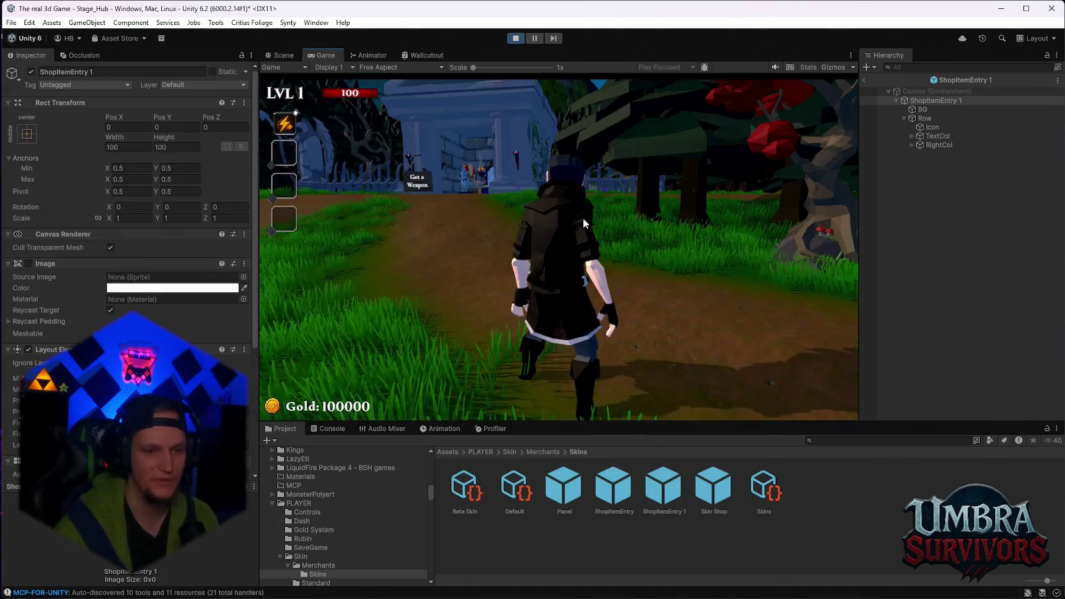
- Walk to the merchant stall, find the Skin Shop list empty, and exit Play mode
{"action": "key", "text": "w"}
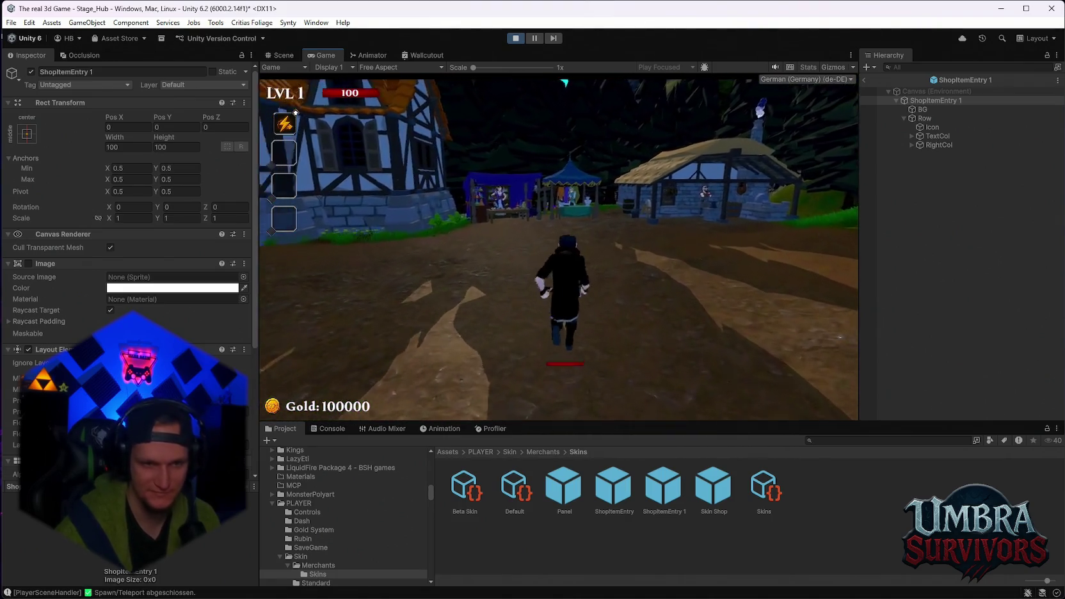
{"action": "key", "text": "w"}
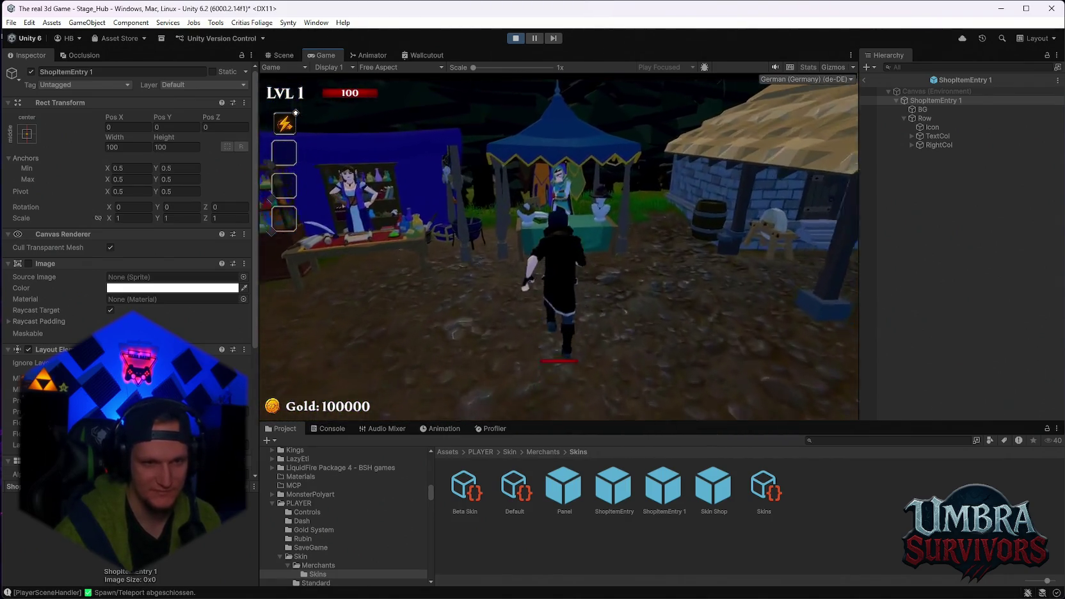
{"action": "mouse_move", "coordinate": [842, 197]}
{"action": "left_mouse_down"}
{"action": "mouse_move", "coordinate": [839, 374]}
{"action": "mouse_move", "coordinate": [839, 186]}
{"action": "left_mouse_up"}
{"action": "left_click", "coordinate": [865, 79]}
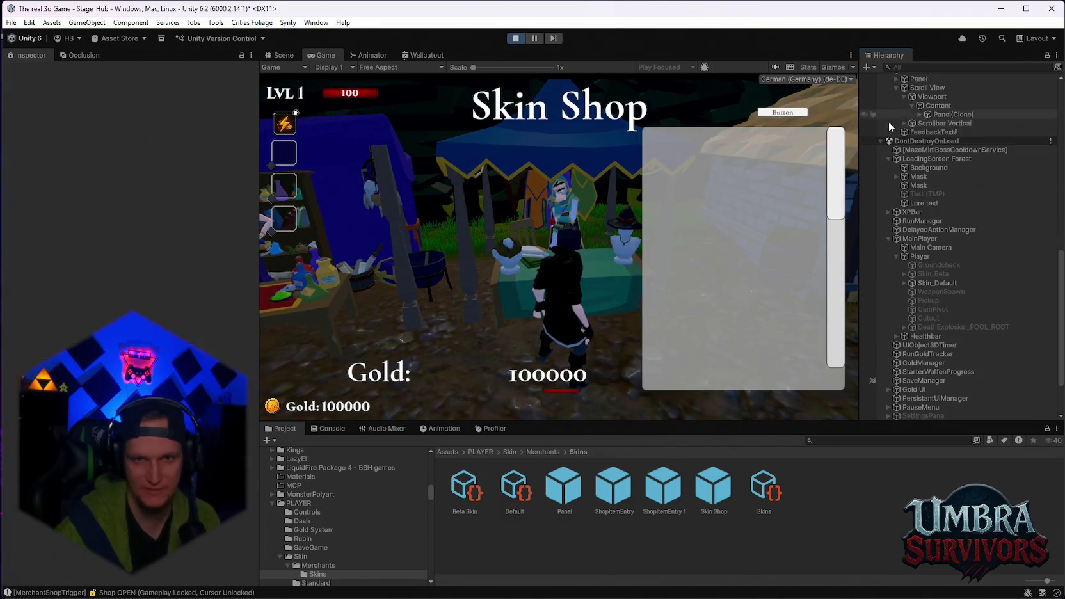
{"action": "left_click", "coordinate": [515, 38]}
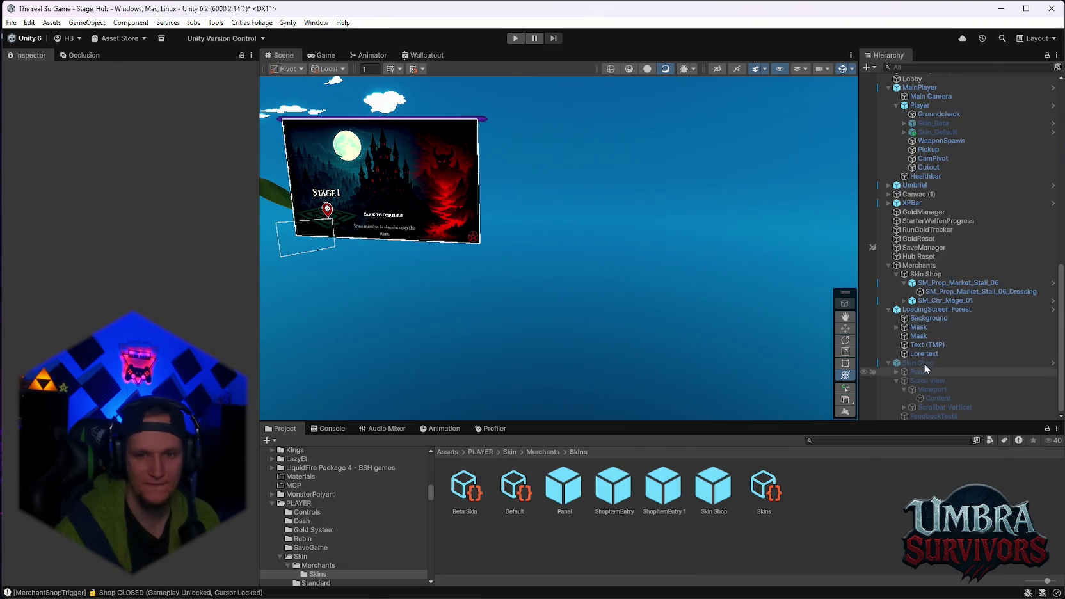
{"action": "left_click", "coordinate": [915, 363]}
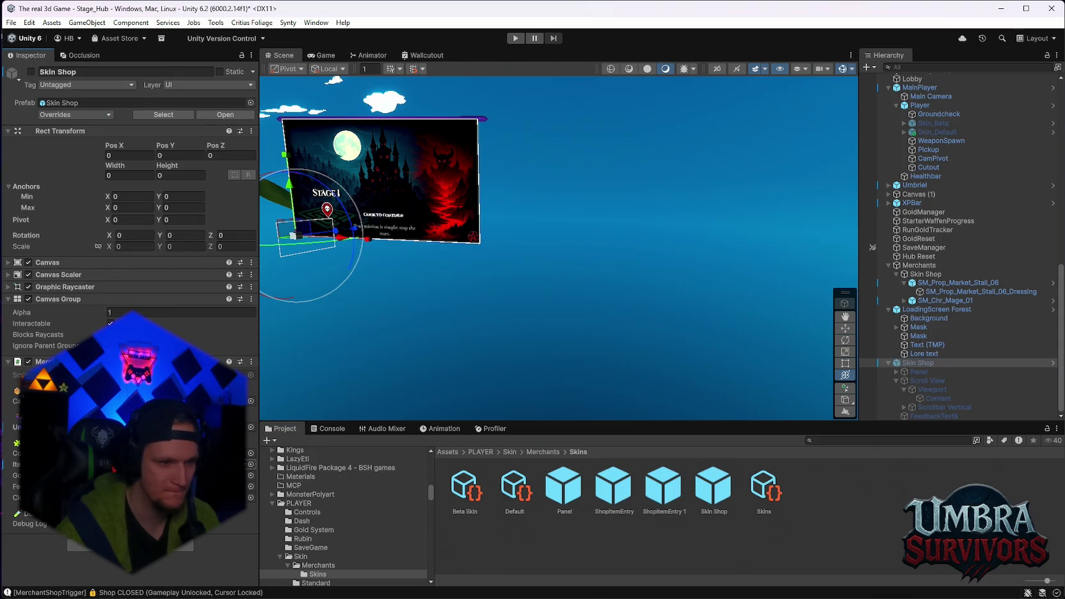
- Enter Play mode again with the character back in the hub village
{"action": "left_click", "coordinate": [520, 38]}
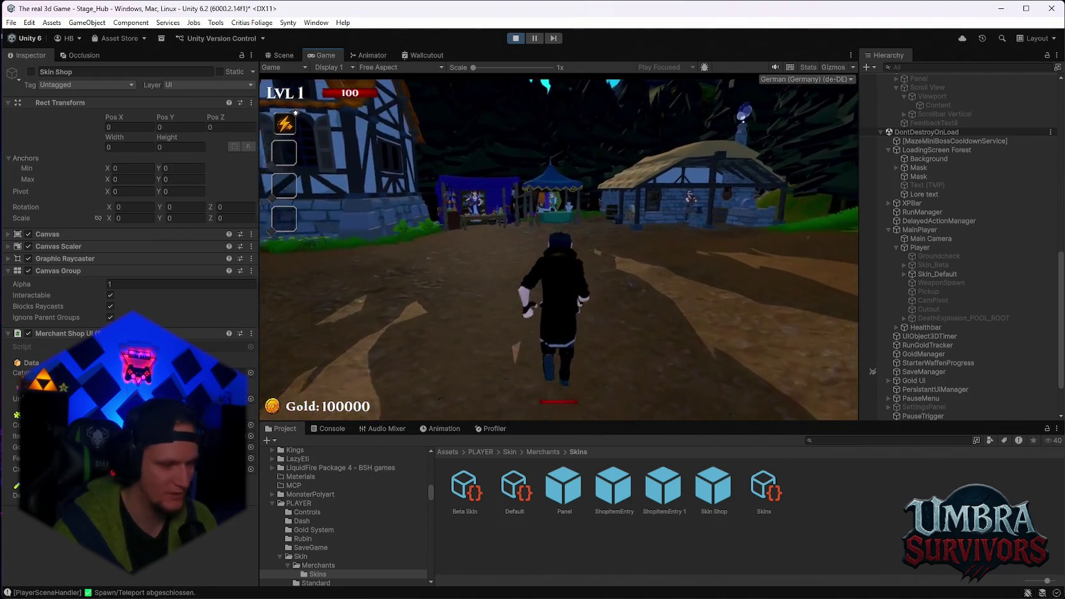
- Walk to the merchant, open the Skin Shop and capture a screen snip of the game view
{"action": "key", "text": "w"}
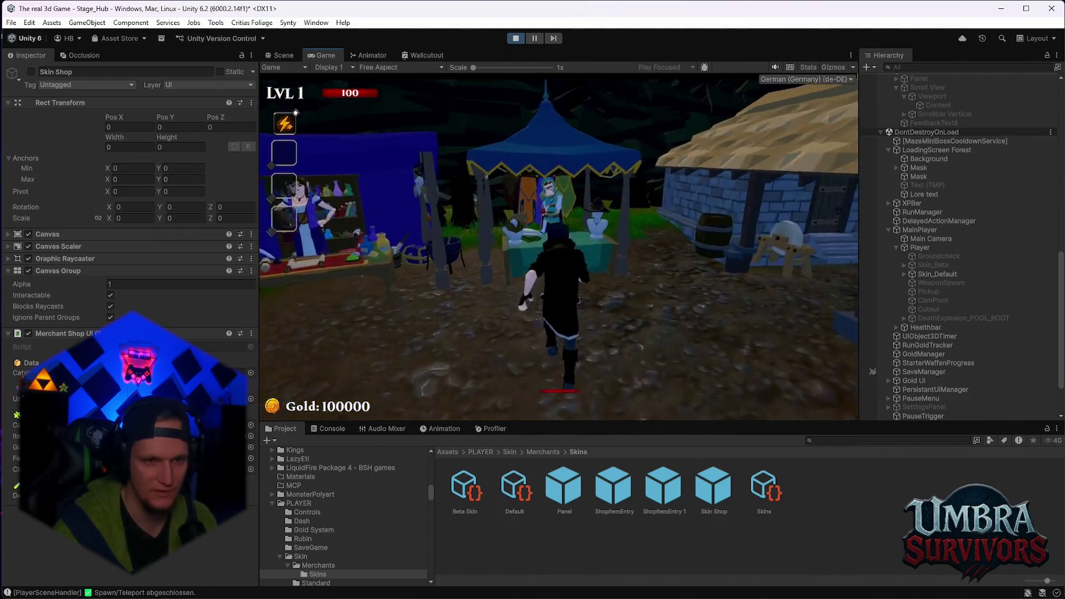
{"action": "key", "text": "w"}
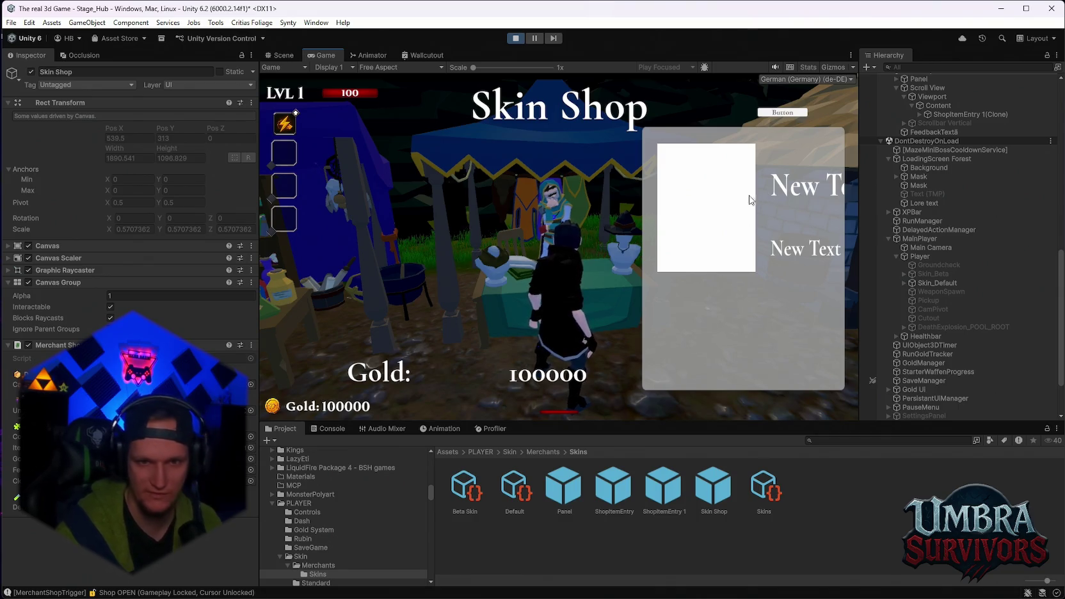
{"action": "key", "text": "super+shift+s"}
{"action": "left_click_drag", "start_coordinate": [887, 53], "coordinate": [502, 349]}
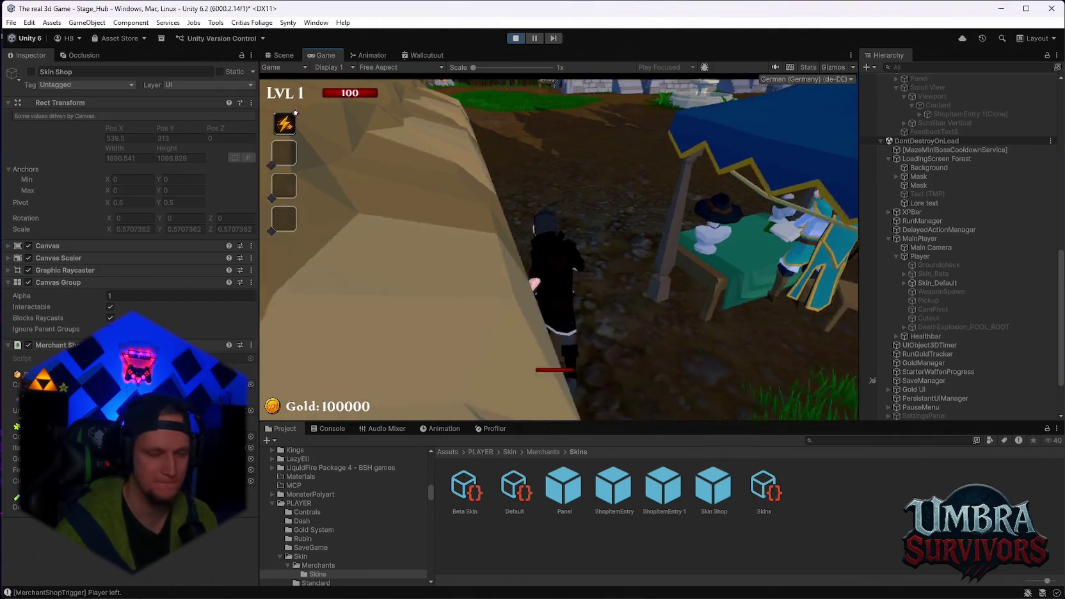
- Reopen the Skin Shop and select the spawned ShopItemEntry 1(Clone) entry
{"action": "key", "text": "e"}
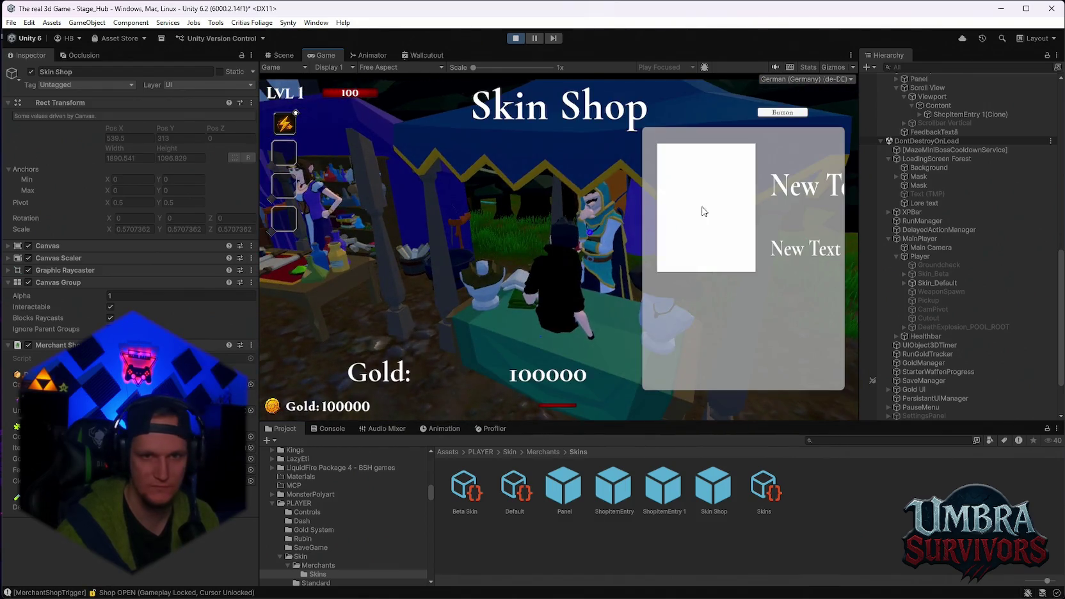
{"action": "scroll", "coordinate": [951, 192], "scroll_direction": "down", "scroll_amount": 3}
{"action": "scroll", "coordinate": [944, 236], "scroll_direction": "up", "scroll_amount": 10}
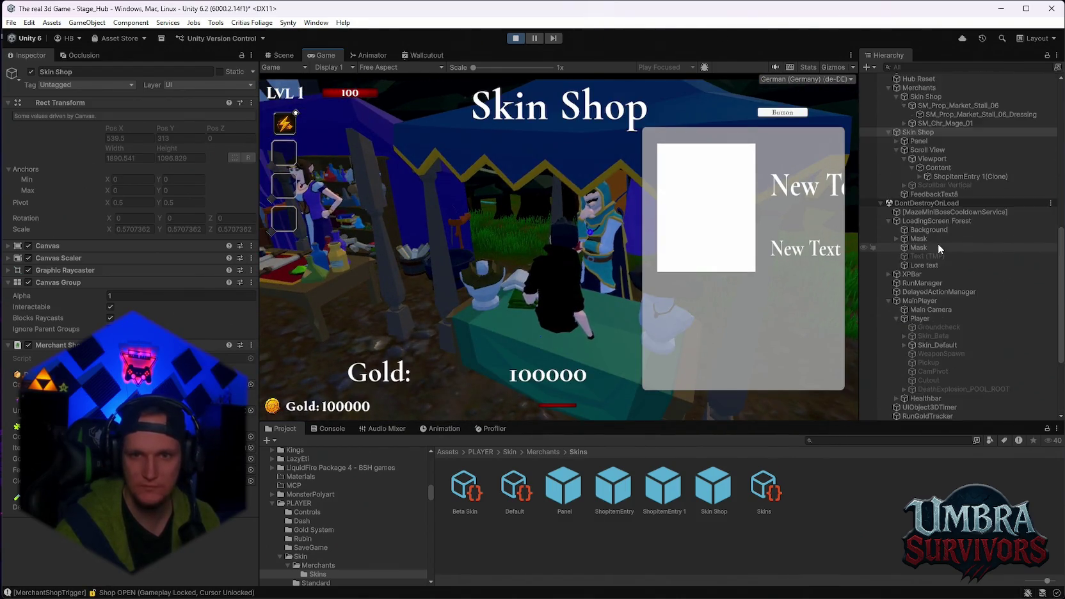
{"action": "left_click", "coordinate": [926, 312]}
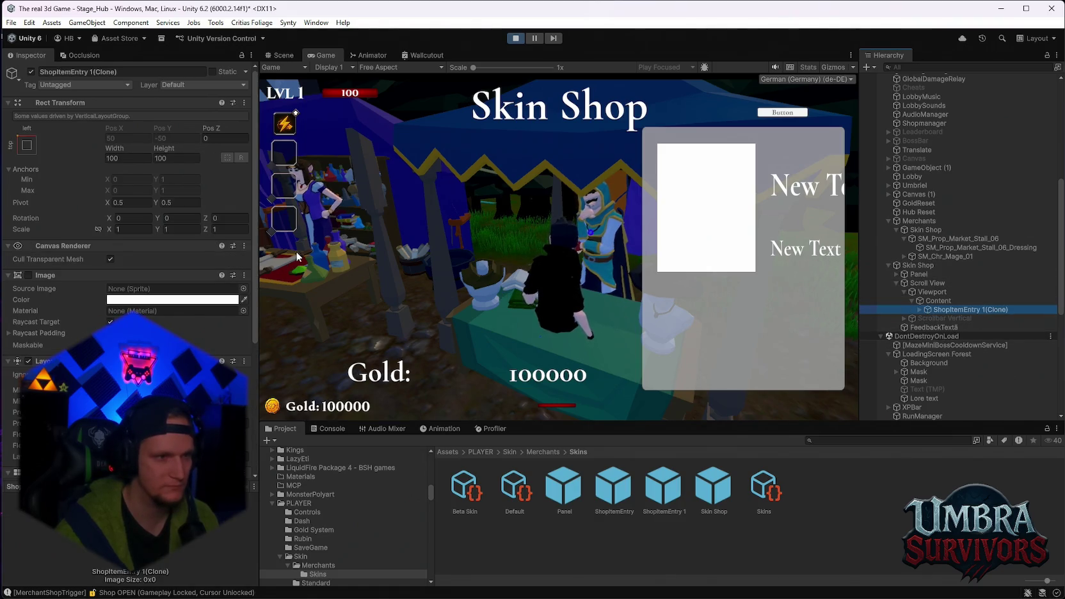
- Scale the spawned ShopItemEntry 1(Clone) to 0.5 on X, Y and Z, then fine-tune Scale X to about 0.48
{"action": "mouse_move", "coordinate": [110, 234]}
{"action": "left_mouse_down"}
{"action": "mouse_move", "coordinate": [96, 231]}
{"action": "mouse_move", "coordinate": [143, 230]}
{"action": "left_mouse_up"}
{"action": "left_click", "coordinate": [147, 230]}
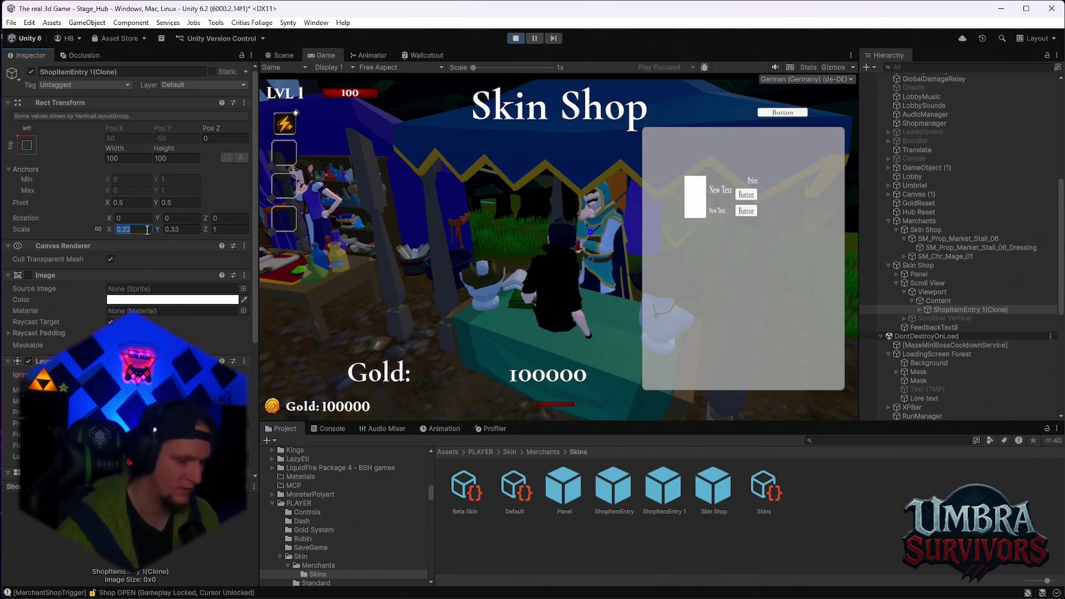
{"action": "type", "text": "0.5"}
{"action": "left_click", "coordinate": [191, 229]}
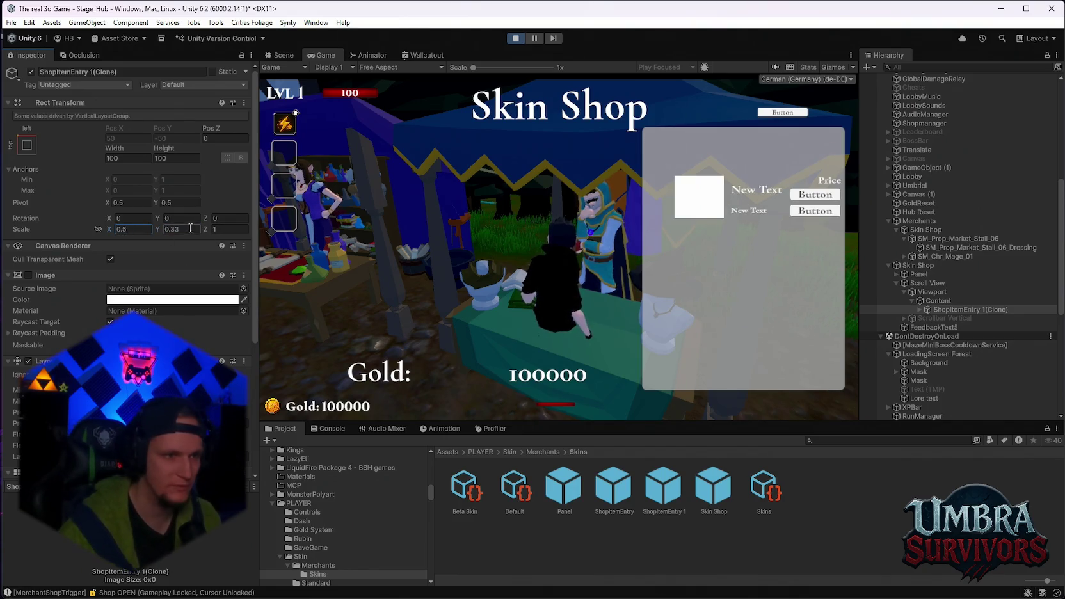
{"action": "type", "text": "0.5"}
{"action": "left_click", "coordinate": [227, 229]}
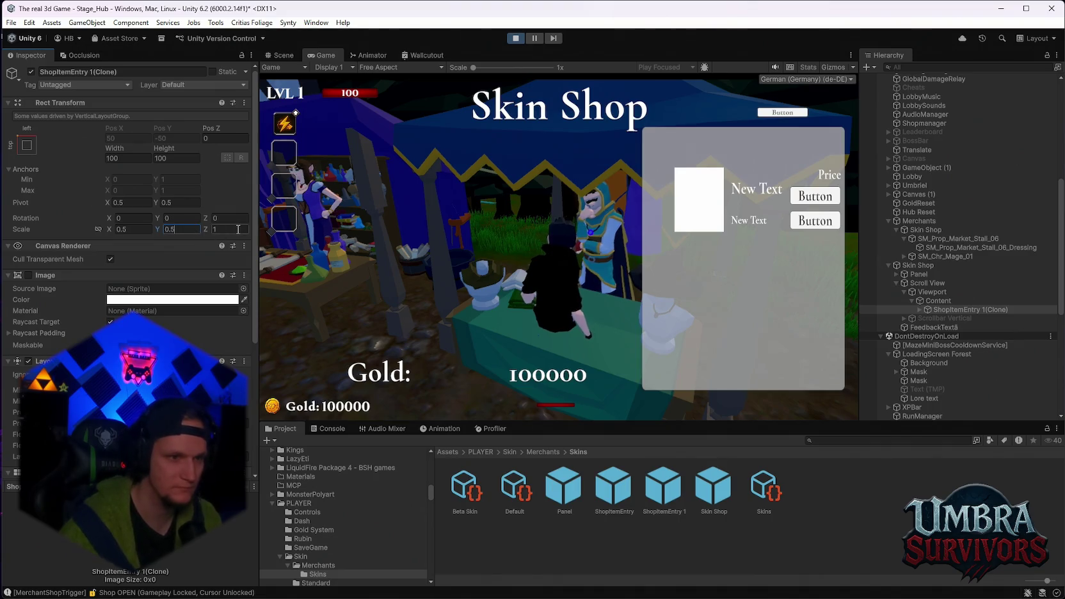
{"action": "type", "text": "0.5"}
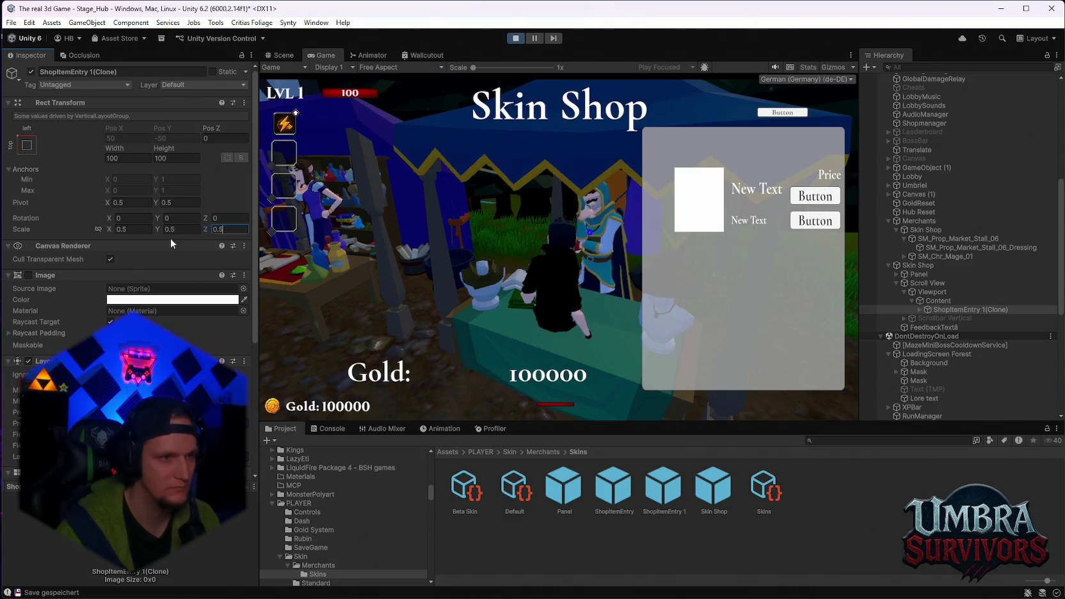
{"action": "mouse_move", "coordinate": [114, 232]}
{"action": "left_mouse_down"}
{"action": "mouse_move", "coordinate": [727, 241]}
{"action": "mouse_move", "coordinate": [753, 286]}
{"action": "mouse_move", "coordinate": [685, 222]}
{"action": "mouse_move", "coordinate": [706, 256]}
{"action": "left_mouse_up"}
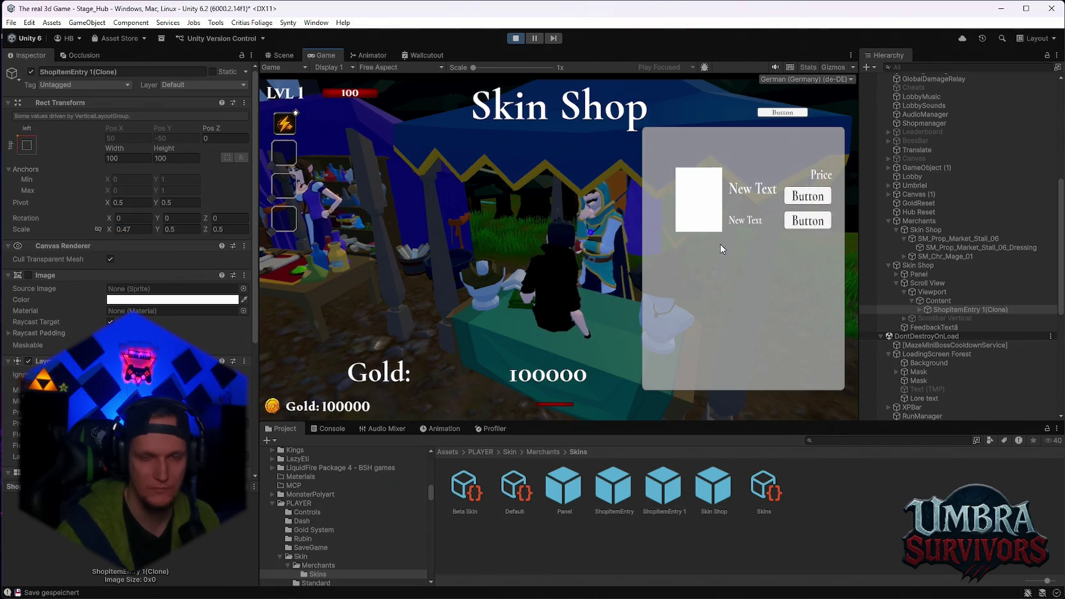
{"action": "left_click_drag", "start_coordinate": [110, 232], "coordinate": [113, 231]}
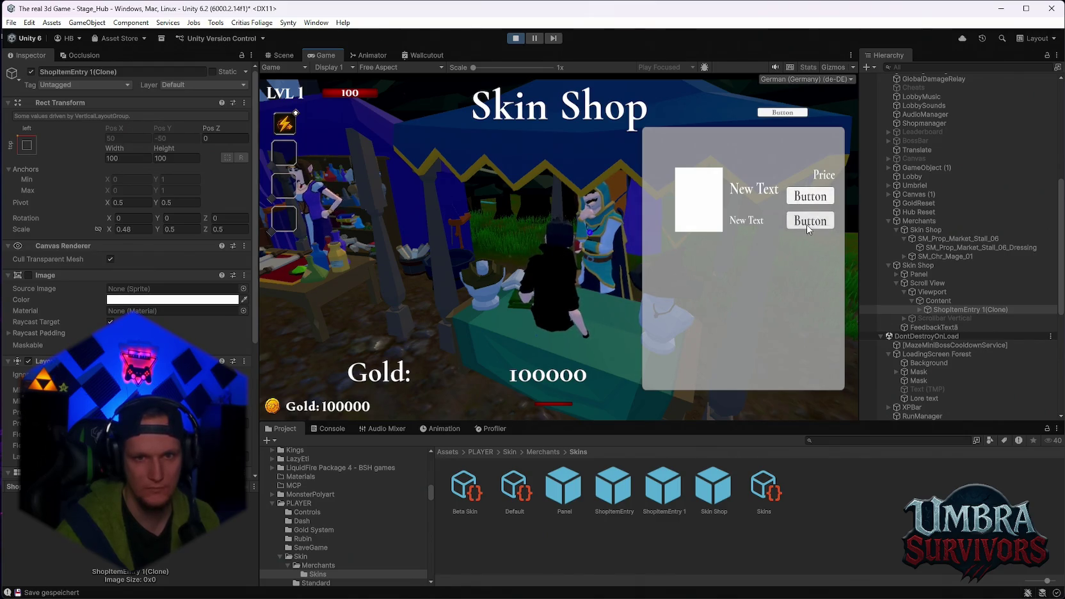
- Inspect the shop entry prefab, the Default and Beta Skin items and the Skins catalog, then try buying in-game
{"action": "left_click", "coordinate": [659, 488]}
{"action": "left_click", "coordinate": [515, 488]}
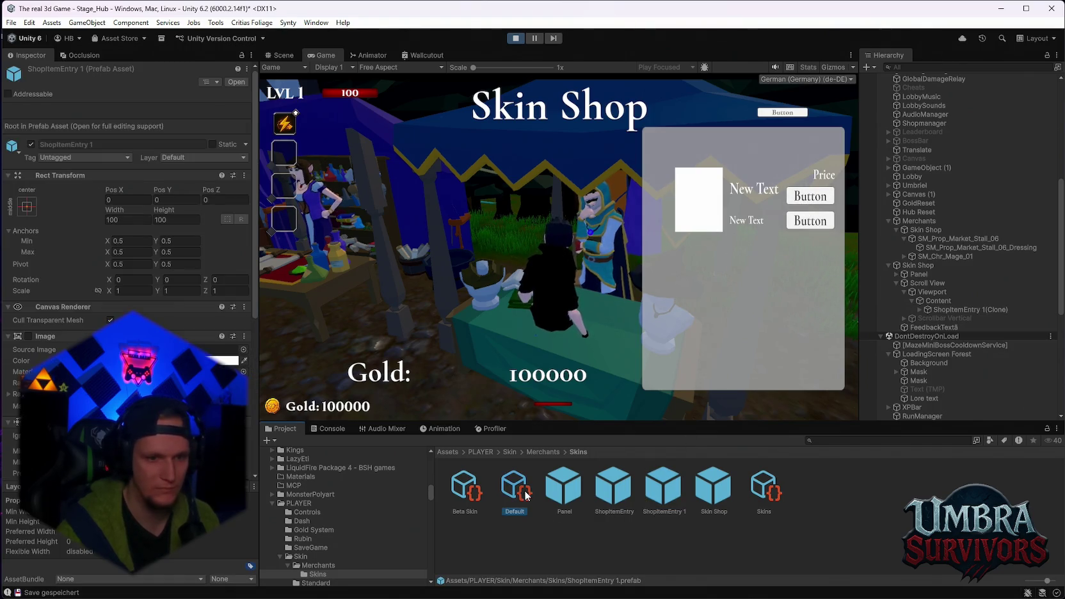
{"action": "left_click", "coordinate": [468, 494]}
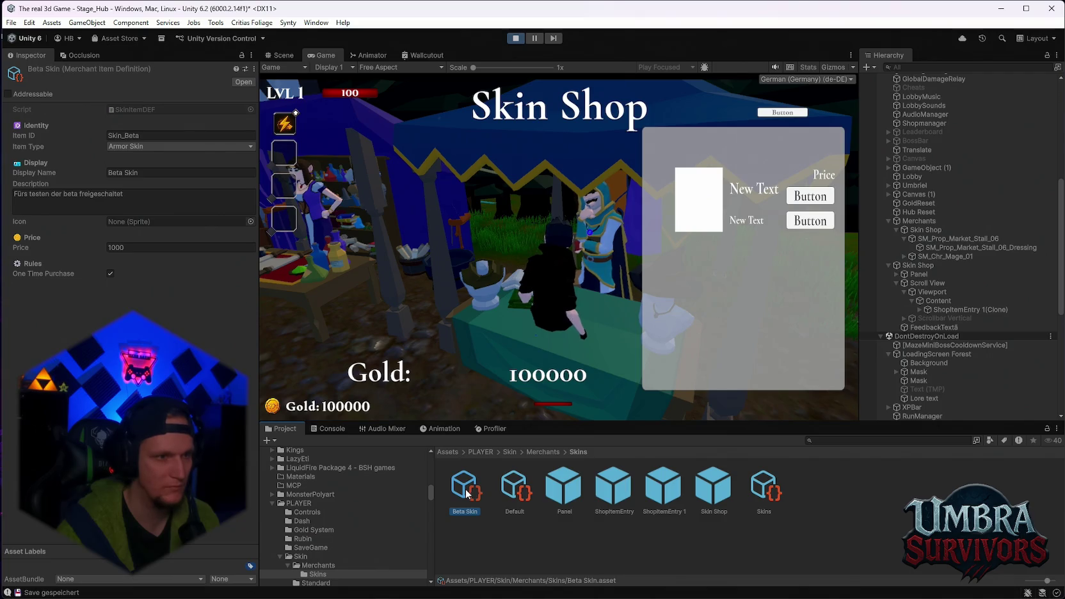
{"action": "left_click", "coordinate": [510, 487]}
{"action": "left_click", "coordinate": [765, 487]}
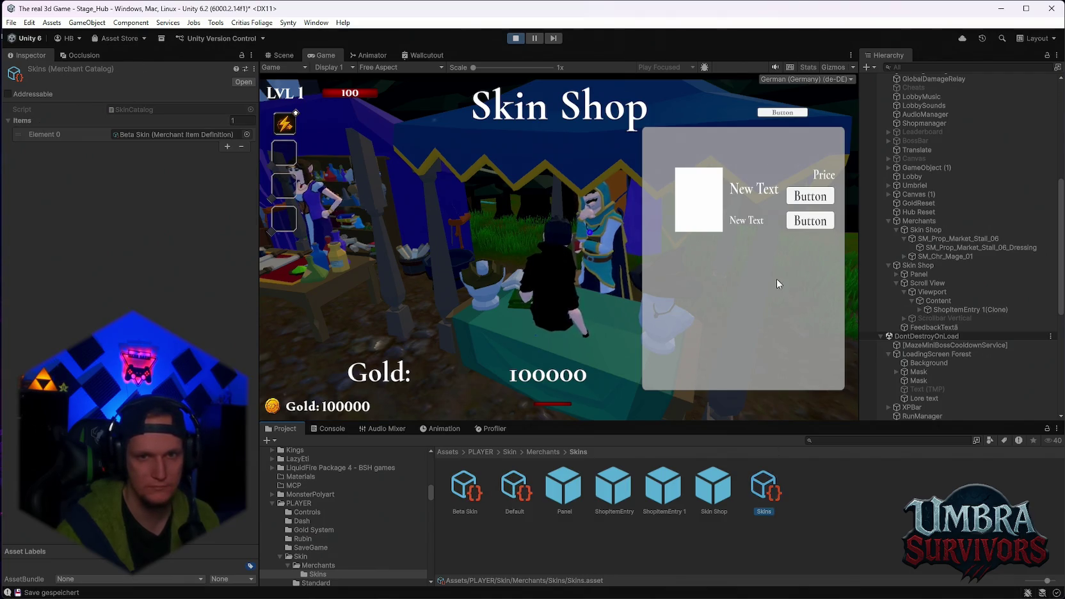
{"action": "left_click", "coordinate": [810, 202]}
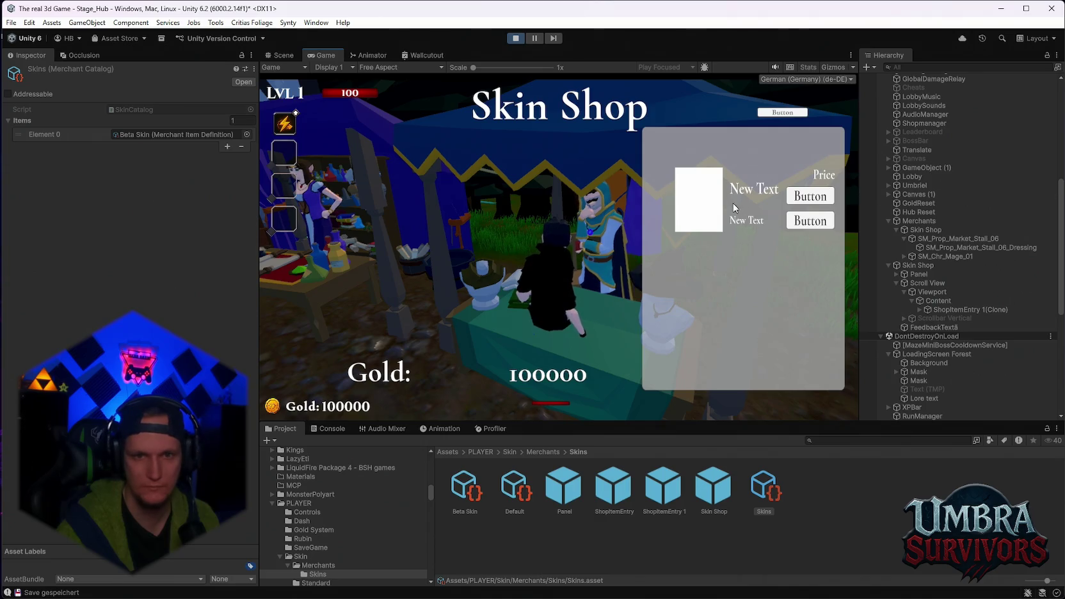
- Stop play mode and orbit the Scene view around the floating island
{"action": "left_click", "coordinate": [516, 39]}
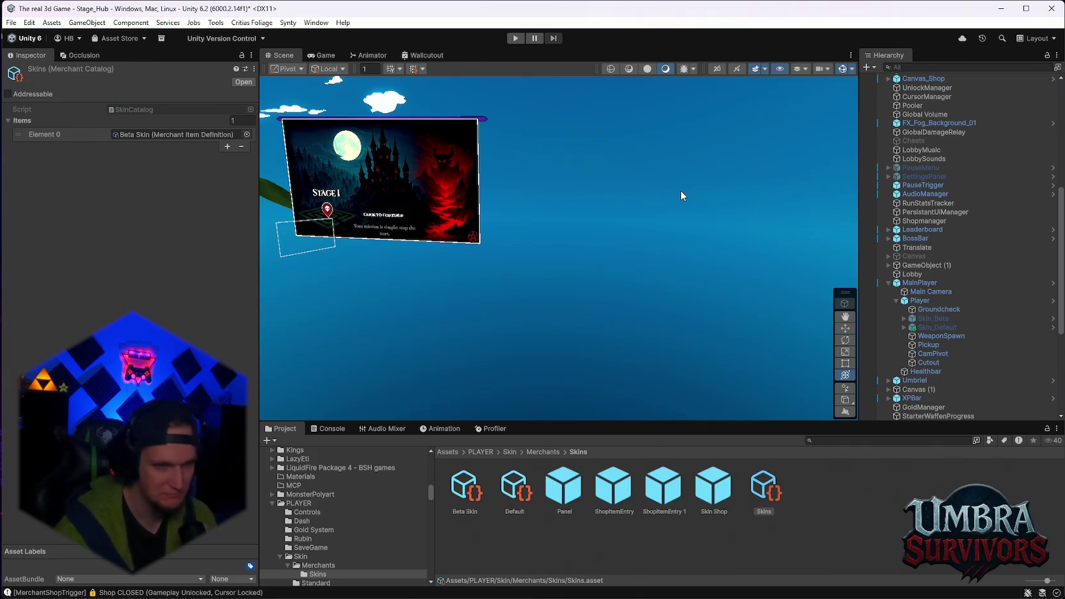
{"action": "scroll", "coordinate": [948, 349], "scroll_direction": "down", "scroll_amount": 5}
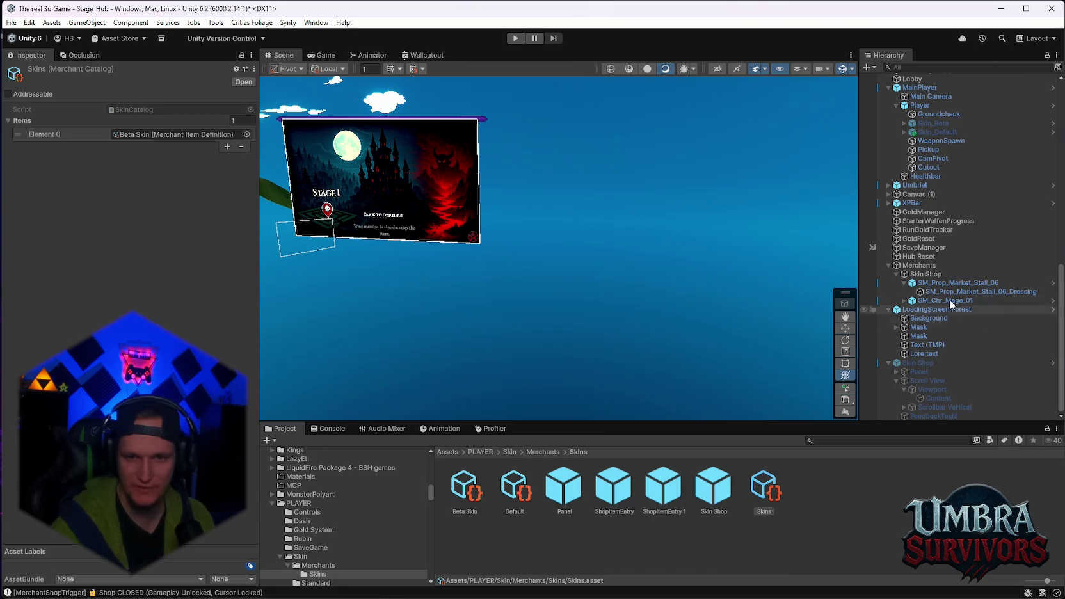
{"action": "scroll", "coordinate": [970, 331], "scroll_direction": "up", "scroll_amount": 5}
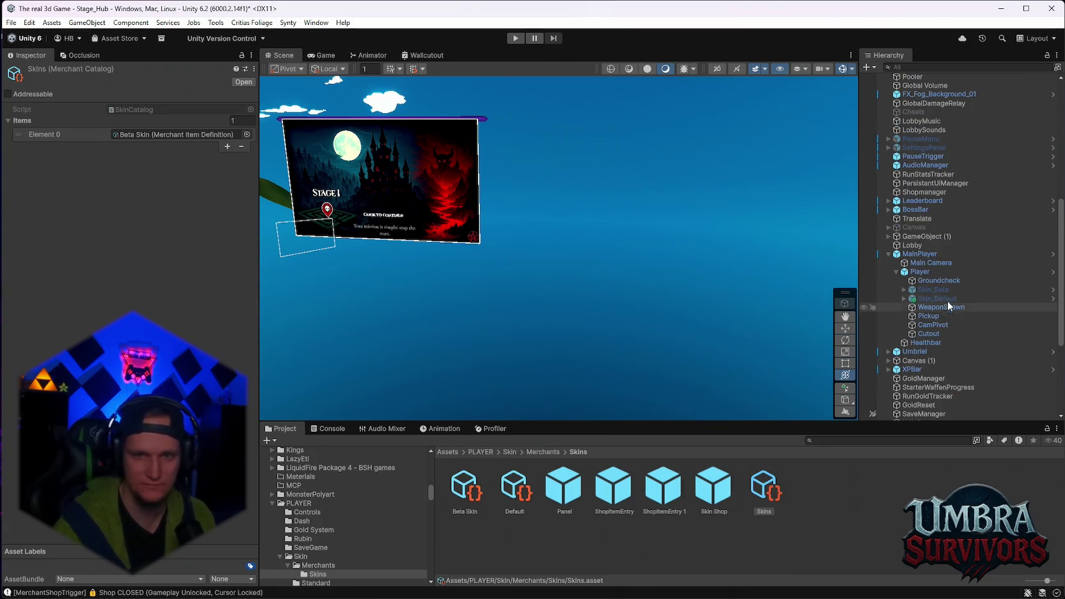
{"action": "left_click_drag", "start_coordinate": [440, 187], "coordinate": [491, 216]}
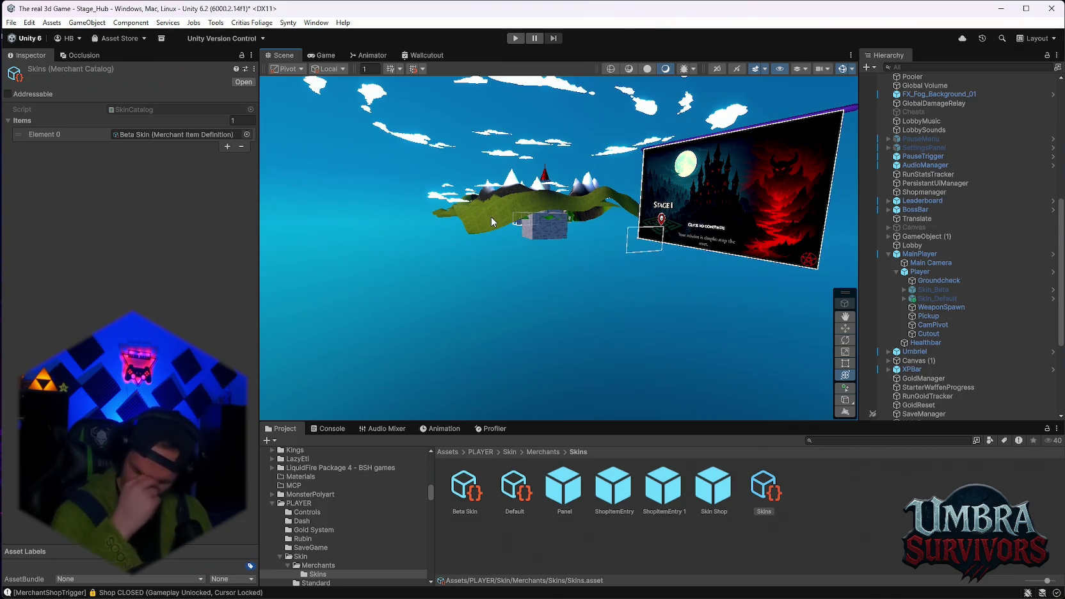
{"action": "scroll", "coordinate": [958, 360], "scroll_direction": "down", "scroll_amount": 5}
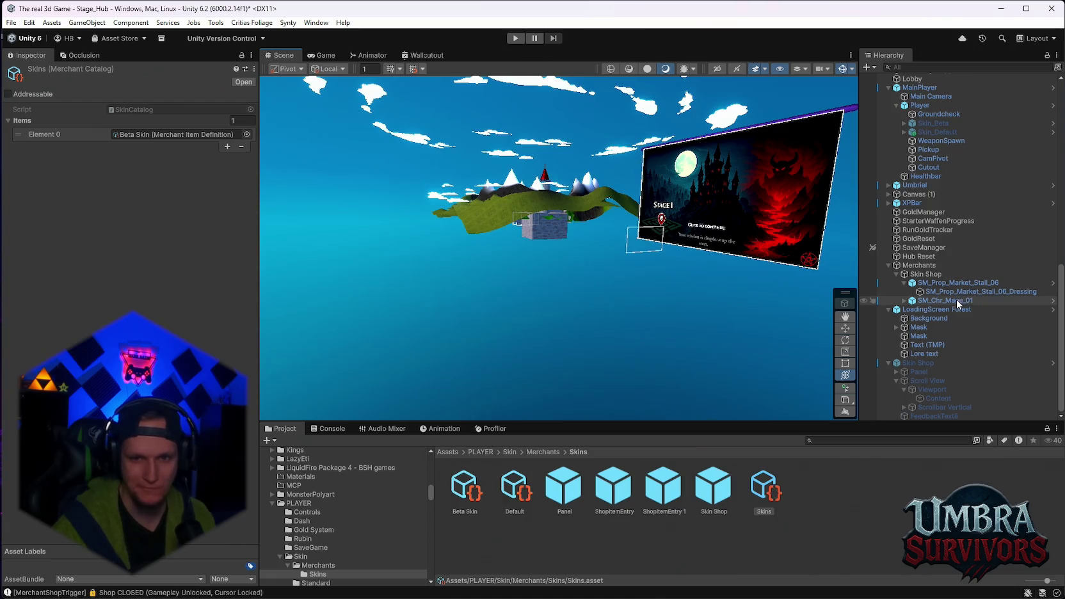
{"action": "scroll", "coordinate": [963, 260], "scroll_direction": "up", "scroll_amount": 5}
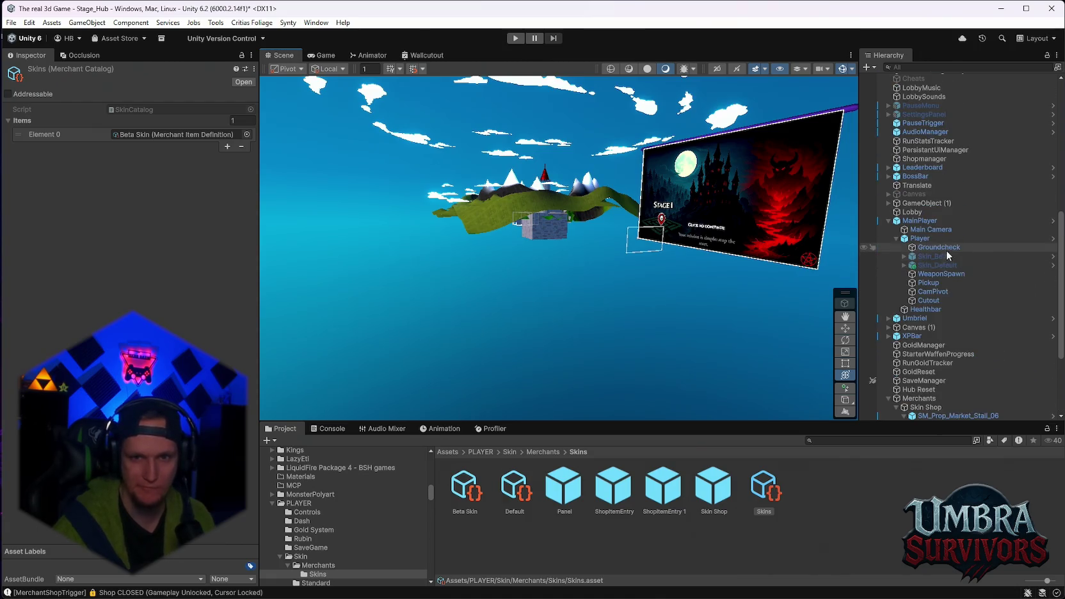
- Frame MainPlayer in the Scene view and inspect the Player object's components
{"action": "double_click", "coordinate": [920, 220]}
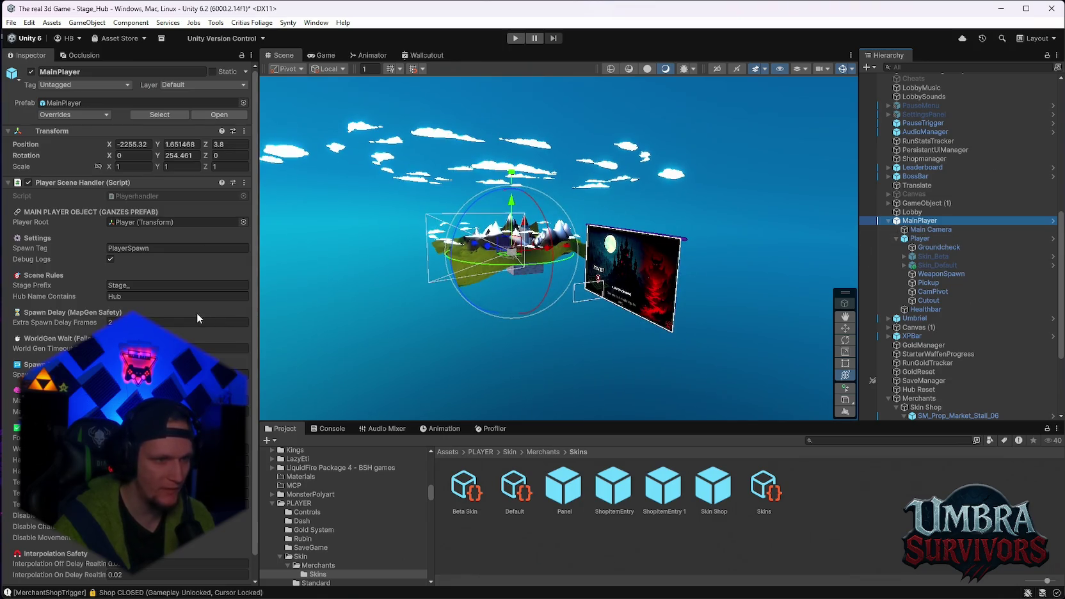
{"action": "left_click", "coordinate": [934, 239]}
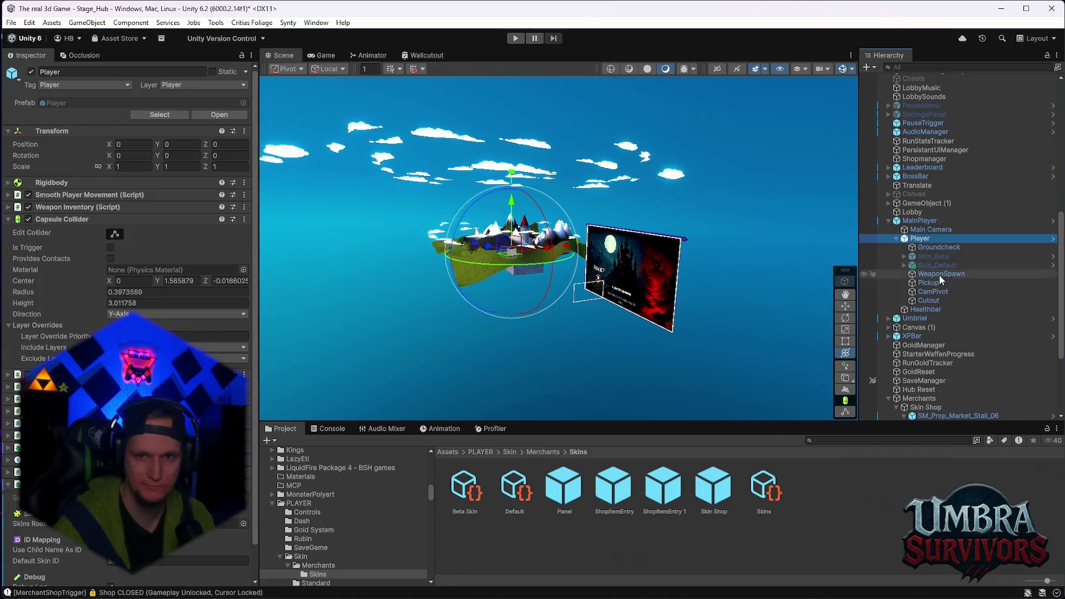
{"action": "scroll", "coordinate": [954, 314], "scroll_direction": "down", "scroll_amount": 5}
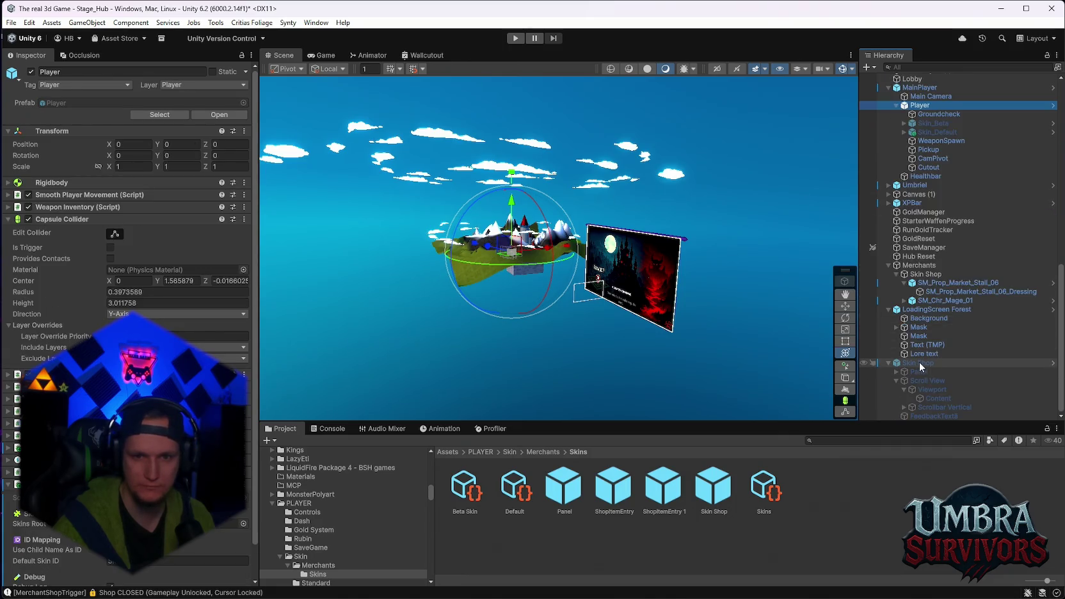
- Frame the Scene view on the Skin Shop UI canvas, panning and orbiting around it
{"action": "double_click", "coordinate": [919, 362]}
{"action": "mouse_move", "coordinate": [671, 246]}
{"action": "left_mouse_down"}
{"action": "mouse_move", "coordinate": [586, 254]}
{"action": "mouse_move", "coordinate": [680, 188]}
{"action": "mouse_move", "coordinate": [627, 256]}
{"action": "mouse_move", "coordinate": [577, 286]}
{"action": "mouse_move", "coordinate": [707, 298]}
{"action": "left_mouse_up"}
{"action": "scroll", "coordinate": [705, 293], "scroll_direction": "down", "scroll_amount": 5}
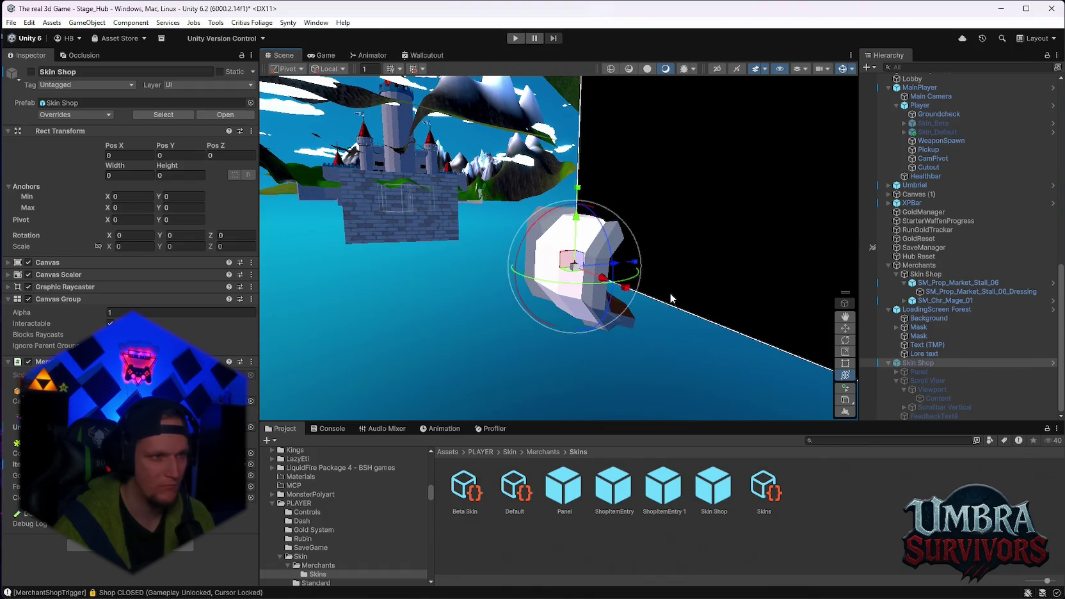
{"action": "left_click_drag", "start_coordinate": [670, 297], "coordinate": [650, 294]}
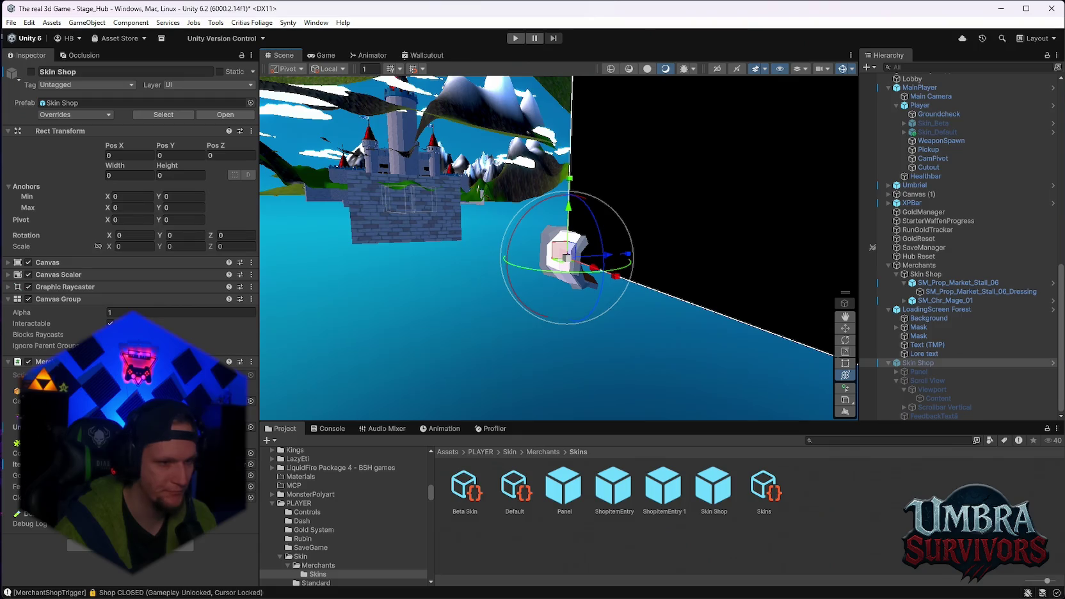
- Set the ShopItemEntry 1 prefab's Scale to 0.5 on X, Y and Z, then exit Prefab Mode
{"action": "double_click", "coordinate": [657, 490]}
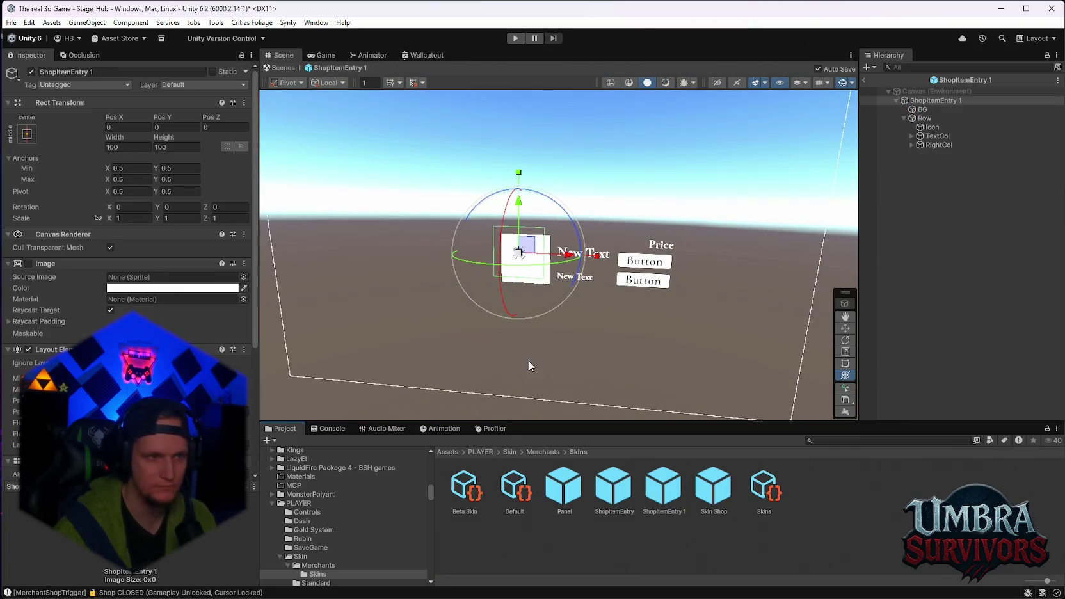
{"action": "left_click", "coordinate": [134, 218]}
{"action": "type", "text": "0.5"}
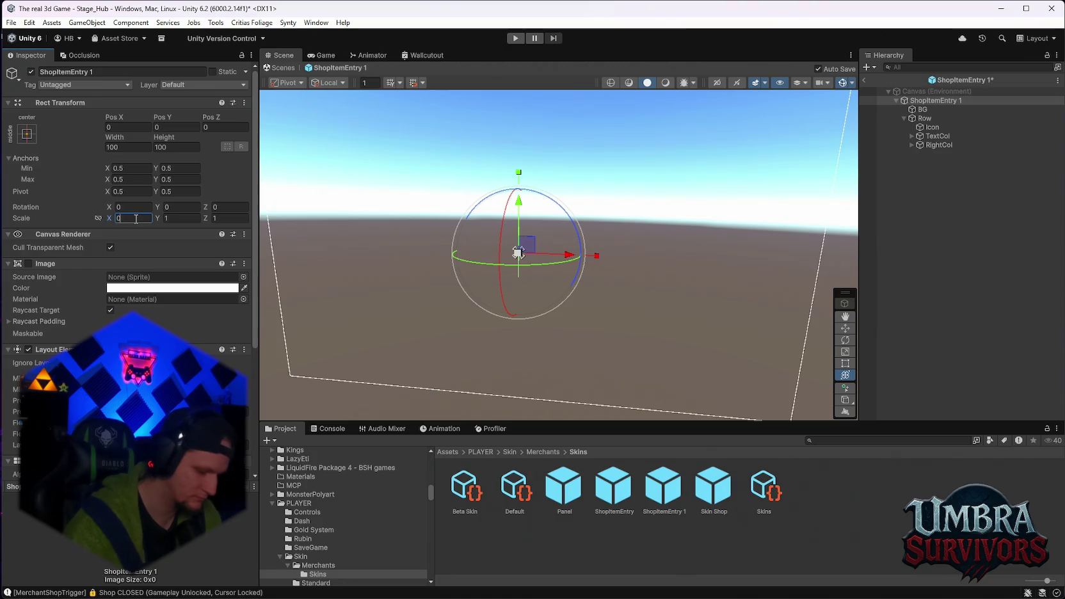
{"action": "left_click", "coordinate": [169, 219]}
{"action": "type", "text": "0.5"}
{"action": "left_click", "coordinate": [222, 217]}
{"action": "type", "text": "0.5"}
{"action": "key", "text": "Return"}
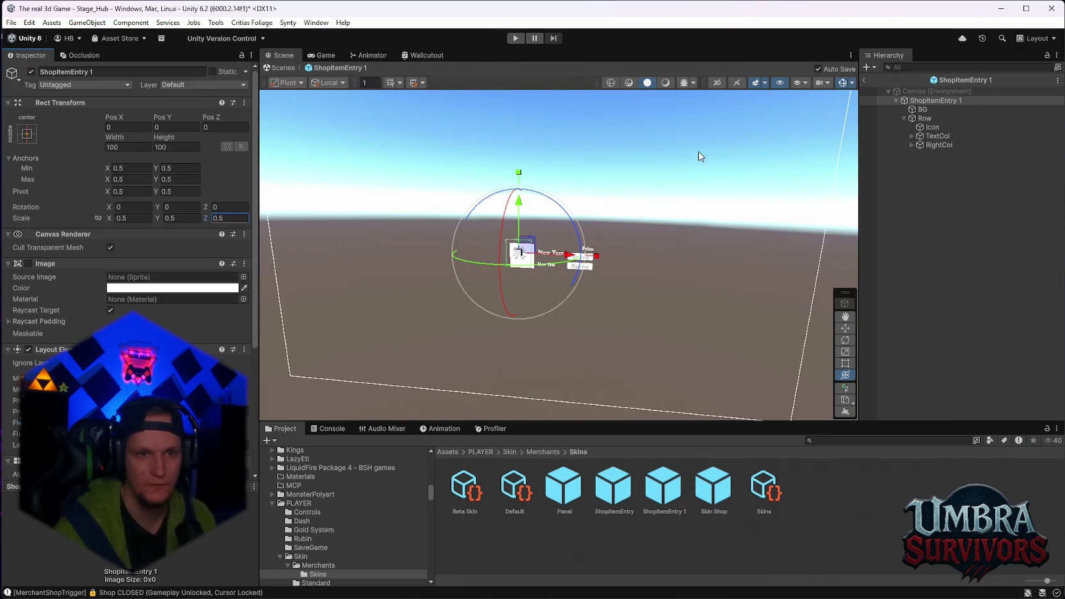
{"action": "left_click", "coordinate": [866, 80]}
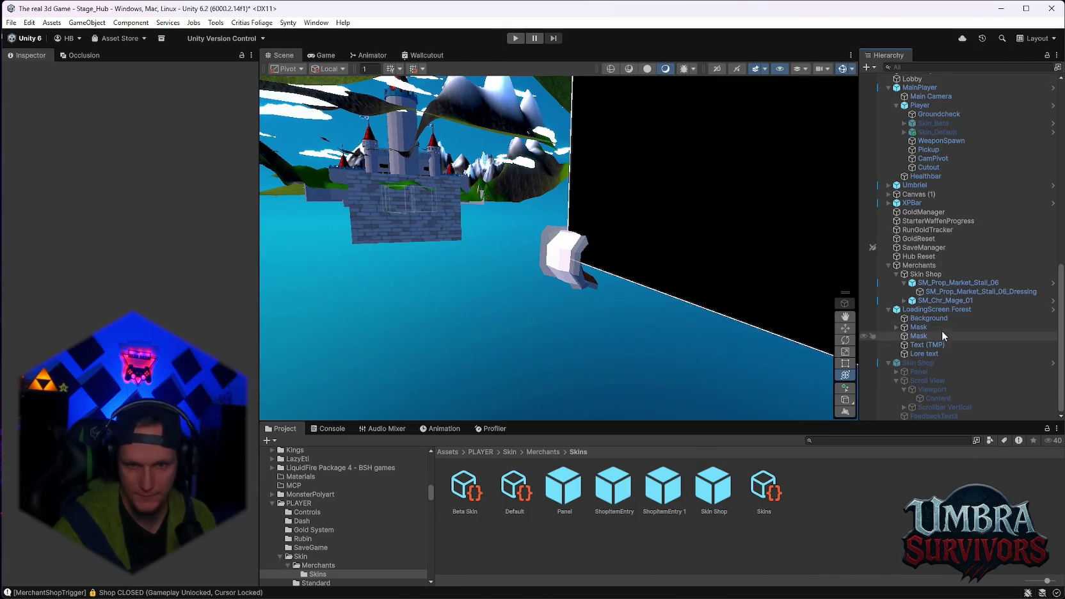
{"action": "left_click", "coordinate": [916, 363]}
- Open the Skin Shop prefab and review its Scroll View settings
{"action": "left_click", "coordinate": [1052, 363]}
{"action": "left_click", "coordinate": [928, 162]}
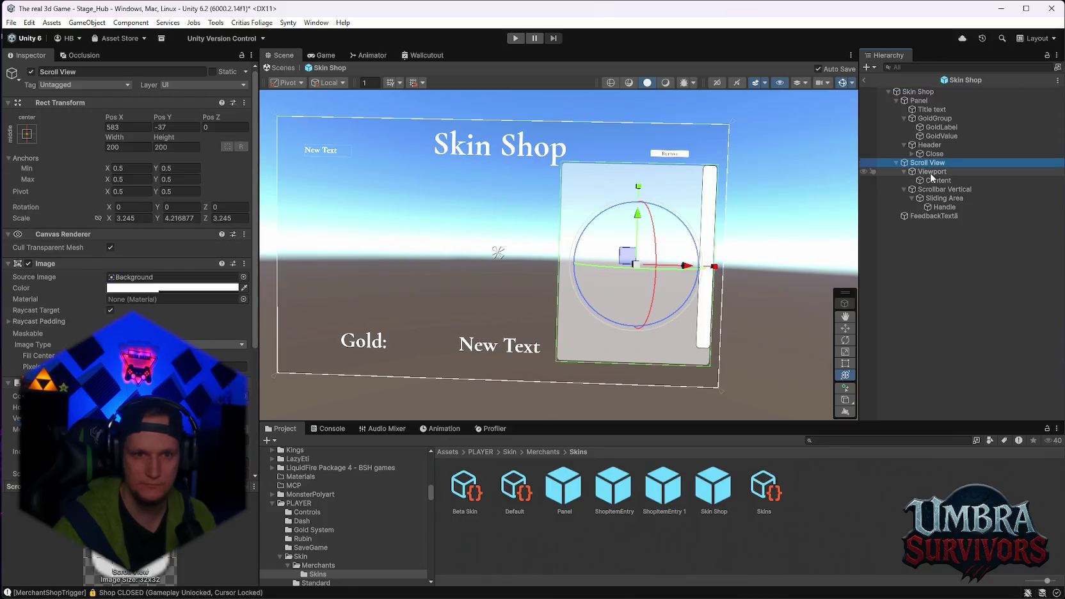
{"action": "scroll", "coordinate": [128, 256], "scroll_direction": "down", "scroll_amount": 5}
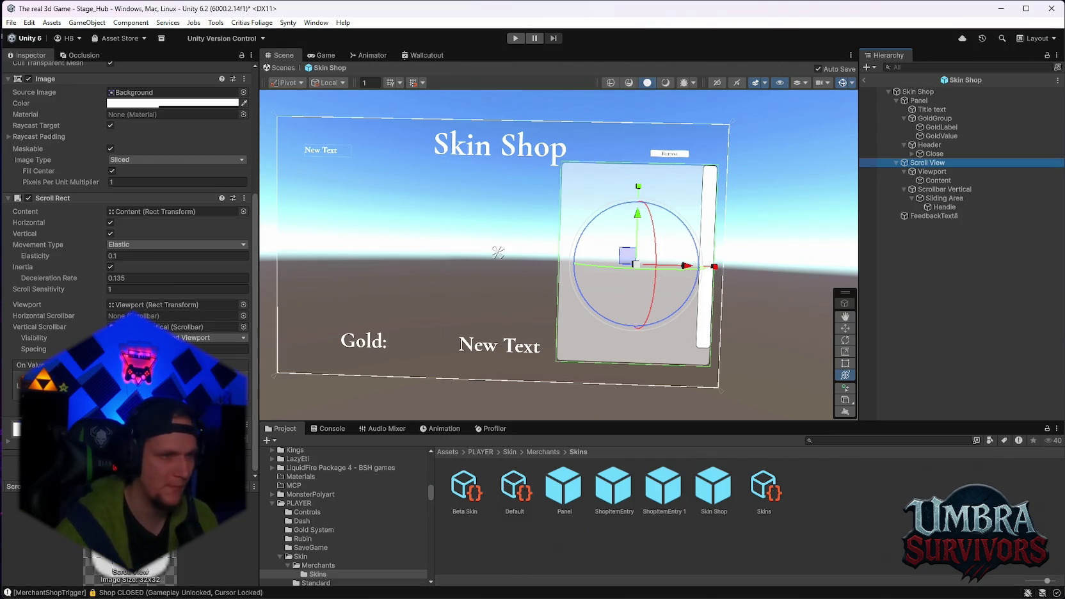
{"action": "scroll", "coordinate": [160, 256], "scroll_direction": "up", "scroll_amount": 3}
- Inspect the scroll list's Content object, then open the ShopItemEntry 1 prefab for editing
{"action": "left_click", "coordinate": [938, 181]}
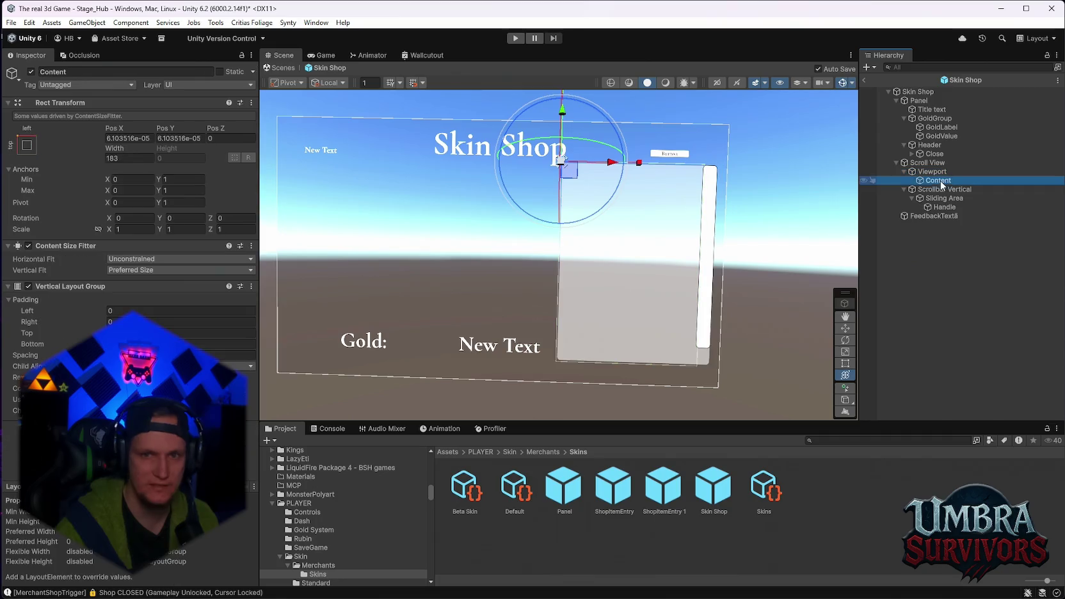
{"action": "key", "text": "ctrl+shift+a"}
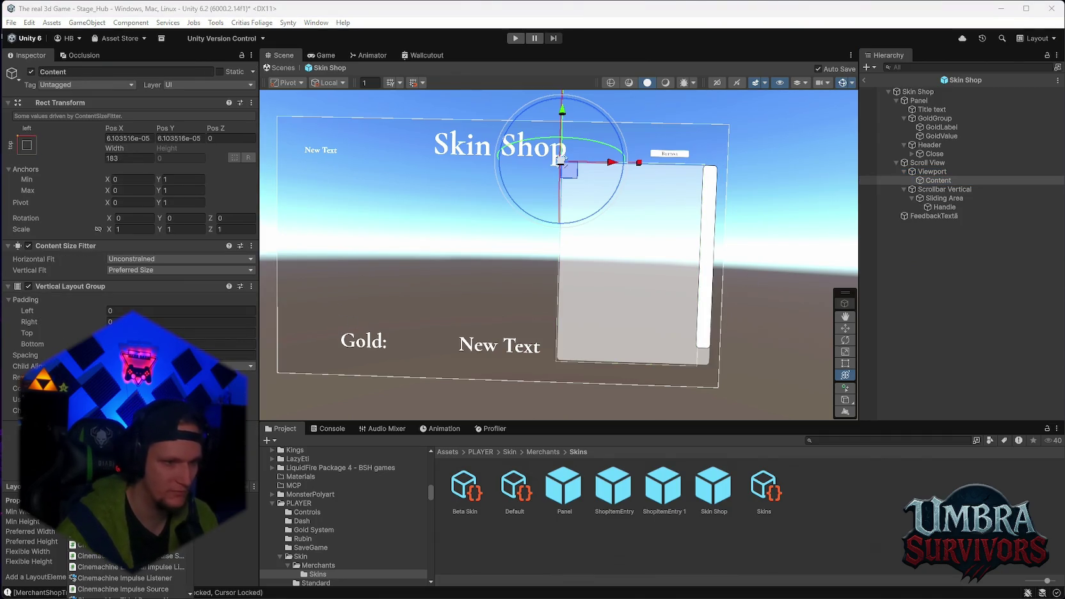
{"action": "key", "text": "Escape"}
{"action": "scroll", "coordinate": [160, 256], "scroll_direction": "down", "scroll_amount": 3}
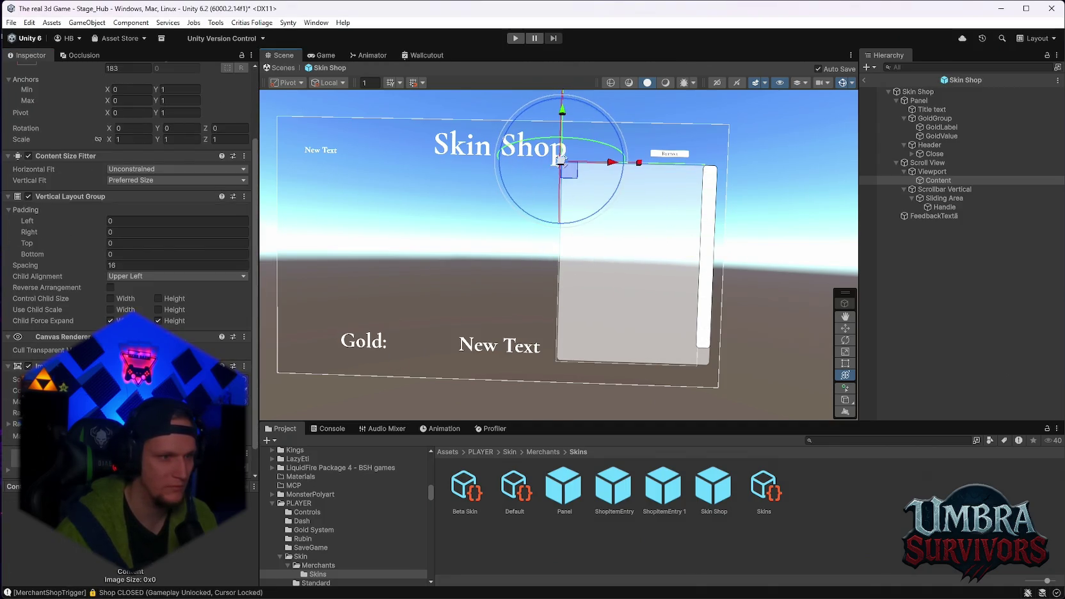
{"action": "scroll", "coordinate": [128, 256], "scroll_direction": "up", "scroll_amount": 3}
{"action": "scroll", "coordinate": [128, 256], "scroll_direction": "down", "scroll_amount": 2}
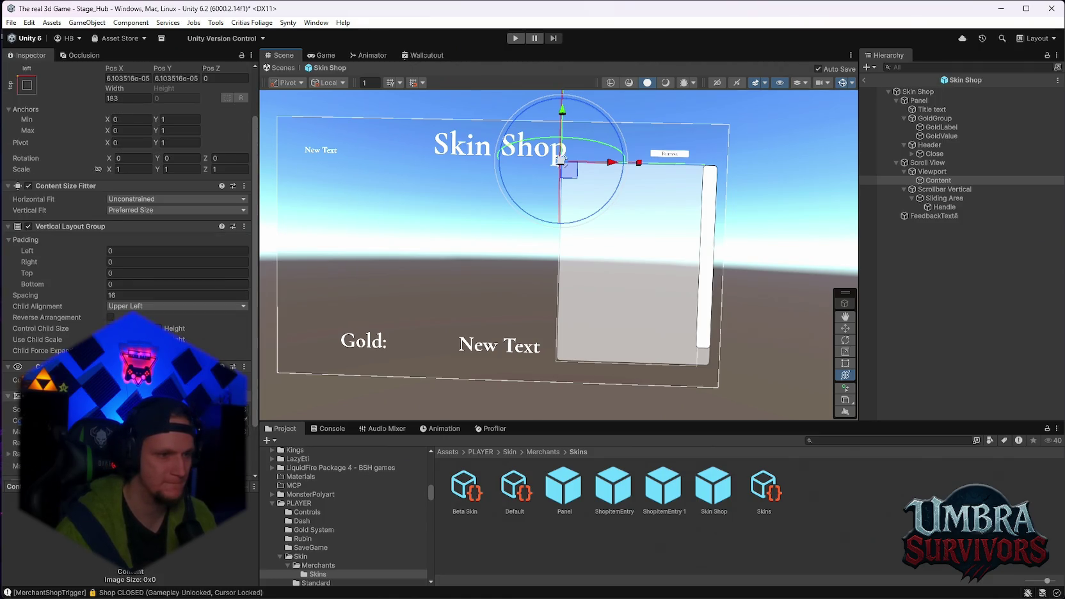
{"action": "right_click", "coordinate": [934, 180]}
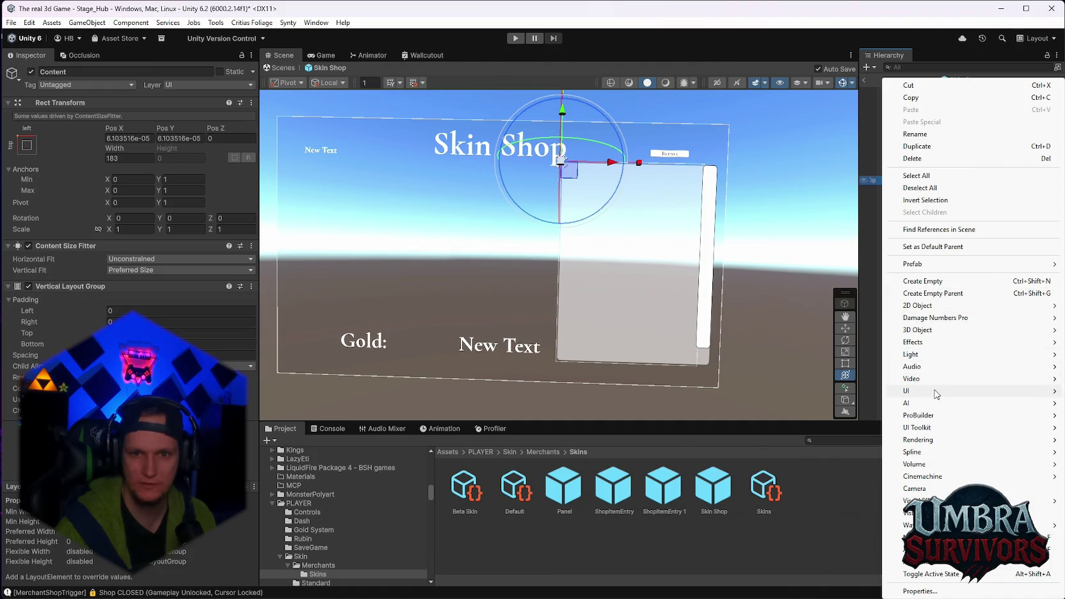
{"action": "mouse_move", "coordinate": [934, 391]}
{"action": "left_click", "coordinate": [832, 194]}
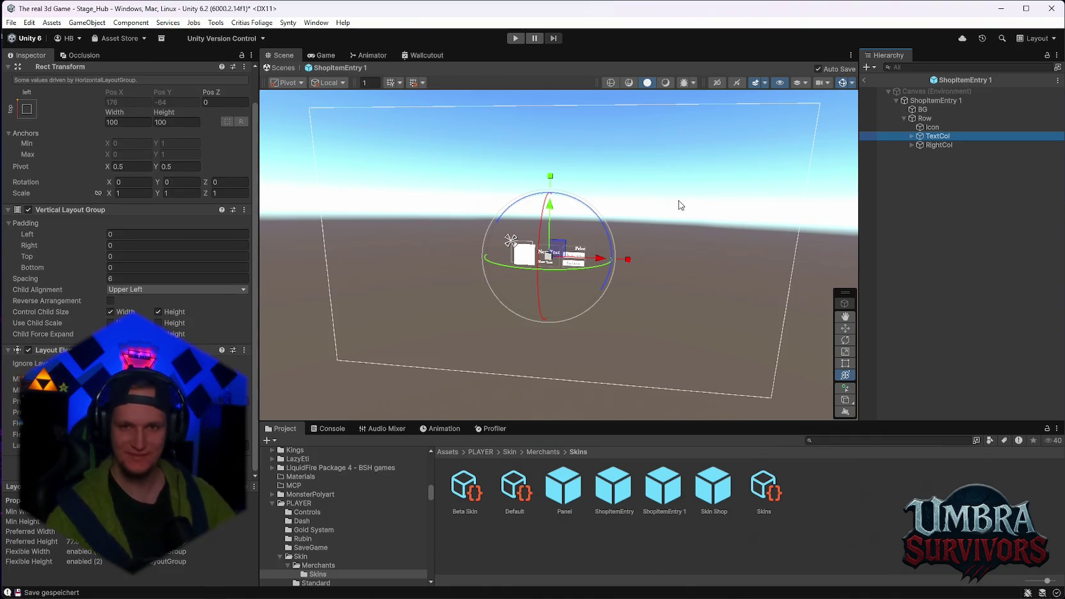
- Review the Icon, Row, BG and root layout settings, confirming Layout Priority 1, then exit Prefab Mode
{"action": "left_click", "coordinate": [932, 128]}
{"action": "scroll", "coordinate": [128, 256], "scroll_direction": "down", "scroll_amount": 1}
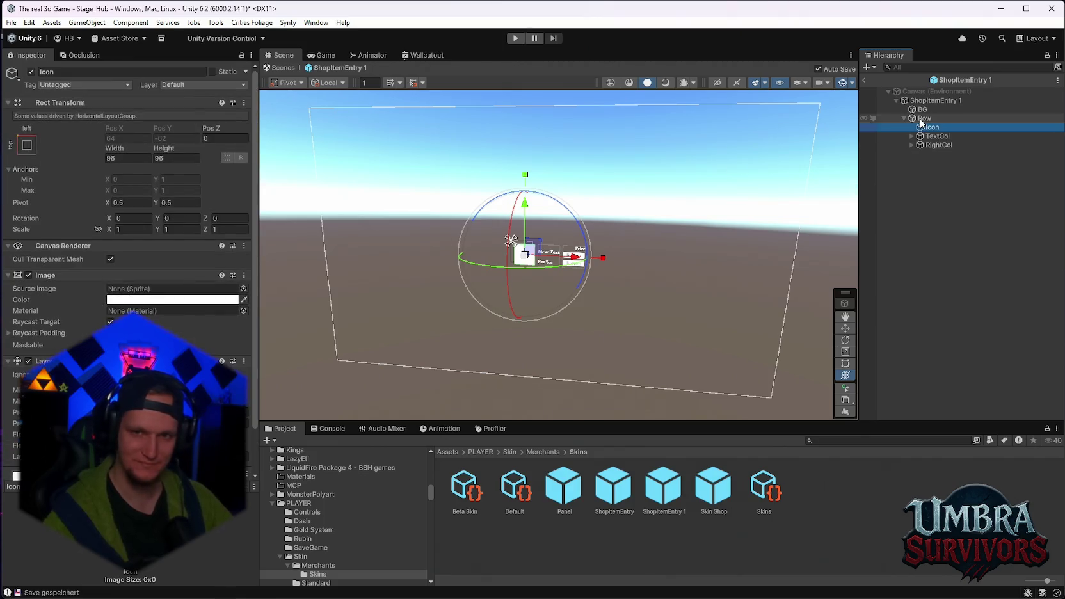
{"action": "left_click", "coordinate": [924, 118]}
{"action": "scroll", "coordinate": [669, 294], "scroll_direction": "up", "scroll_amount": 3}
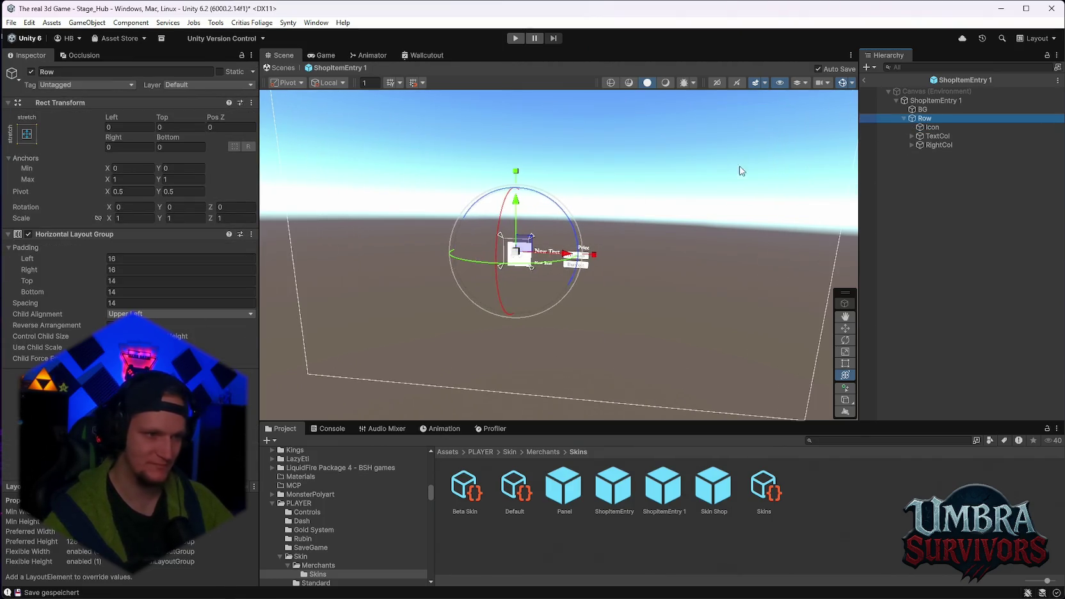
{"action": "left_click", "coordinate": [922, 109]}
{"action": "left_click", "coordinate": [918, 101]}
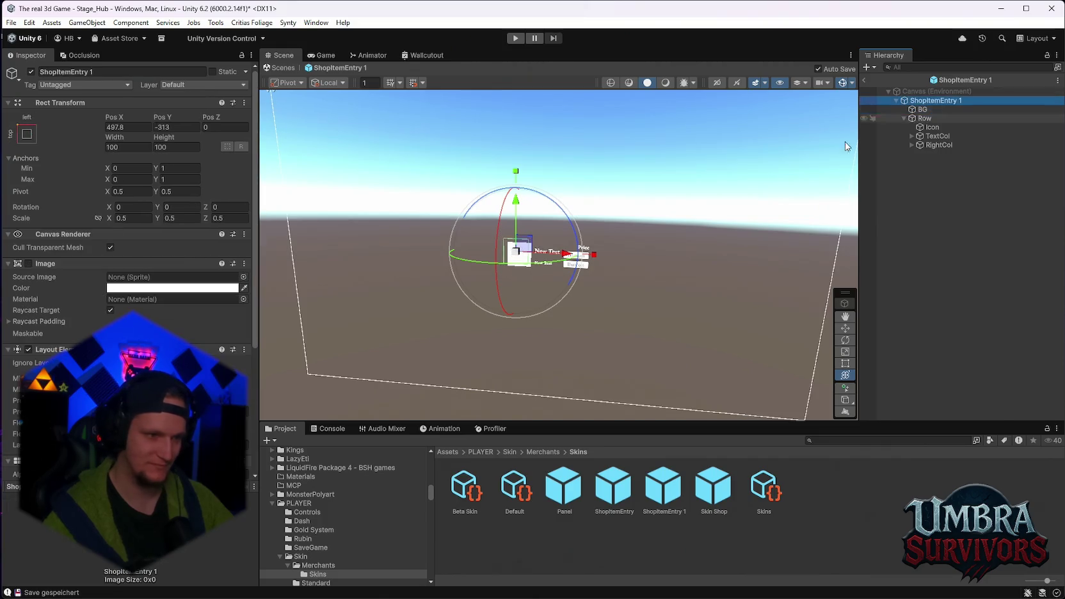
{"action": "scroll", "coordinate": [164, 307], "scroll_direction": "down", "scroll_amount": 5}
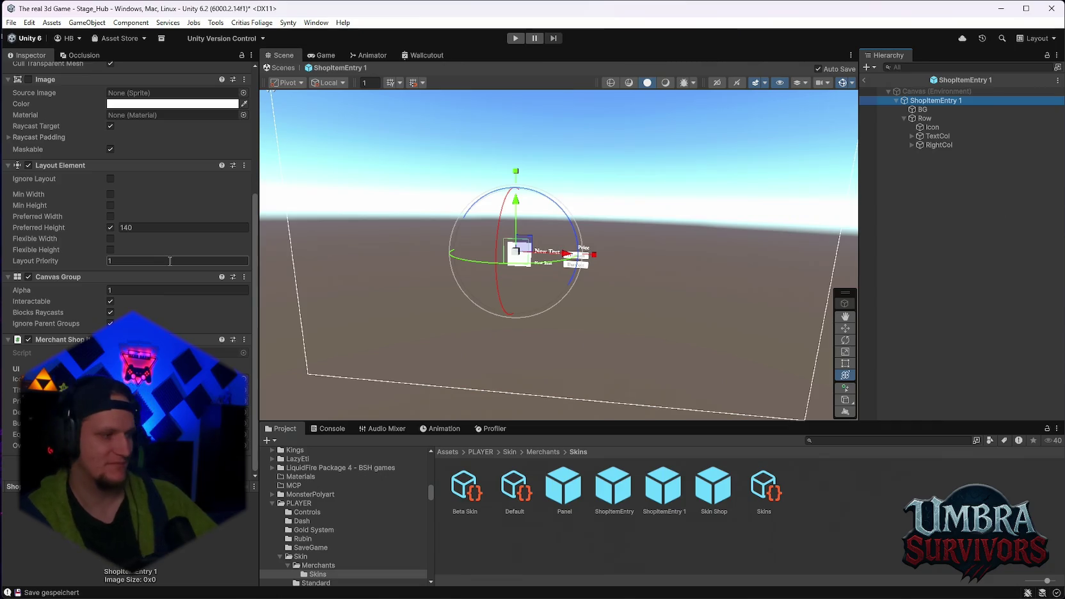
{"action": "key", "text": "Return"}
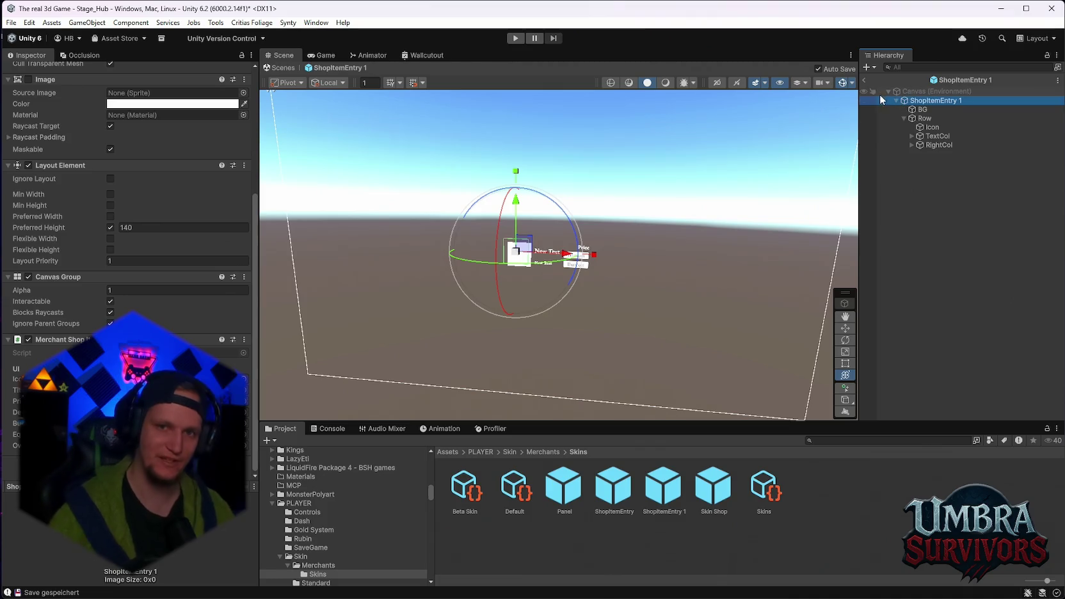
{"action": "left_click", "coordinate": [864, 80]}
{"action": "left_click", "coordinate": [516, 38]}
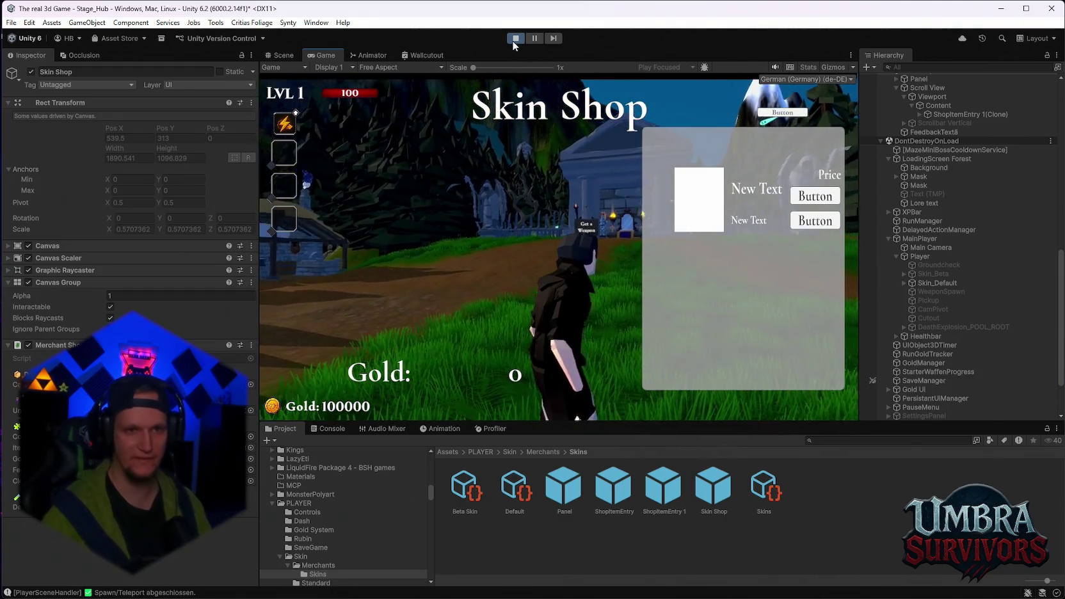
{"action": "left_click", "coordinate": [514, 38]}
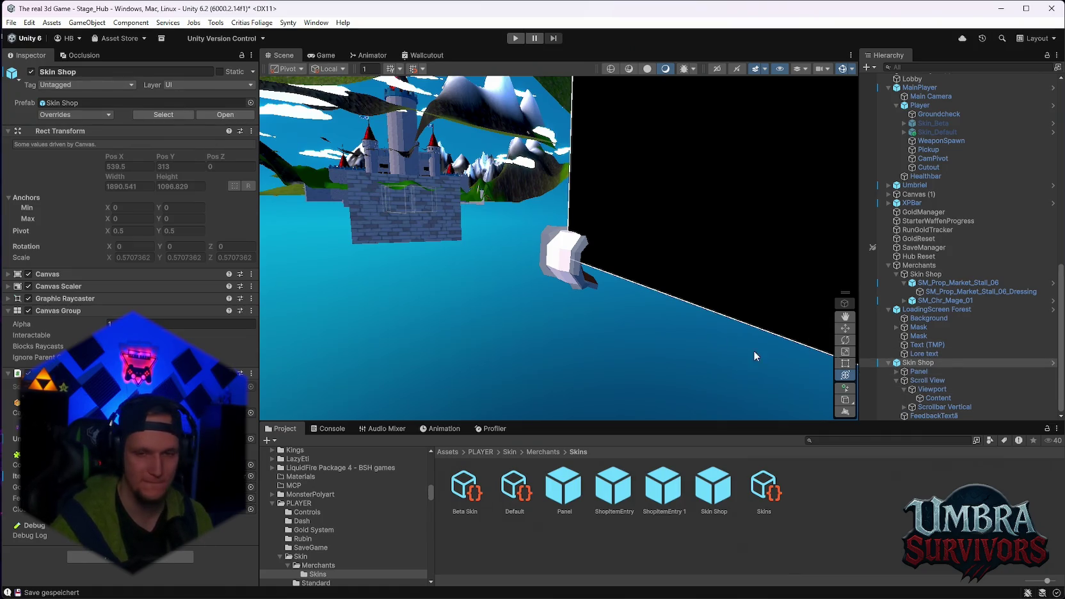
{"action": "left_click", "coordinate": [512, 38]}
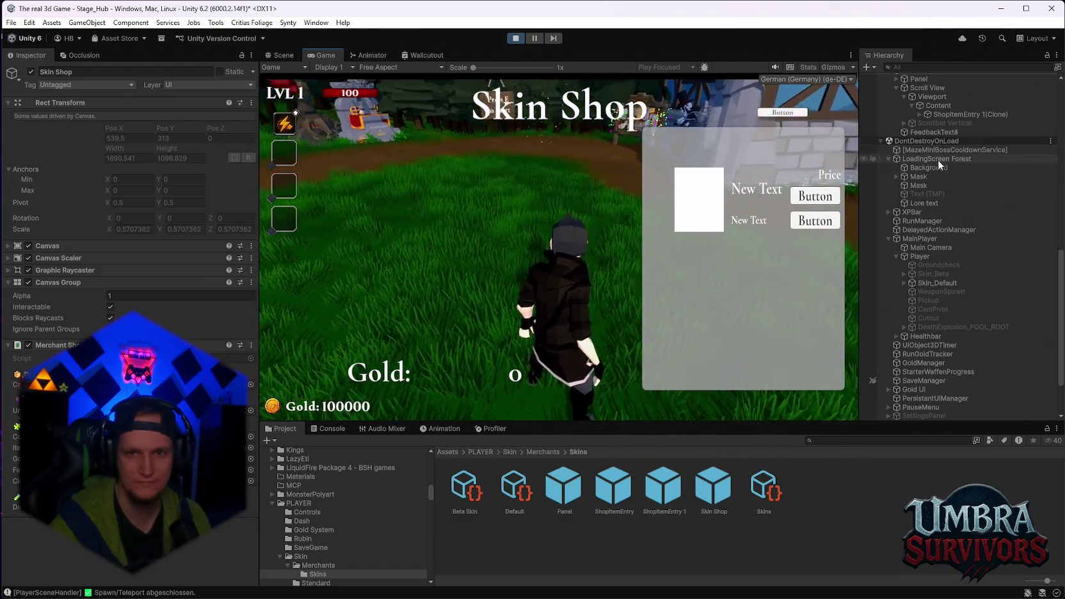
- On the live Content list, try the spacing and padding fields, setting right padding to 50
{"action": "left_click", "coordinate": [938, 106]}
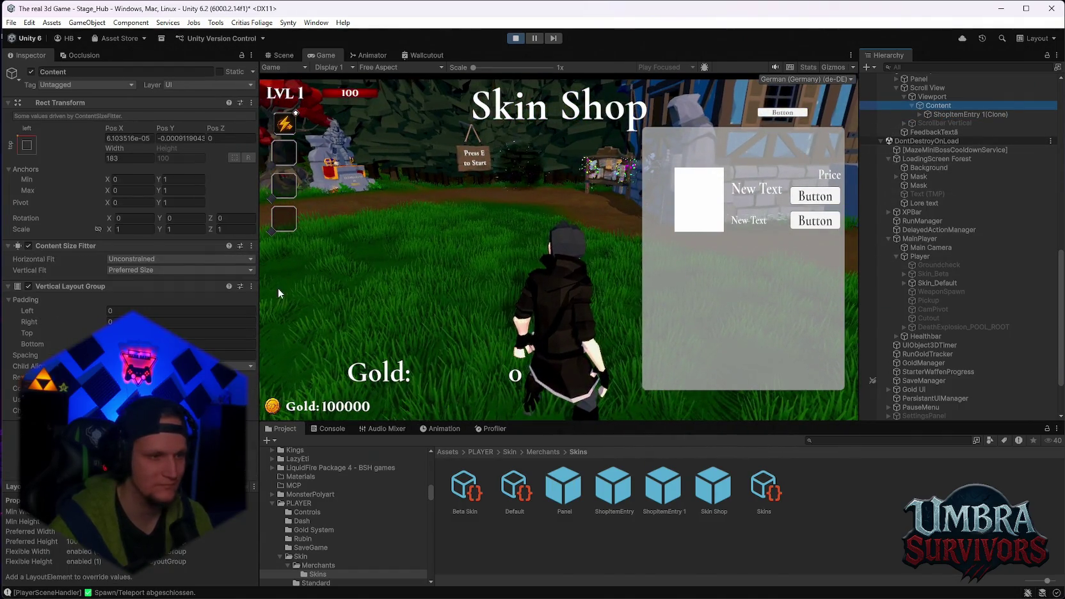
{"action": "left_click", "coordinate": [148, 355]}
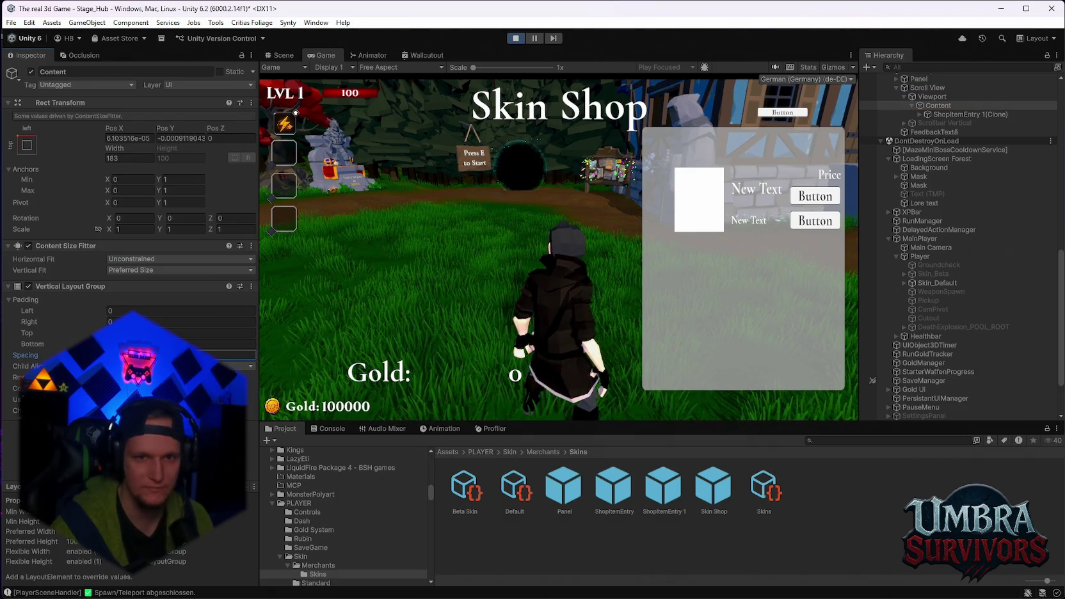
{"action": "left_click", "coordinate": [147, 344]}
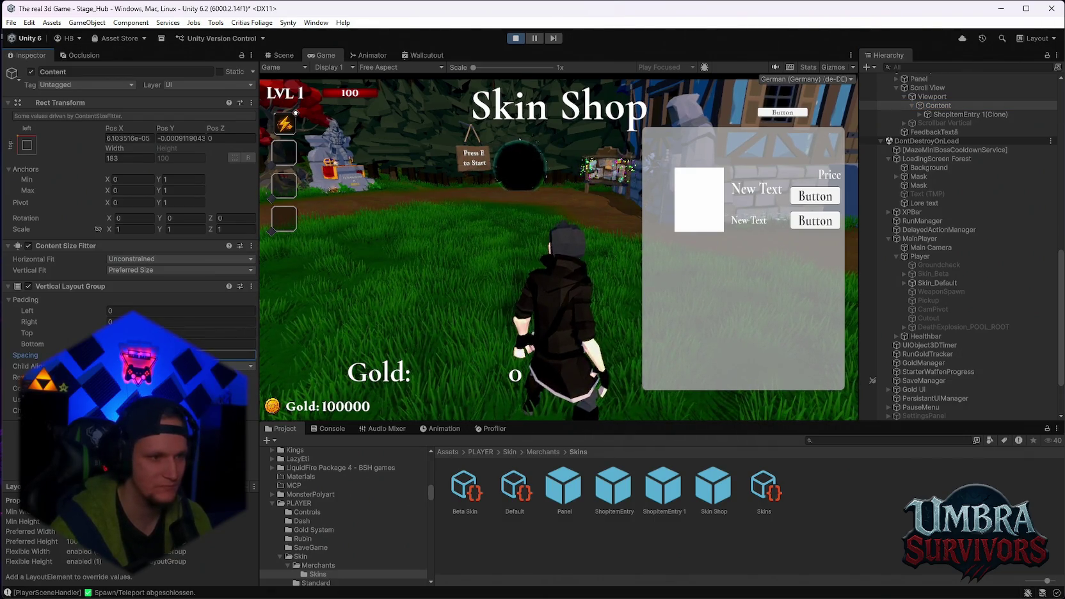
{"action": "key", "text": "ctrl+z"}
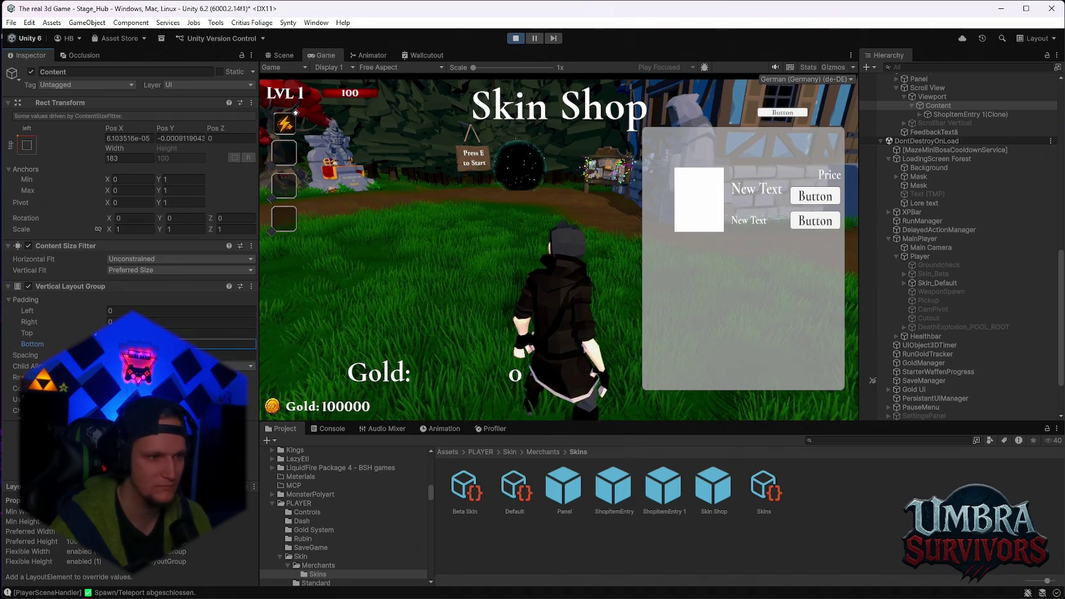
{"action": "left_click", "coordinate": [109, 332]}
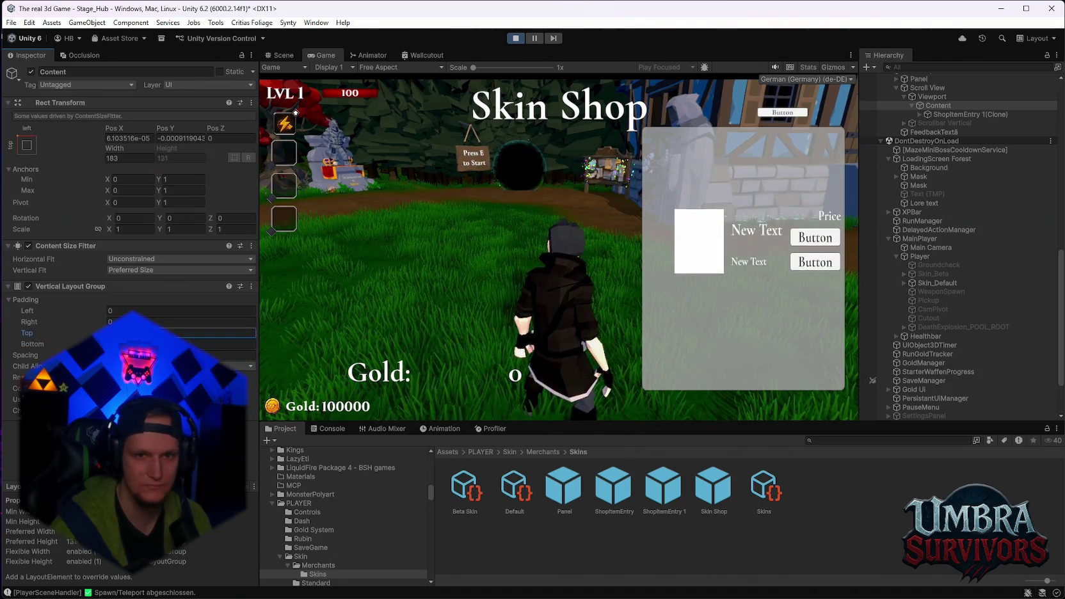
{"action": "left_click", "coordinate": [110, 321]}
{"action": "type", "text": "50"}
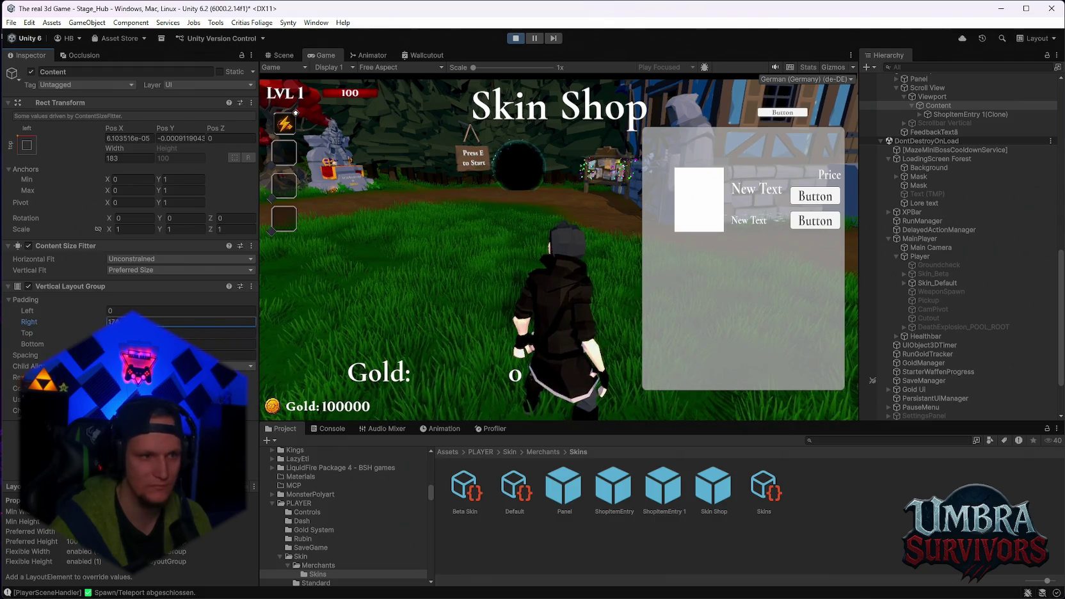
- Set the list's left padding to -13, nudge the top padding, then leave play mode
{"action": "left_click", "coordinate": [121, 311]}
{"action": "type", "text": "-5"}
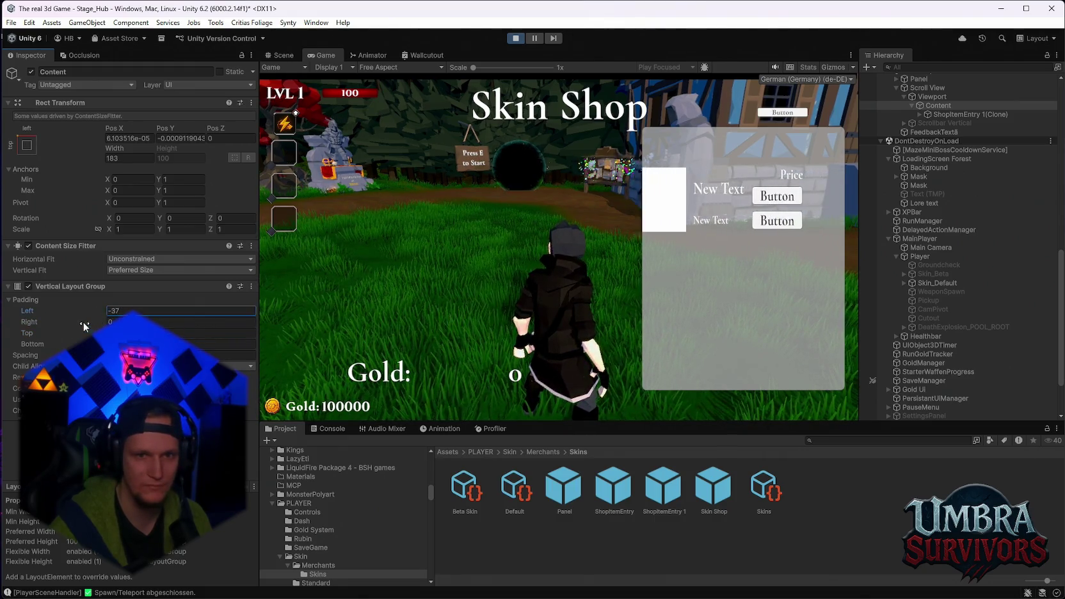
{"action": "key", "text": "BackSpace"}
{"action": "type", "text": "13"}
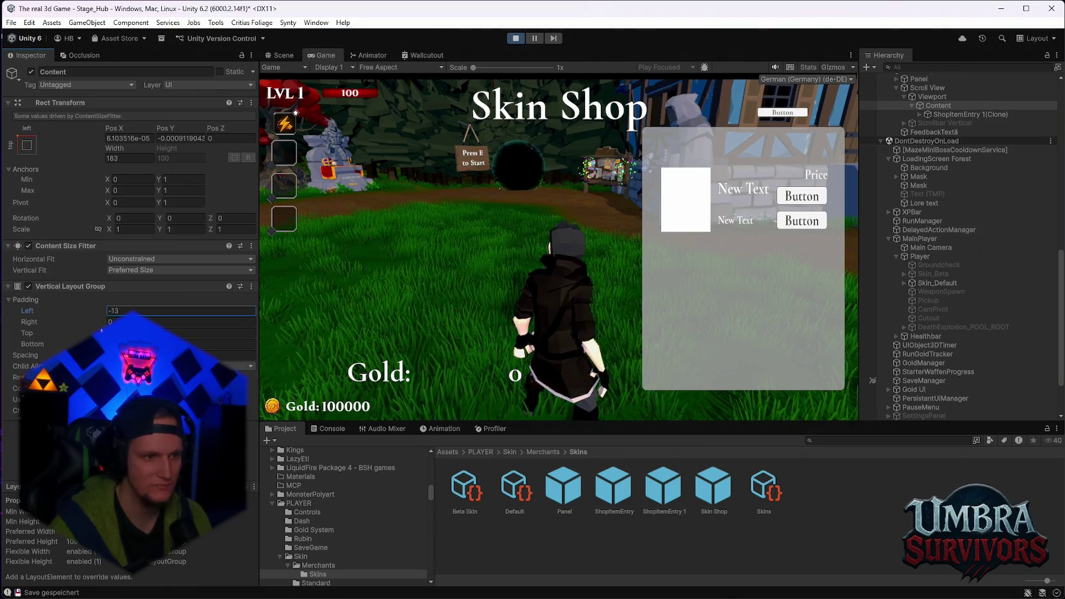
{"action": "key", "text": "Return"}
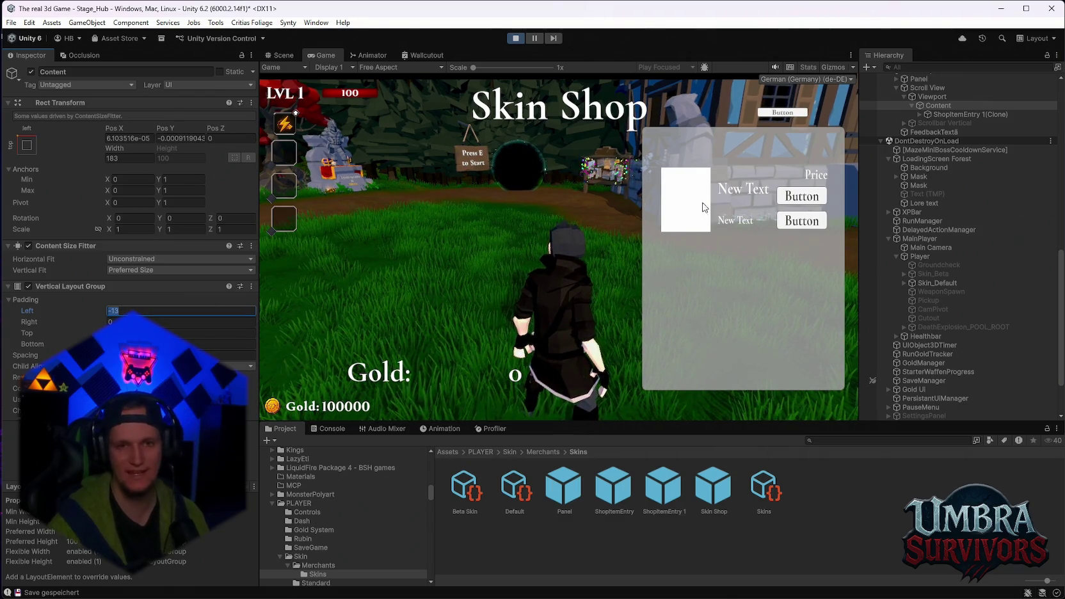
{"action": "left_click_drag", "start_coordinate": [91, 331], "coordinate": [95, 331]}
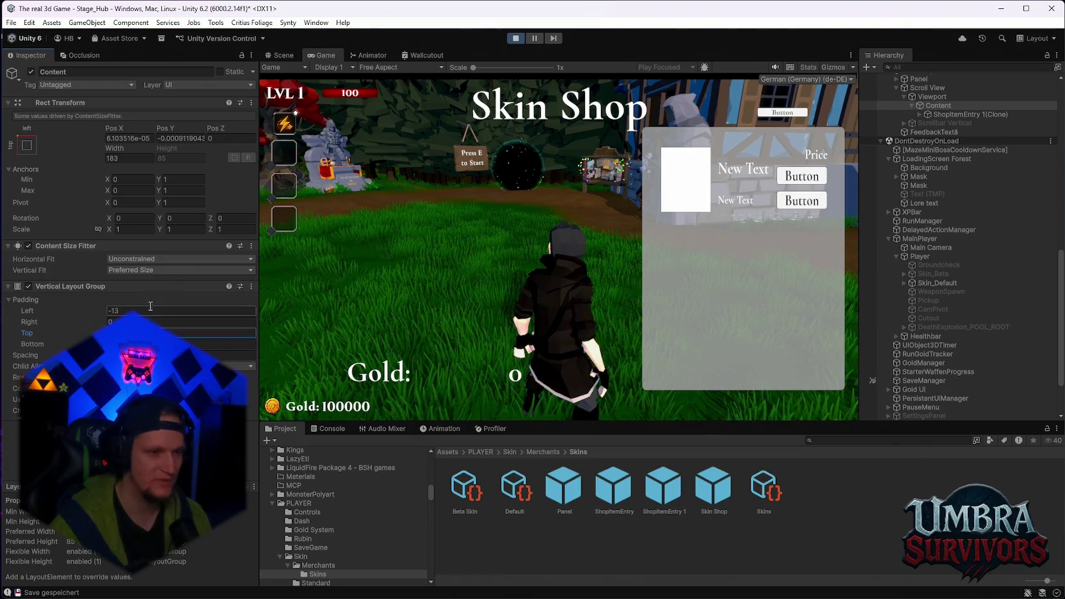
{"action": "left_click", "coordinate": [514, 38]}
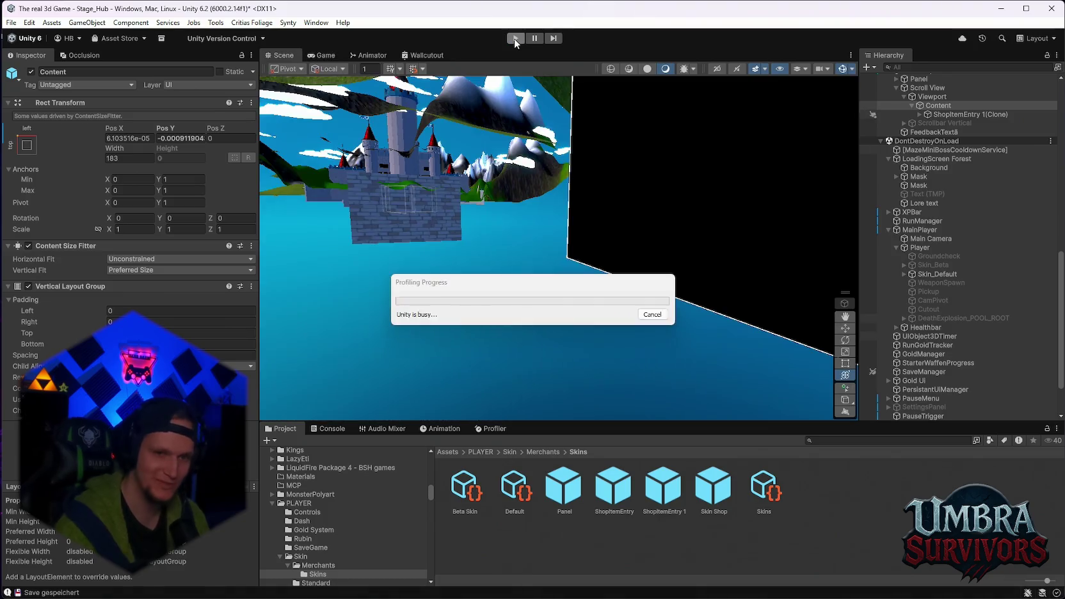
- Enter -13 as the Content Vertical Layout Group's Padding Left outside play mode
{"action": "left_click", "coordinate": [119, 311]}
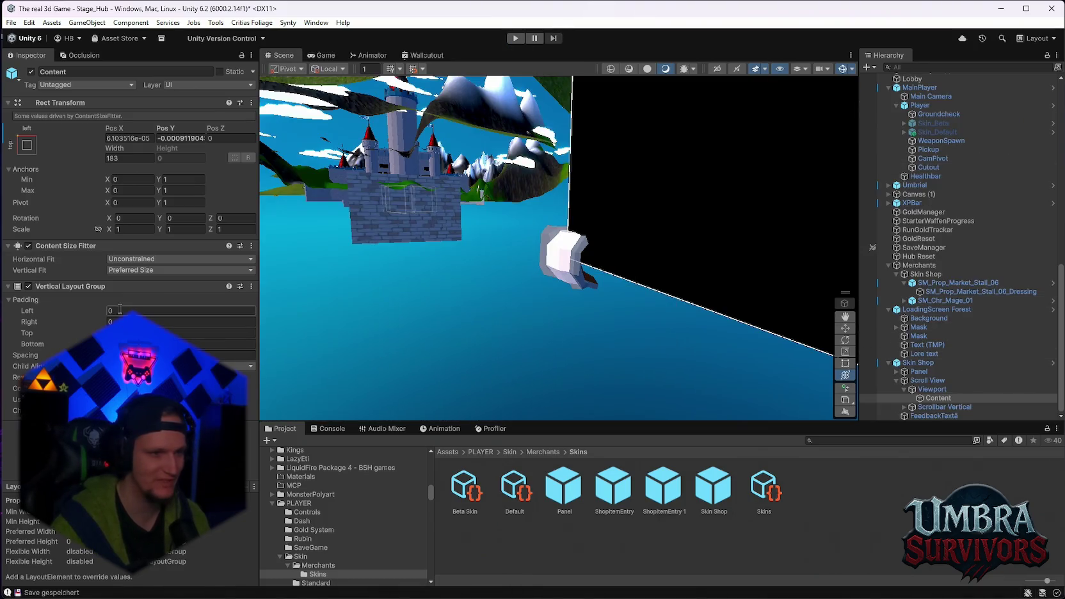
{"action": "type", "text": "-"}
{"action": "type", "text": "14"}
{"action": "key", "text": "Tab"}
{"action": "key", "text": "Tab"}
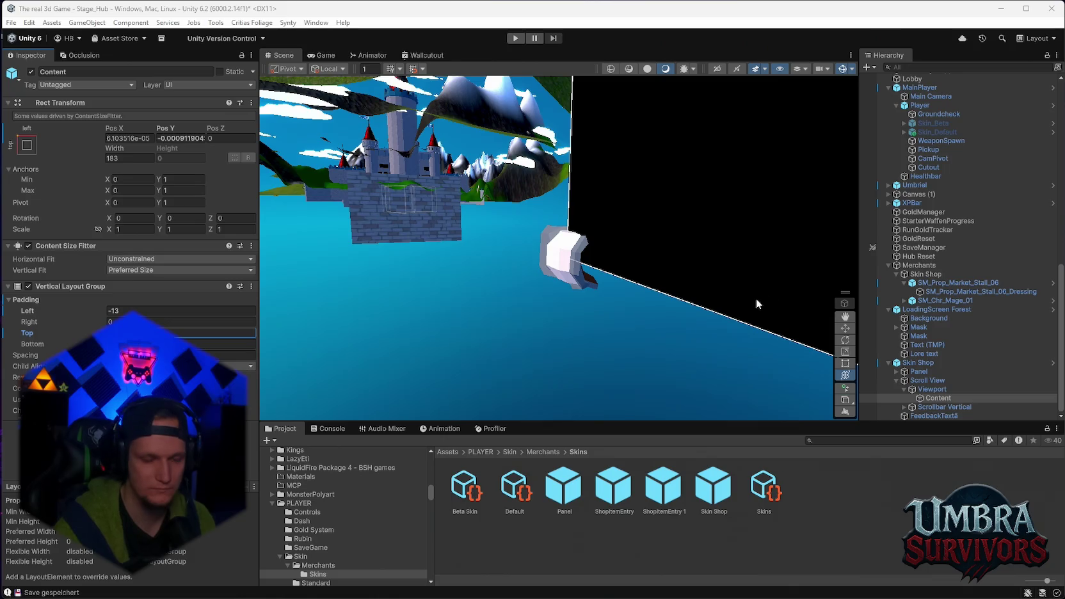
- Search the assets for 'schä' and drop the schädel skull sprite into Beta Skin's Icon field
{"action": "left_click", "coordinate": [466, 492]}
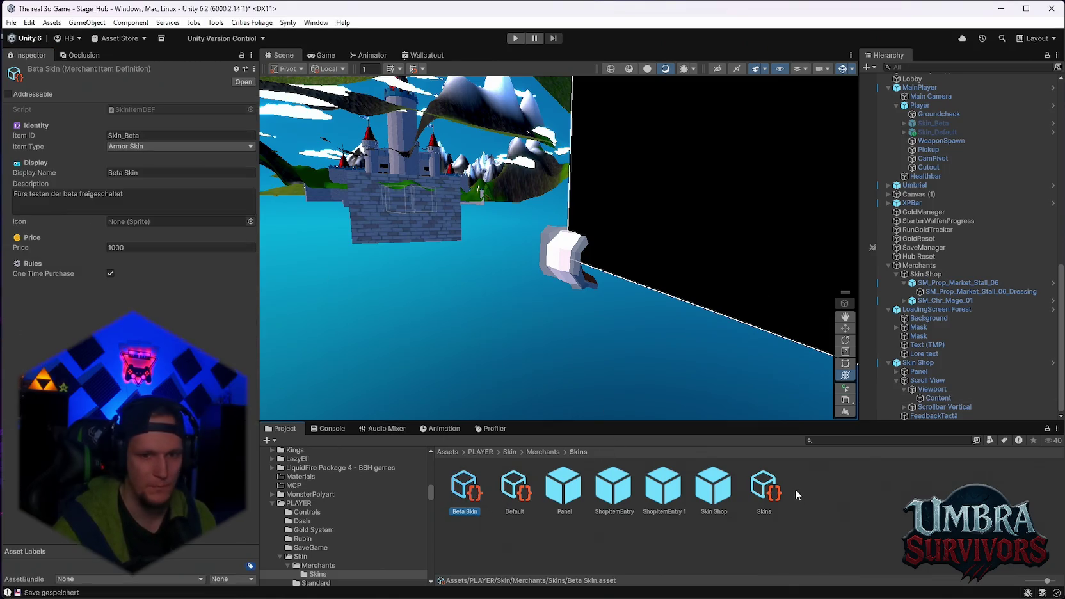
{"action": "left_click", "coordinate": [764, 488]}
{"action": "left_click", "coordinate": [477, 488]}
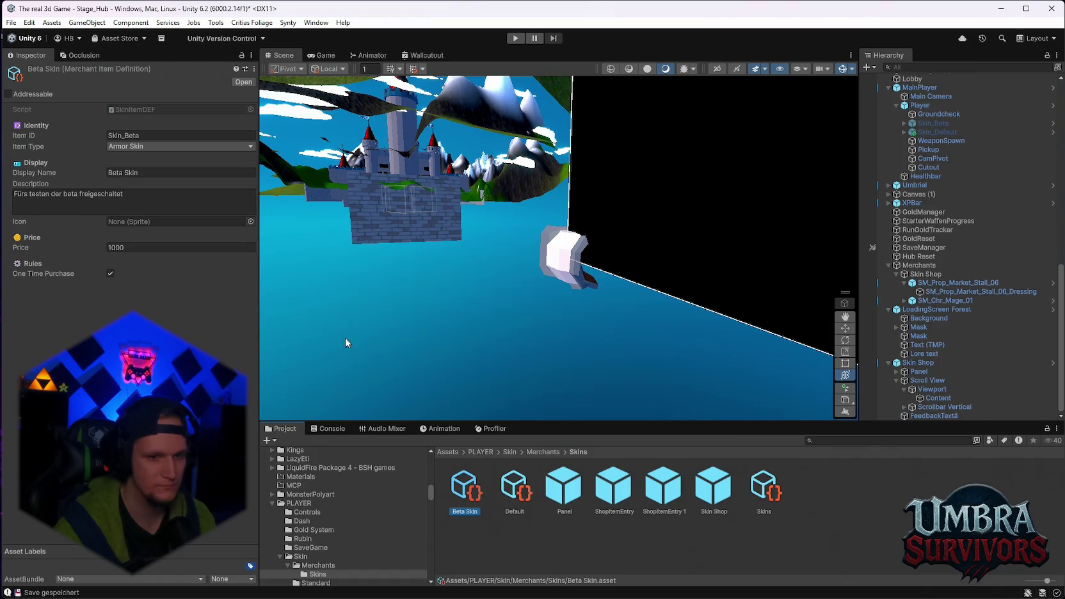
{"action": "left_click", "coordinate": [878, 441]}
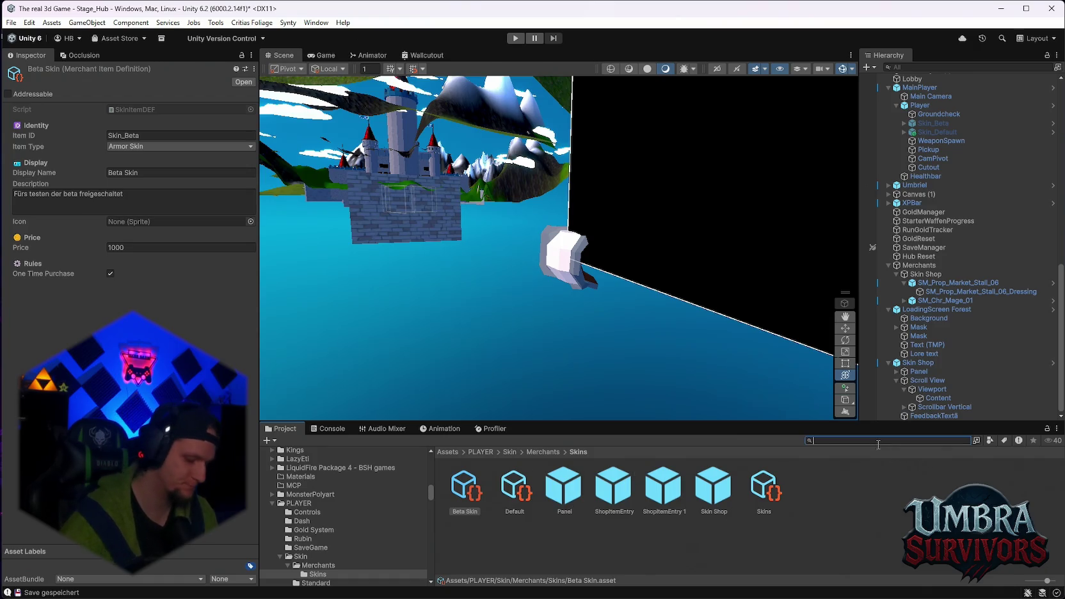
{"action": "type", "text": "sch"}
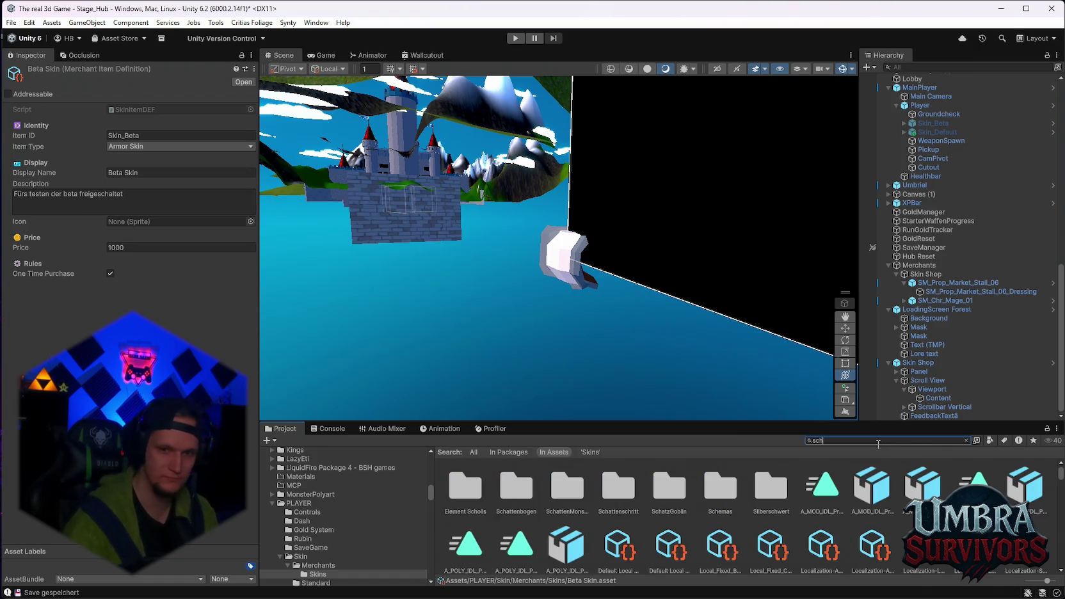
{"action": "type", "text": "ä"}
{"action": "left_click_drag", "start_coordinate": [514, 503], "coordinate": [140, 224]}
{"action": "left_click", "coordinate": [896, 440]}
{"action": "key", "text": "BackSpace"}
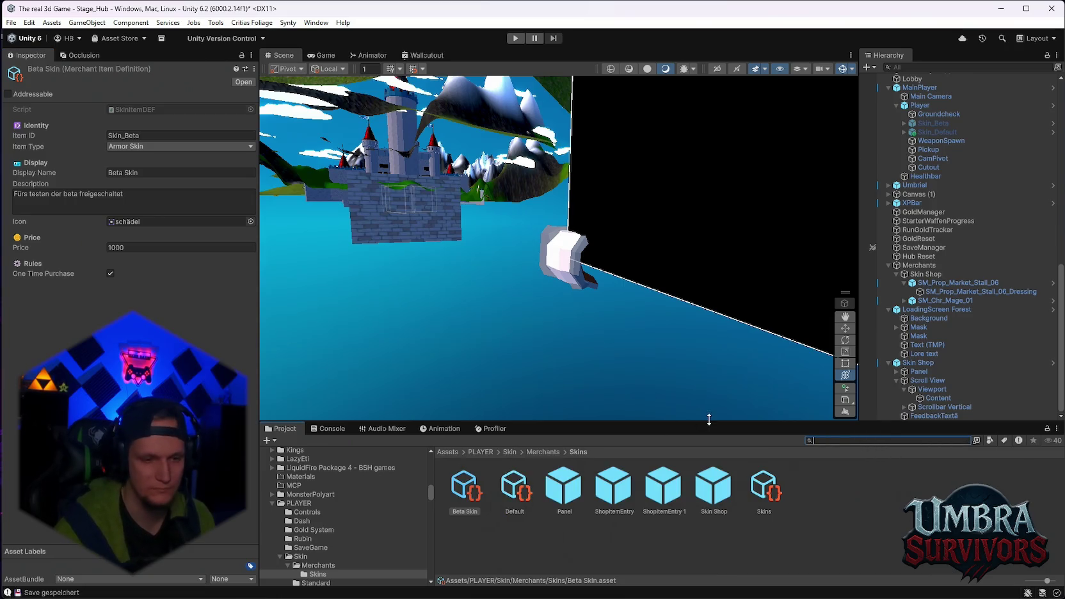
{"action": "left_click", "coordinate": [331, 425]}
{"action": "left_click", "coordinate": [298, 427]}
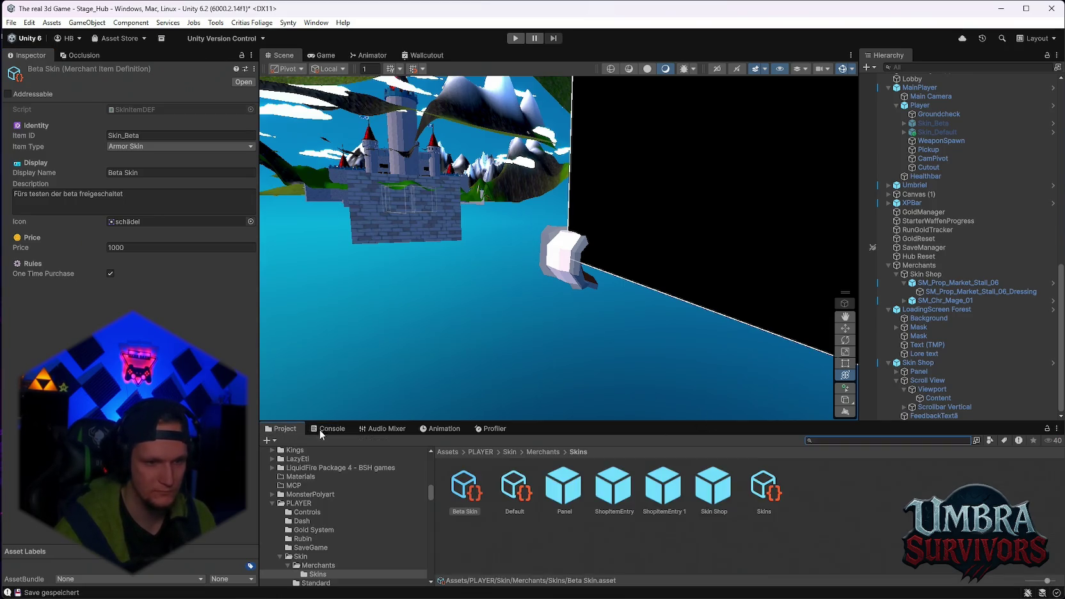
- Deactivate the Skin Shop object, enter play mode and run the player to the merchant tent
{"action": "left_click", "coordinate": [916, 363]}
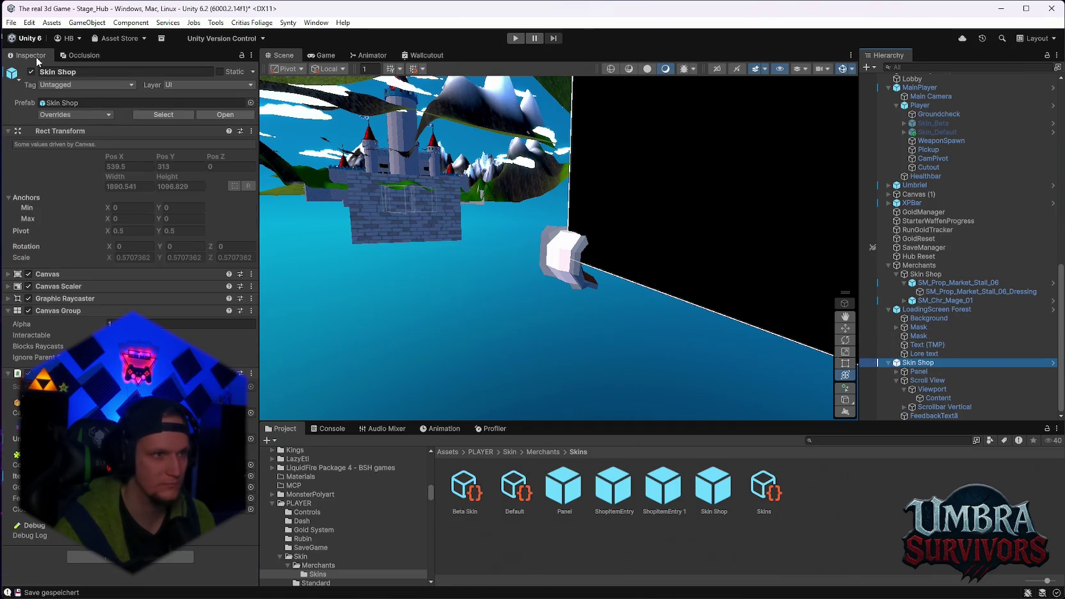
{"action": "left_click", "coordinate": [56, 116]}
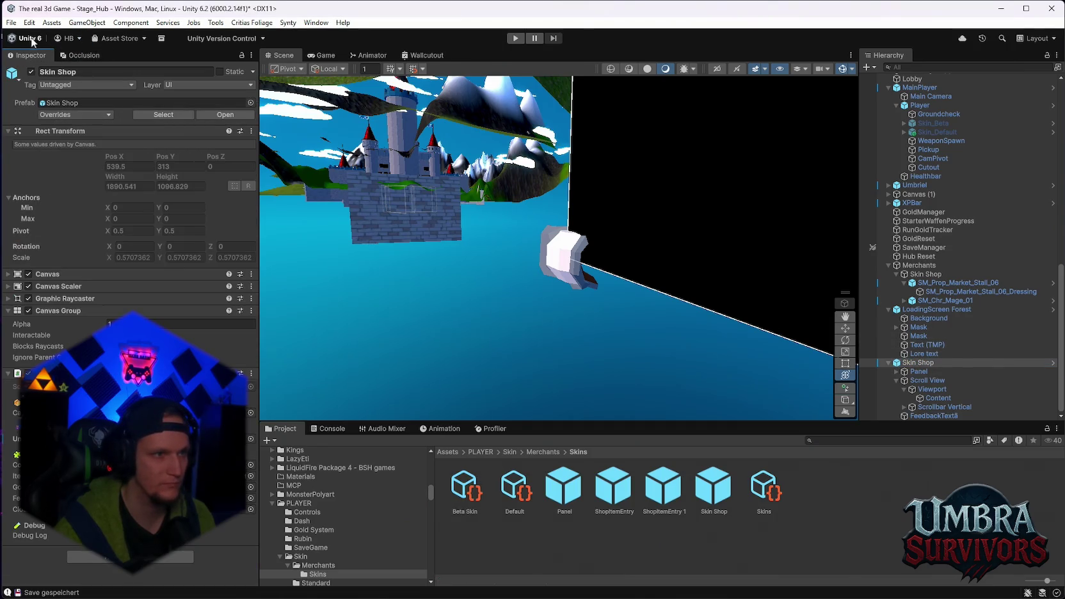
{"action": "left_click", "coordinate": [30, 72]}
{"action": "left_click", "coordinate": [515, 38]}
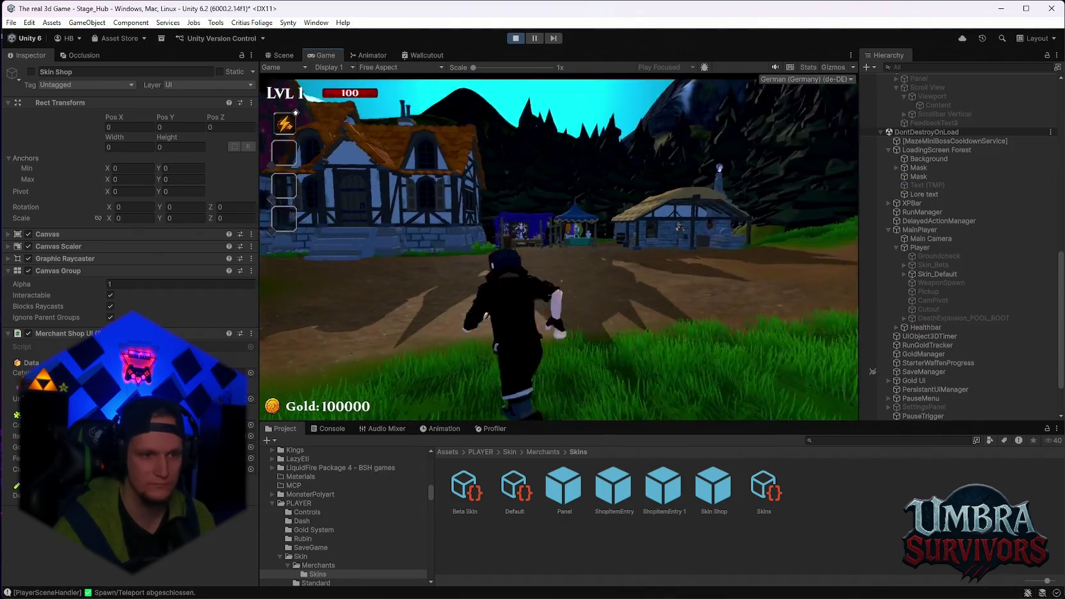
{"action": "key", "text": "w"}
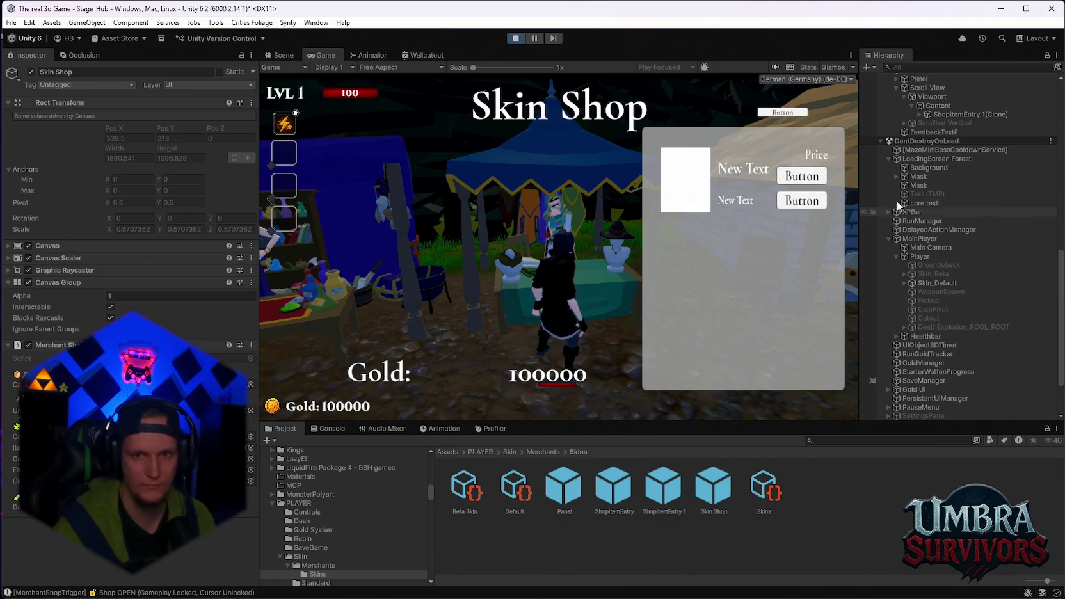
- Select the spawned ShopItemEntry 1(Clone) and scroll through its Inspector layout settings
{"action": "scroll", "coordinate": [950, 165], "scroll_direction": "up", "scroll_amount": 2}
{"action": "left_click", "coordinate": [944, 146]}
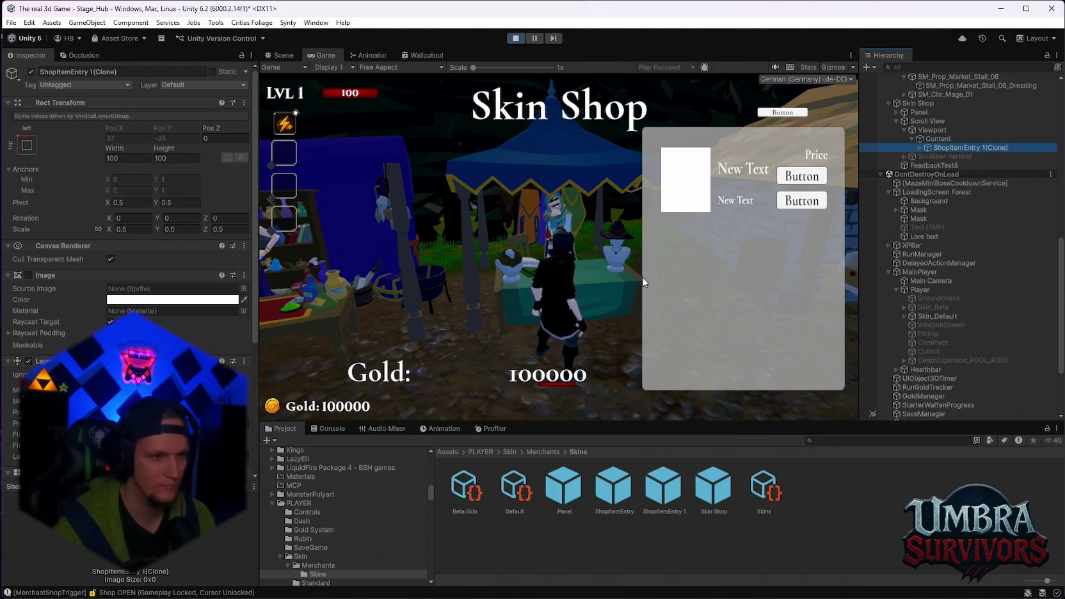
{"action": "scroll", "coordinate": [88, 313], "scroll_direction": "down", "scroll_amount": 5}
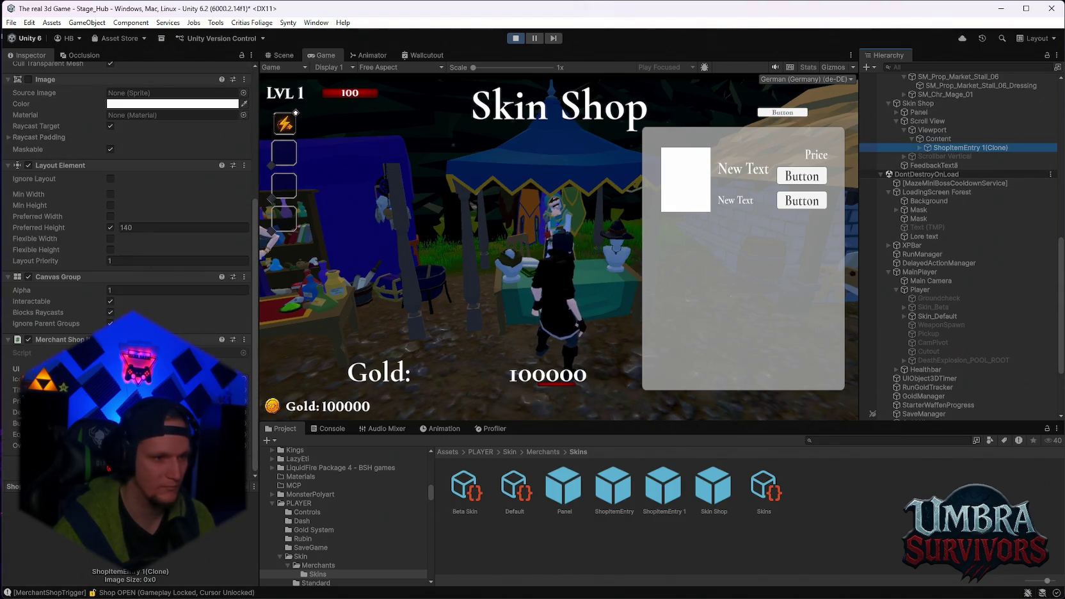
{"action": "scroll", "coordinate": [128, 256], "scroll_direction": "up", "scroll_amount": 2}
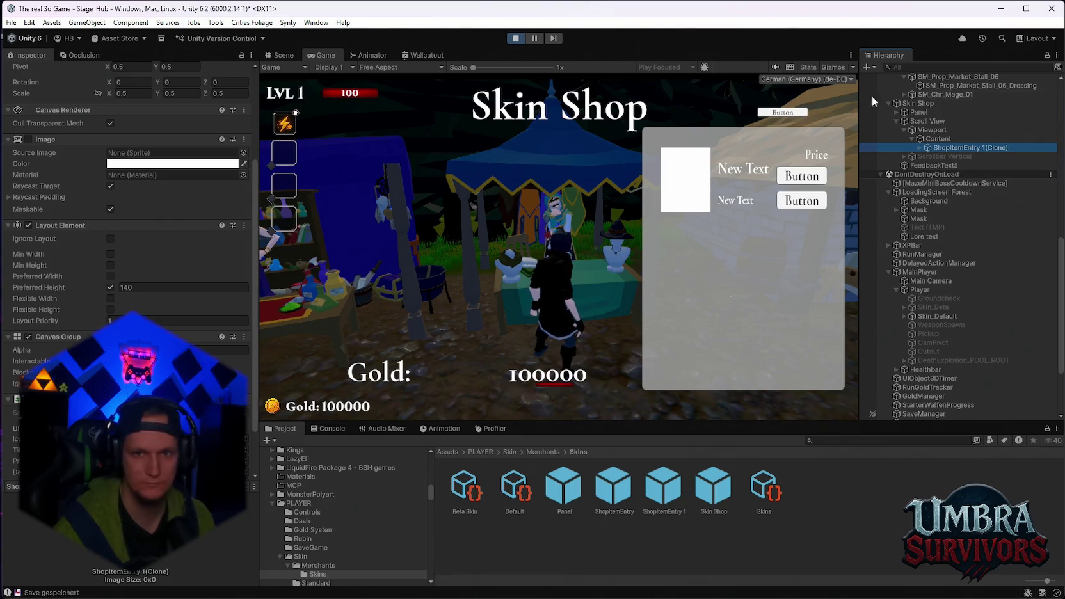
- Screenshot the editor area showing the shop, then stop play mode
{"action": "key", "text": "super+shift+s"}
{"action": "left_click_drag", "start_coordinate": [1057, 27], "coordinate": [59, 508]}
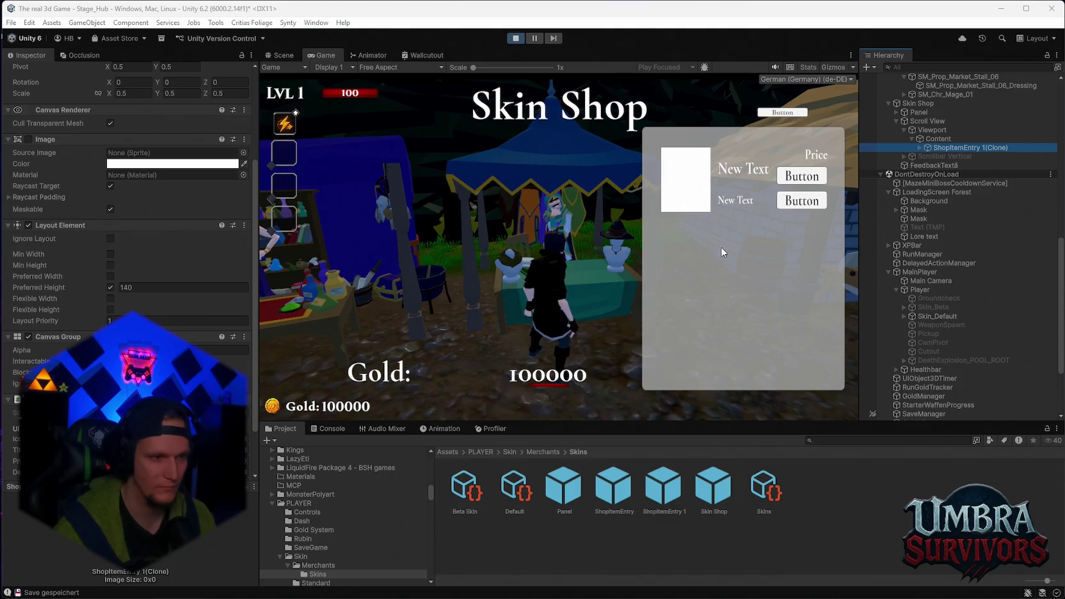
{"action": "left_click", "coordinate": [515, 37]}
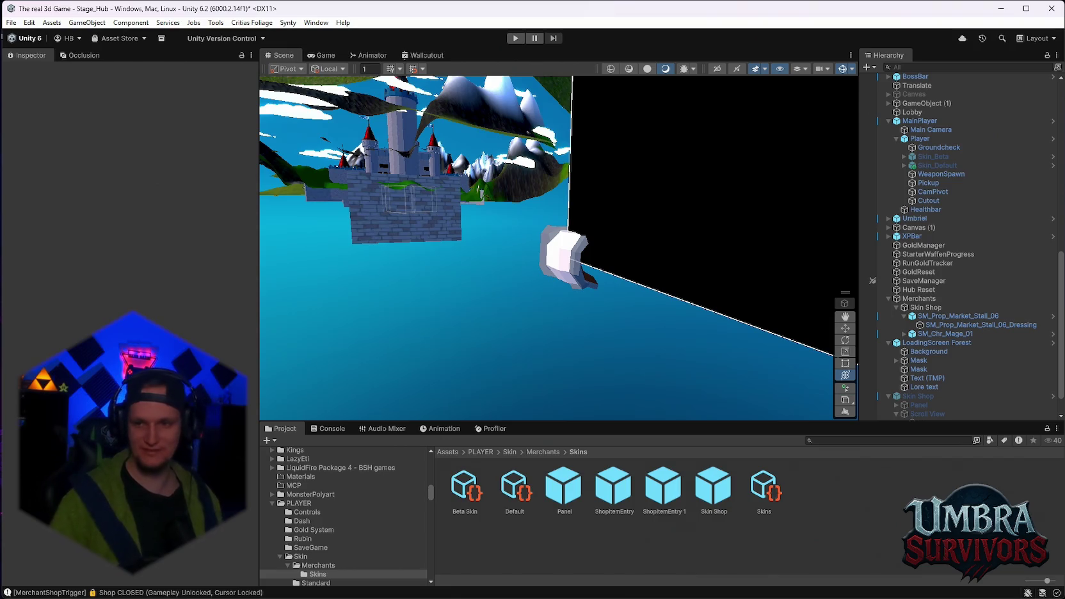
{"action": "mouse_move", "coordinate": [857, 365]}
{"action": "left_mouse_down"}
{"action": "mouse_move", "coordinate": [674, 75]}
{"action": "mouse_move", "coordinate": [653, 187]}
{"action": "mouse_move", "coordinate": [694, 209]}
{"action": "left_mouse_up"}
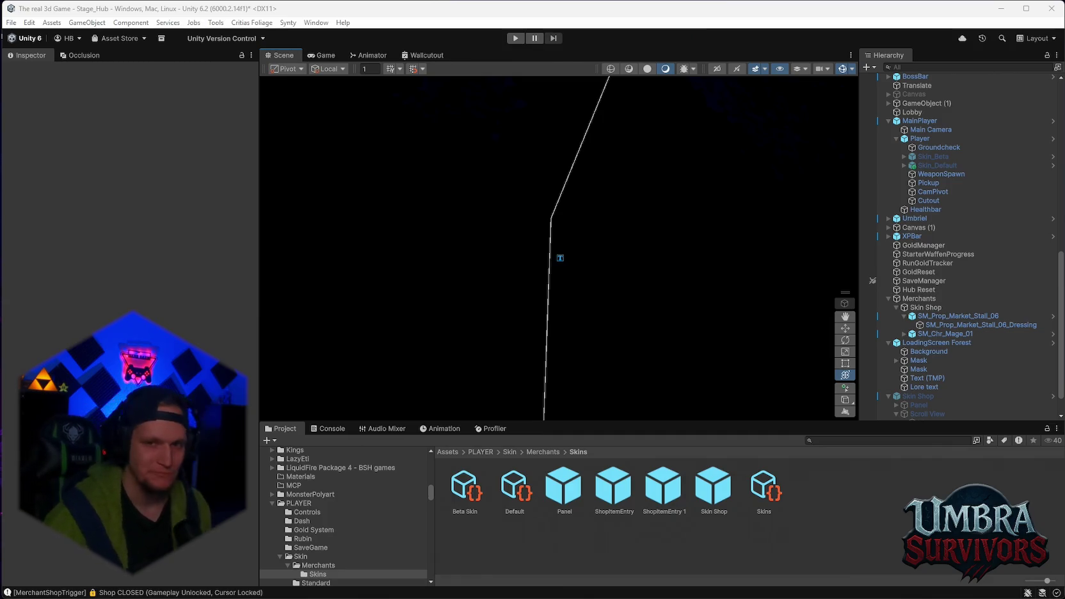
- Frame SpawnPoint 2 in the Scene view, then view the Console's compile errors
{"action": "scroll", "coordinate": [922, 275], "scroll_direction": "up", "scroll_amount": 10}
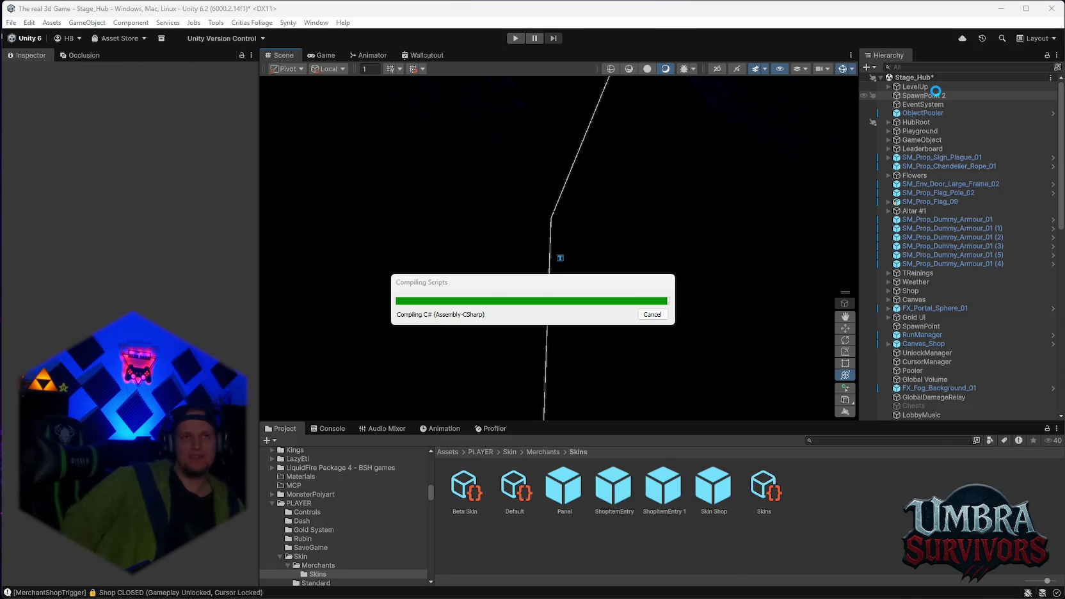
{"action": "left_click", "coordinate": [937, 95]}
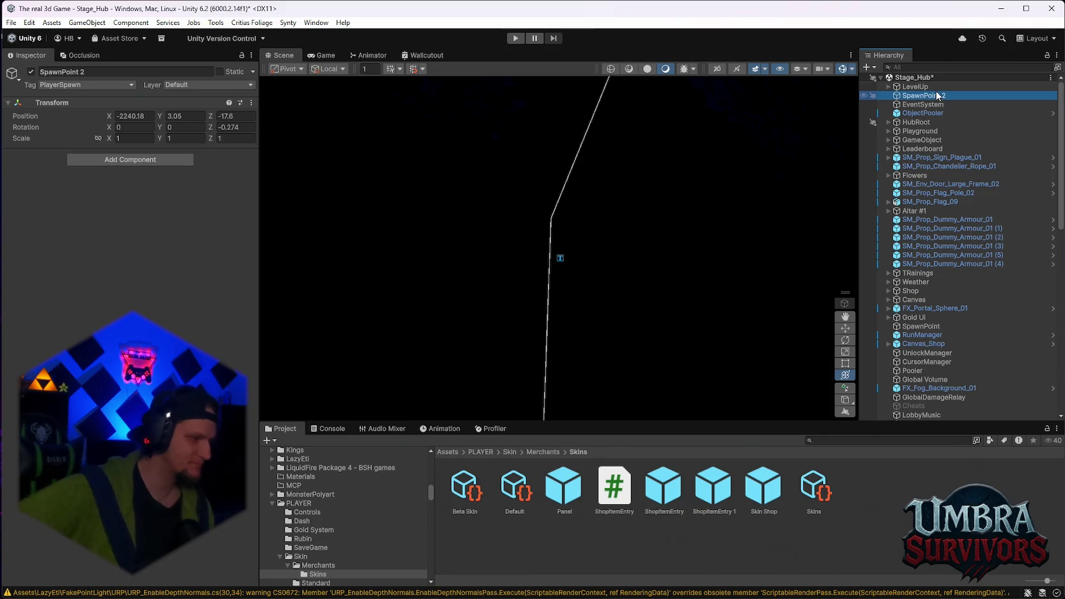
{"action": "key", "text": "f"}
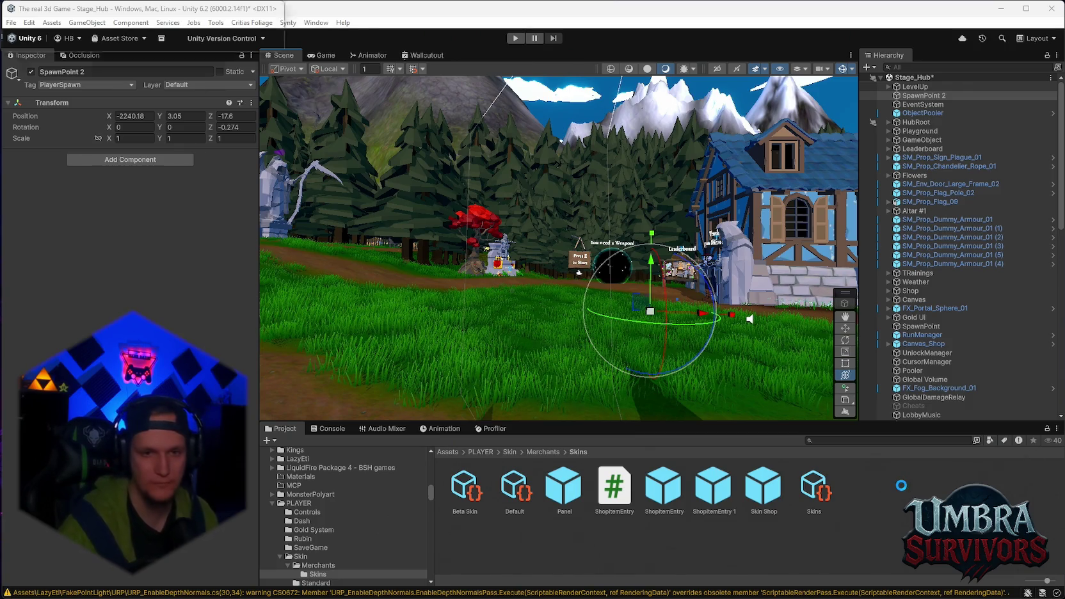
{"action": "left_click", "coordinate": [328, 428]}
- Trace the CS0101 error to the two ShopItemEntry scripts in the Skins and Merchants folders
{"action": "left_click", "coordinate": [270, 440]}
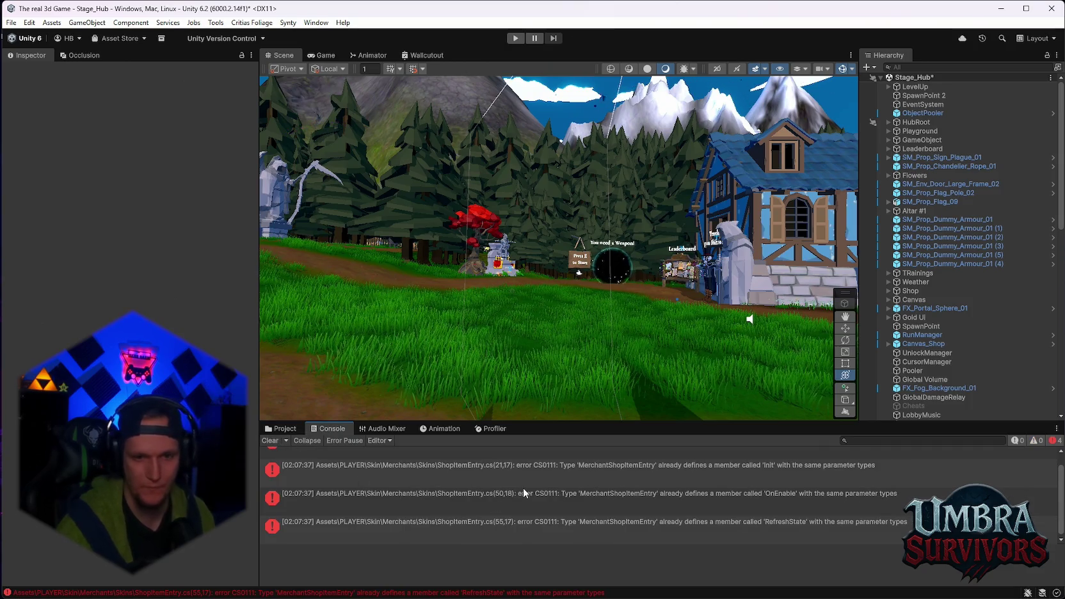
{"action": "scroll", "coordinate": [524, 487], "scroll_direction": "up", "scroll_amount": 1}
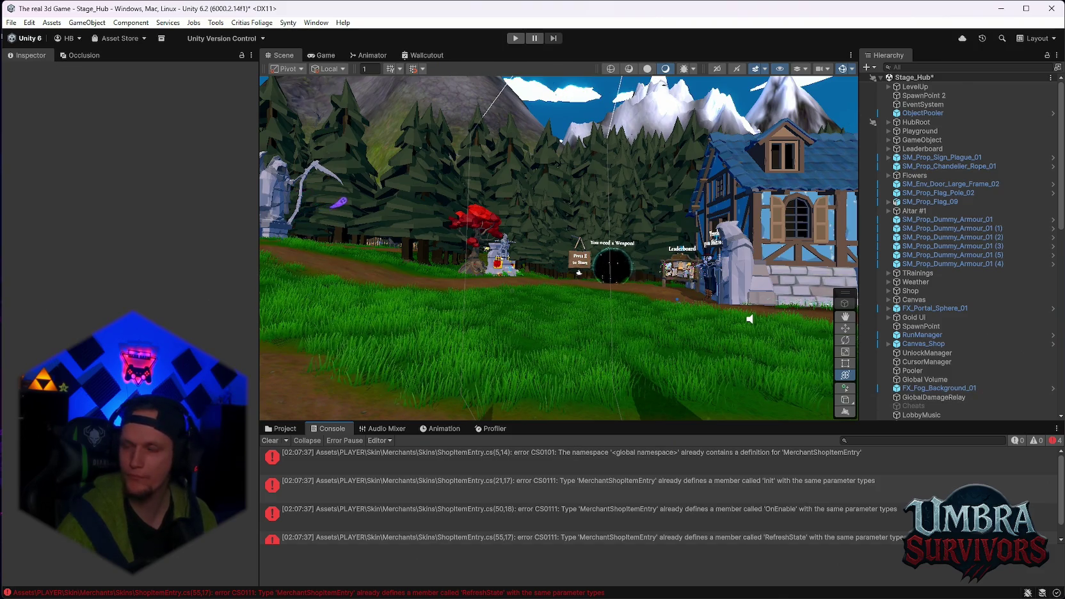
{"action": "left_click", "coordinate": [283, 428]}
{"action": "left_click", "coordinate": [309, 426]}
{"action": "left_click", "coordinate": [306, 450]}
{"action": "left_click", "coordinate": [306, 450]}
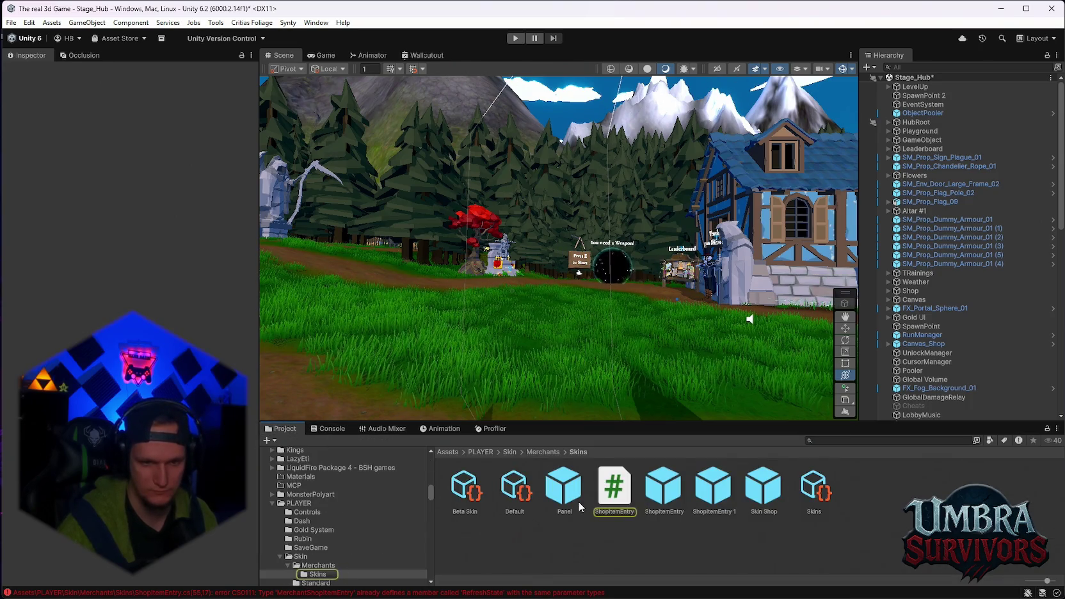
{"action": "left_click", "coordinate": [613, 490]}
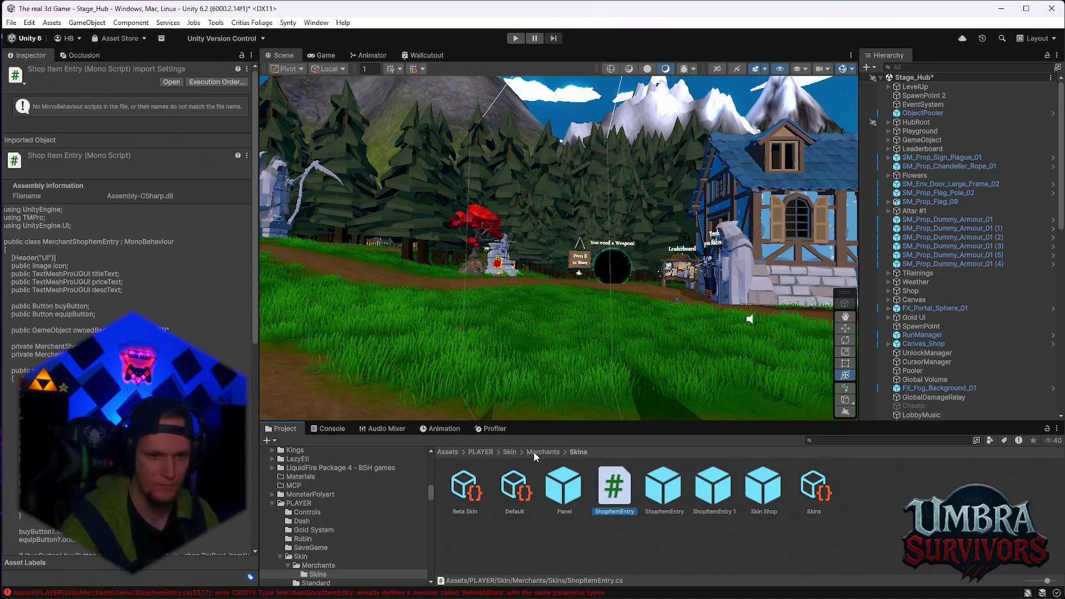
{"action": "left_click", "coordinate": [508, 452]}
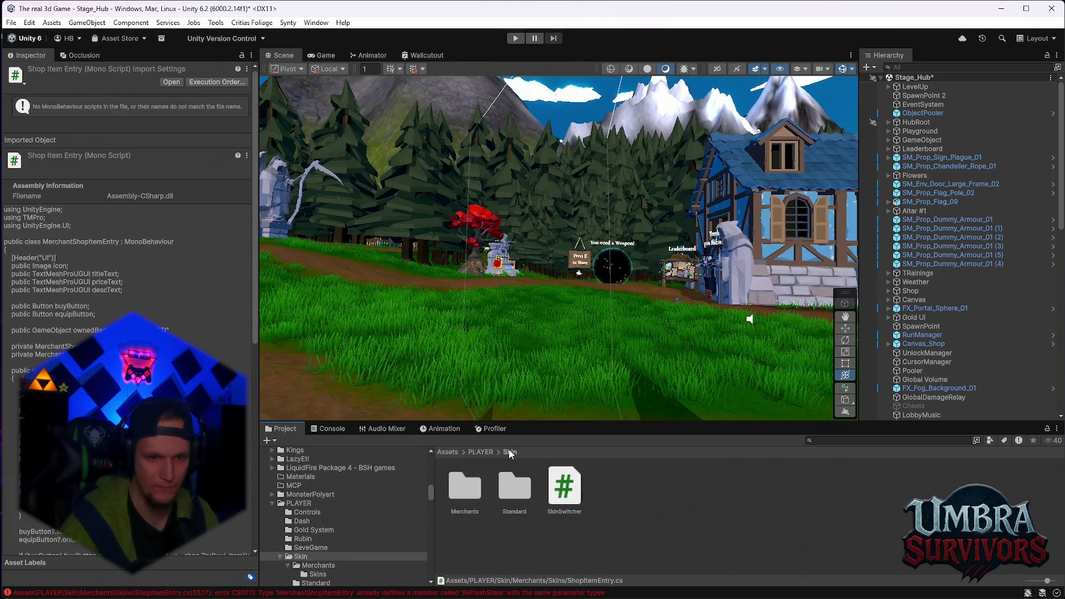
{"action": "left_click", "coordinate": [477, 496]}
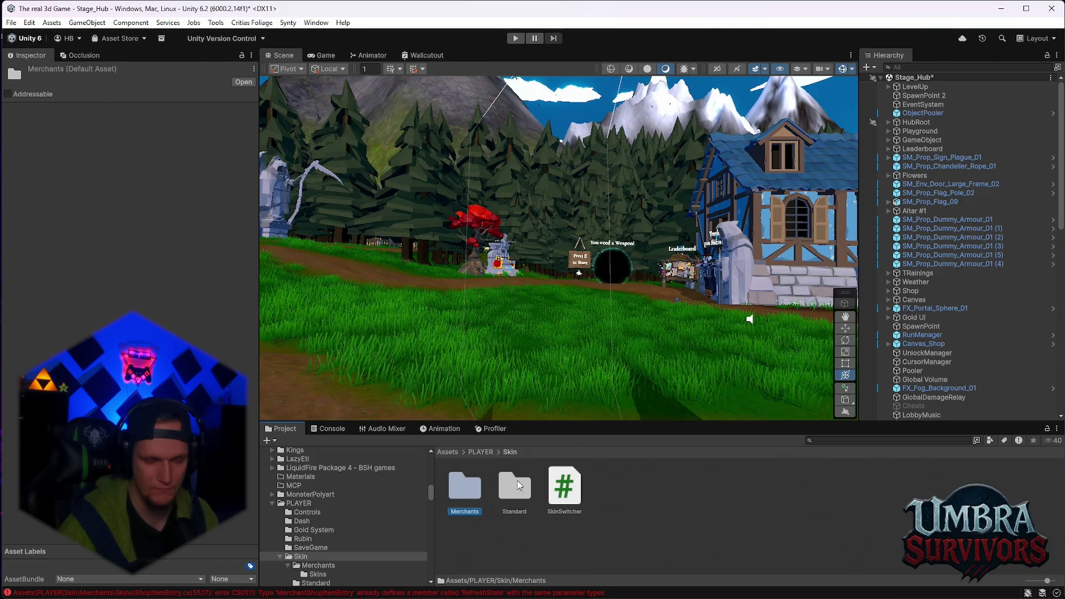
{"action": "double_click", "coordinate": [475, 494]}
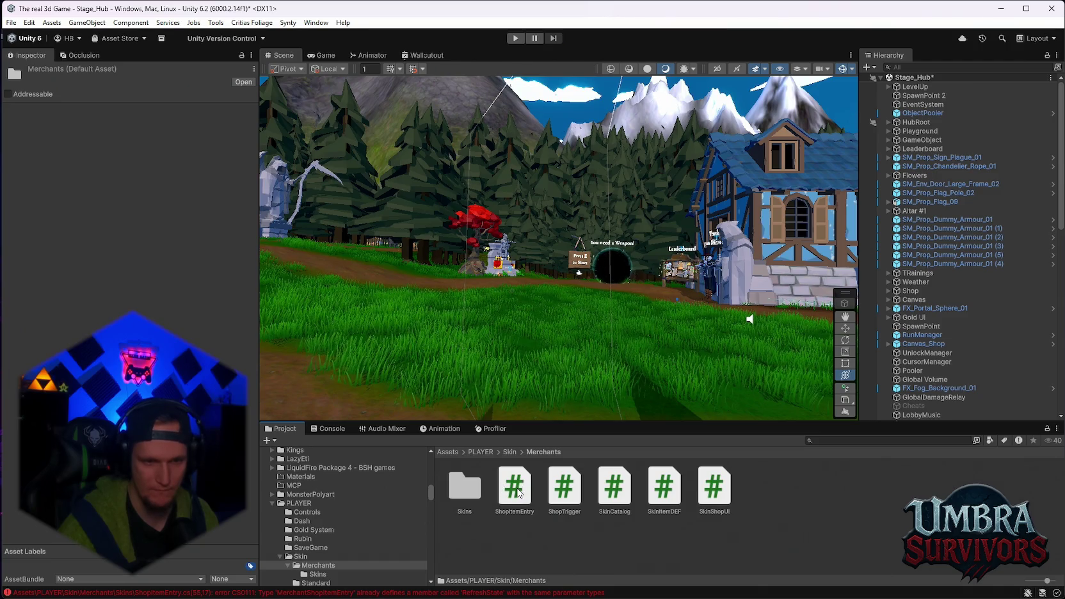
{"action": "left_click", "coordinate": [515, 490]}
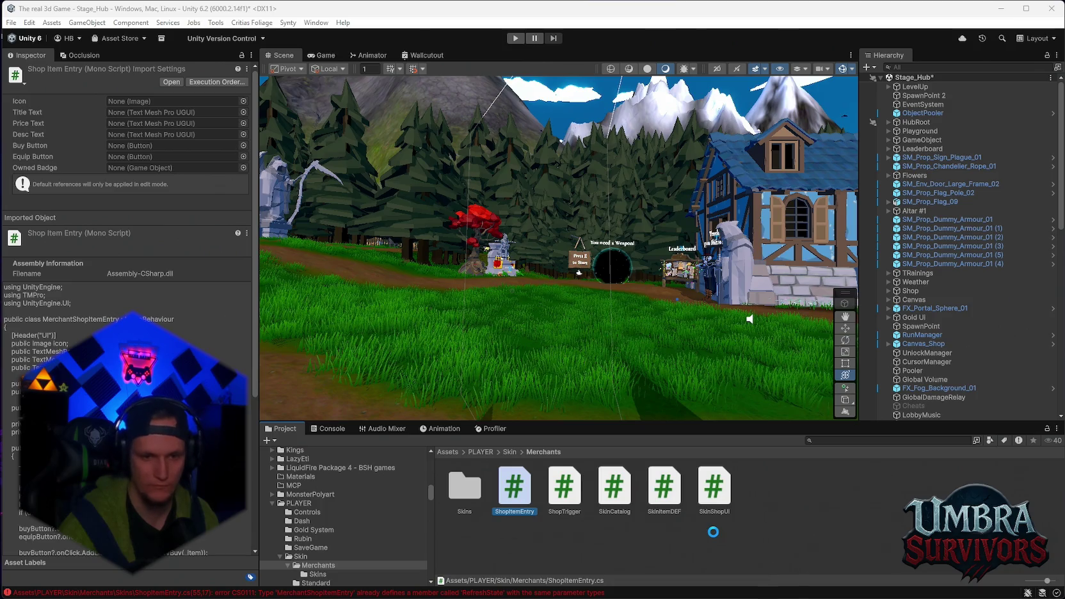
- Delete the duplicate ShopItemEntry.cs from the Skins folder and clear the Console
{"action": "left_click", "coordinate": [466, 489]}
{"action": "double_click", "coordinate": [474, 505]}
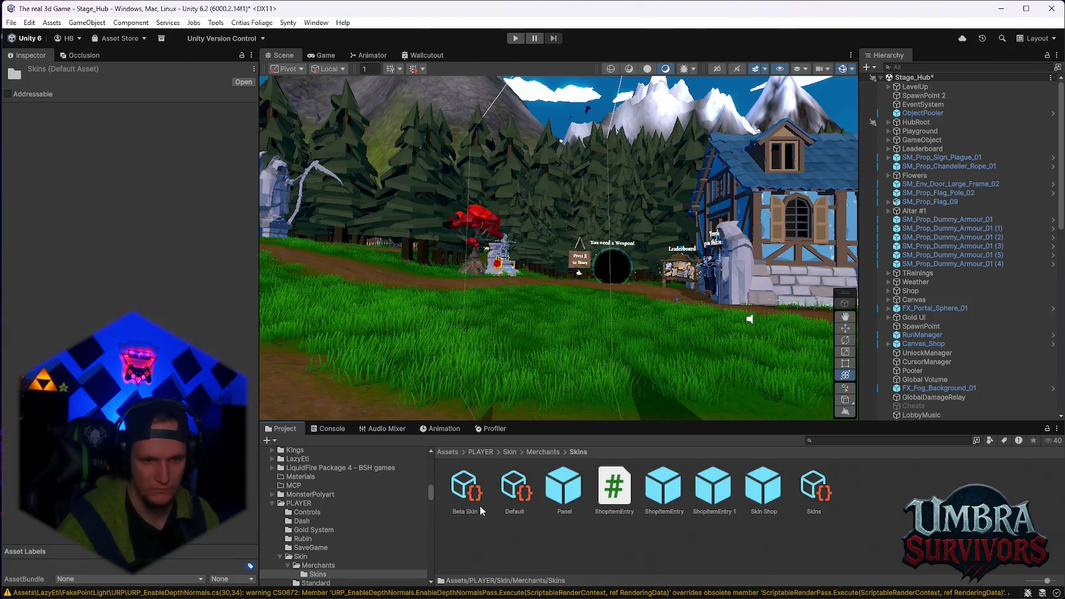
{"action": "left_click", "coordinate": [613, 490]}
{"action": "key", "text": "Delete"}
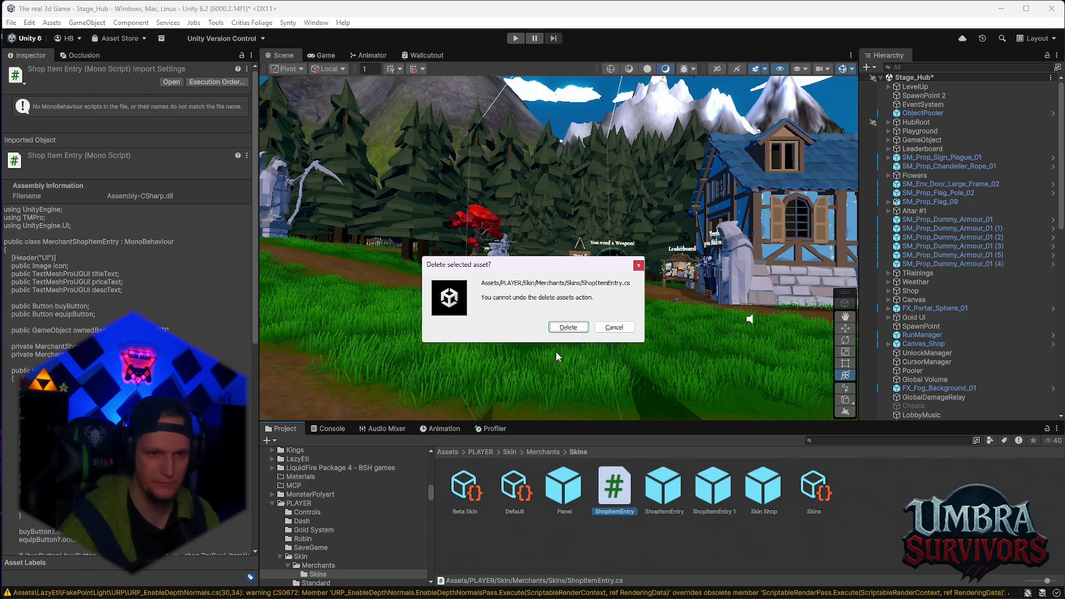
{"action": "left_click", "coordinate": [568, 326]}
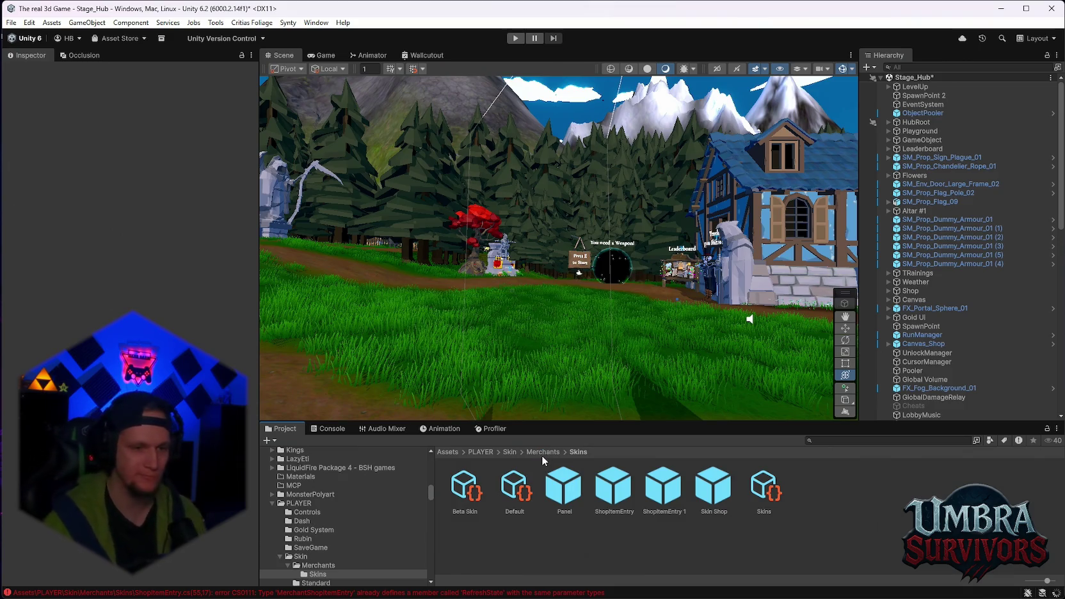
{"action": "left_click", "coordinate": [321, 430]}
{"action": "left_click", "coordinate": [271, 440]}
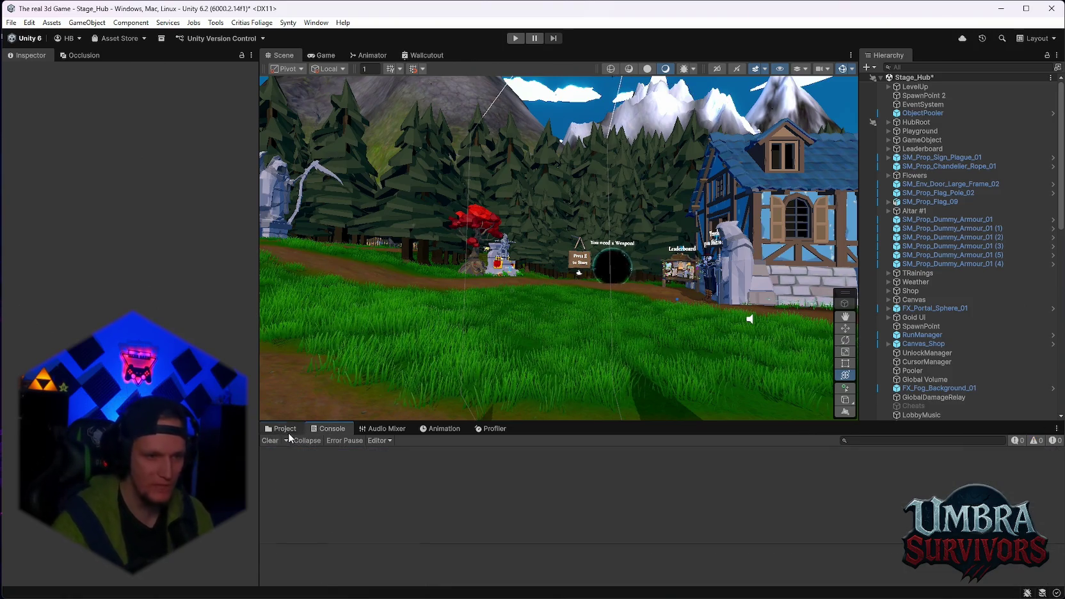
- Inspect the Skin Shop and ShopItemEntry 1 prefabs in Skins, then enter Play mode
{"action": "left_click", "coordinate": [288, 432]}
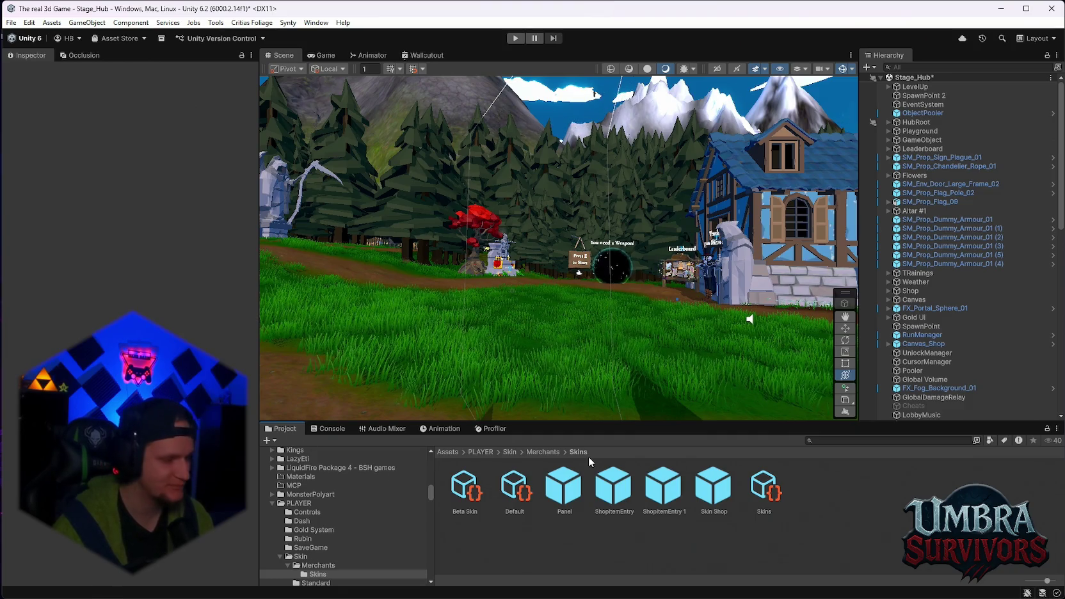
{"action": "left_click", "coordinate": [722, 499]}
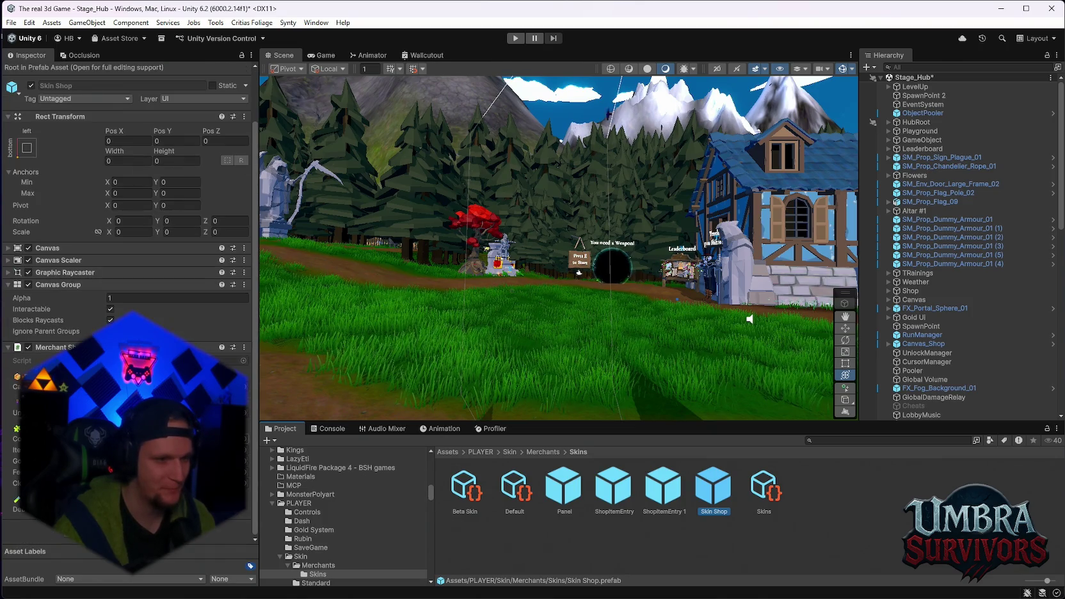
{"action": "left_click", "coordinate": [656, 493]}
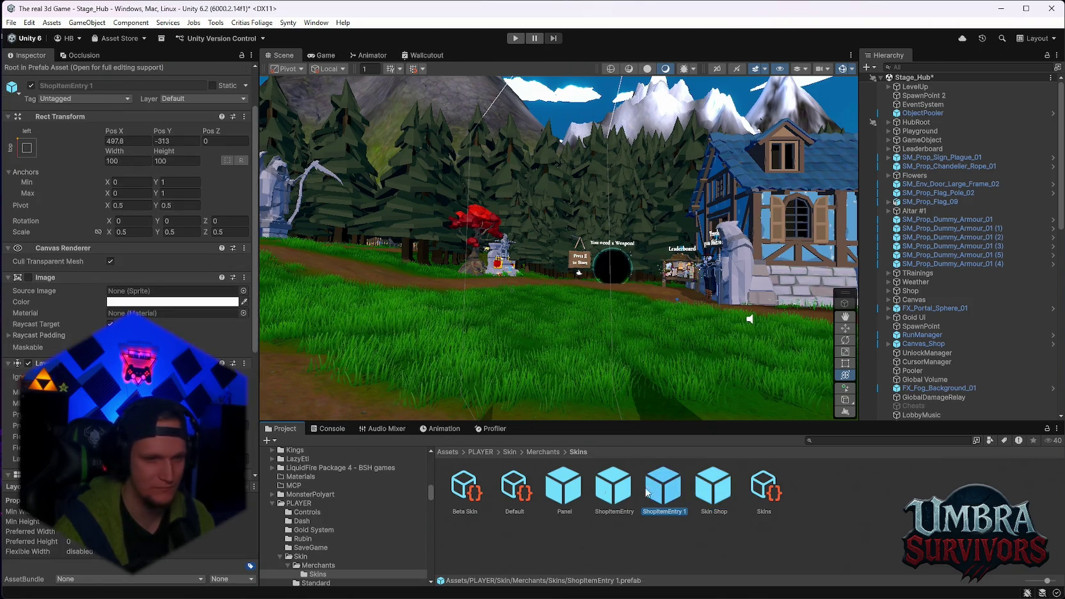
{"action": "scroll", "coordinate": [190, 426], "scroll_direction": "down", "scroll_amount": 5}
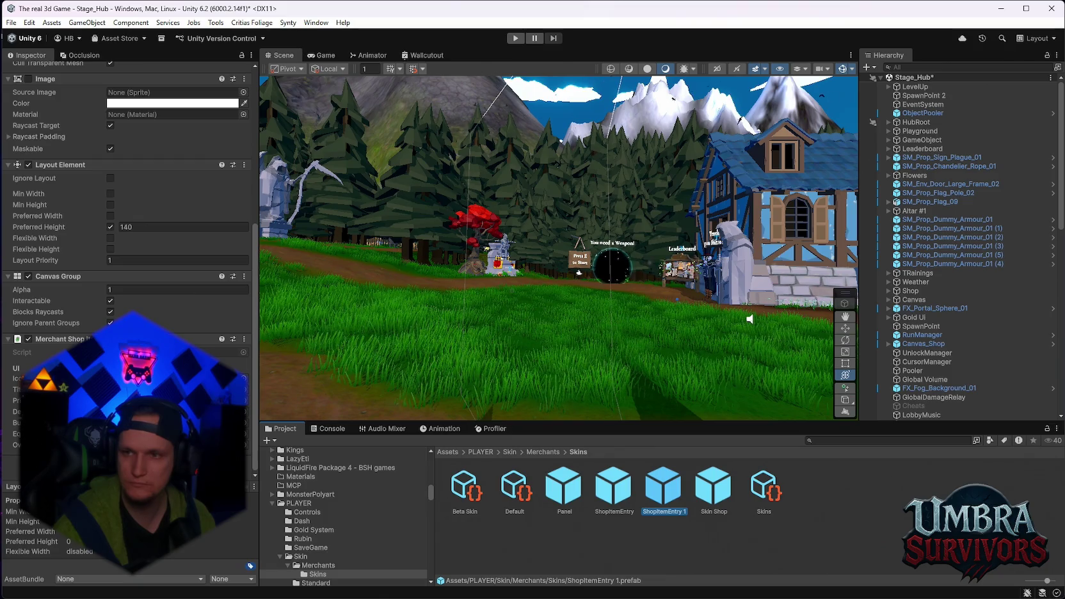
{"action": "left_click", "coordinate": [515, 37]}
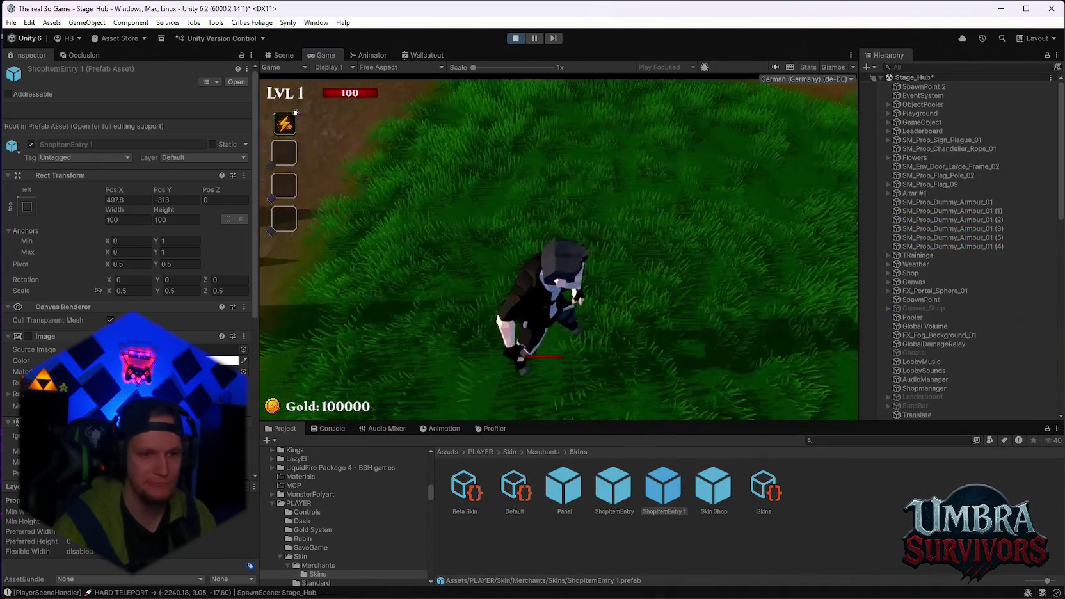
- Walk the player up to the merchant and equip the skin offered in the Skin Shop
{"action": "key", "text": "w"}
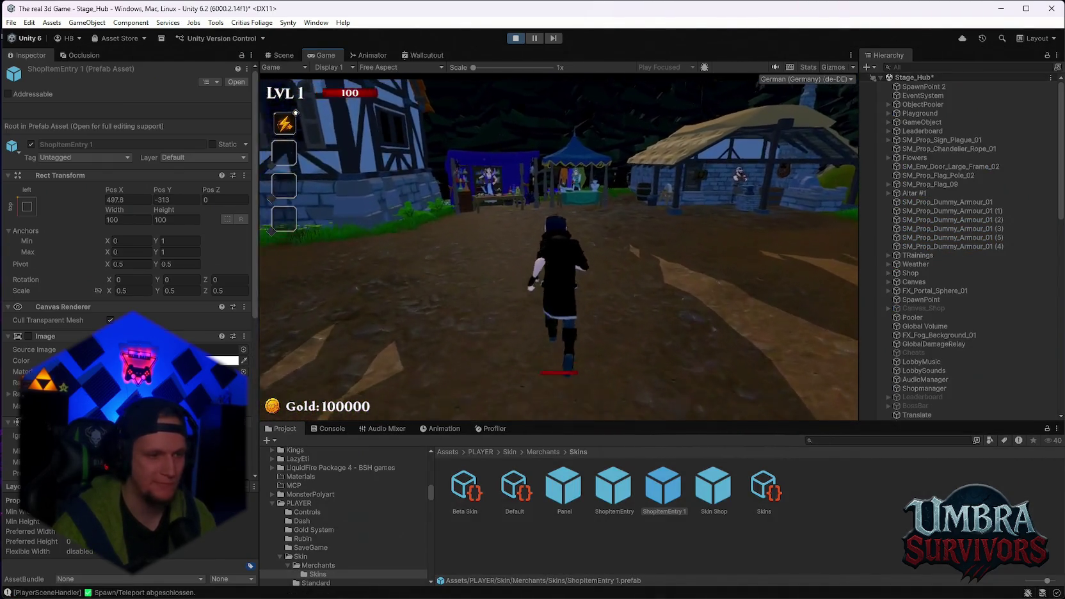
{"action": "key", "text": "w"}
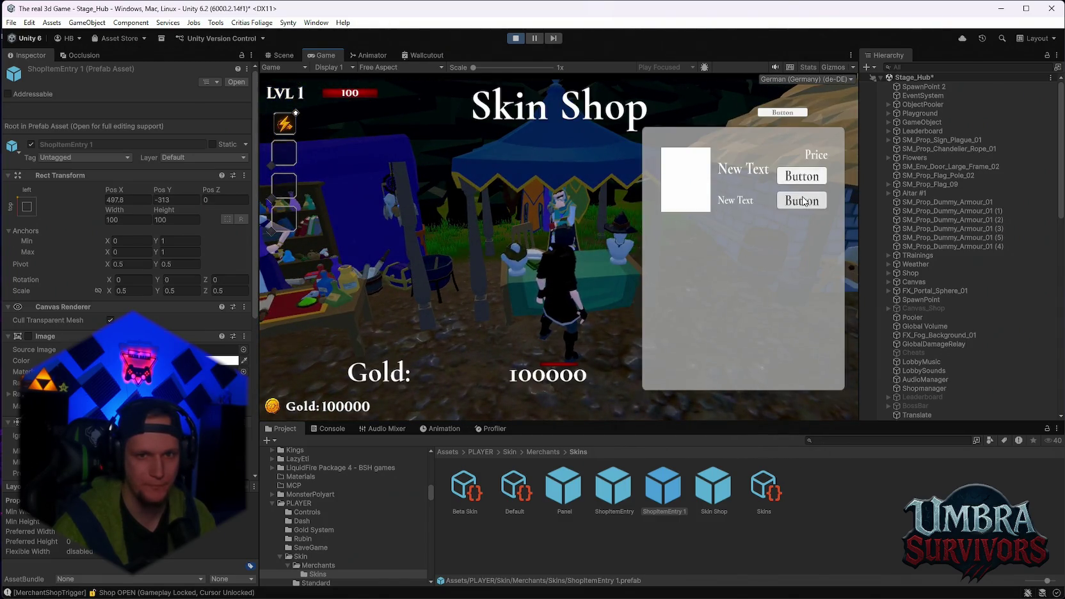
{"action": "left_click", "coordinate": [802, 200]}
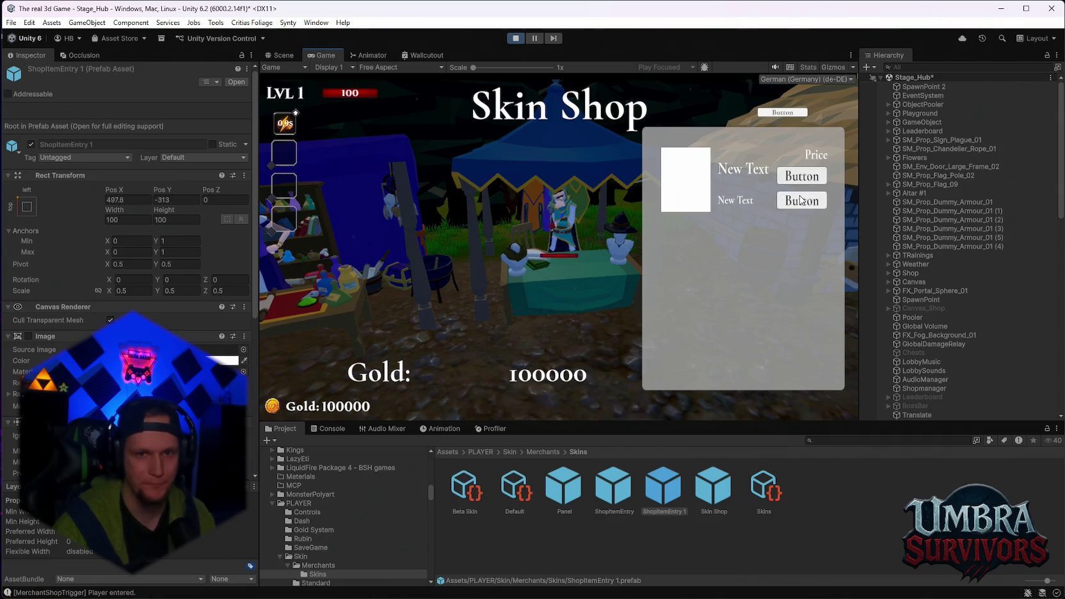
- Screenshot the game view, stop play mode, and select the Beta Skin definition
{"action": "key", "text": "super+shift+s"}
{"action": "mouse_move", "coordinate": [864, 66]}
{"action": "left_mouse_down"}
{"action": "mouse_move", "coordinate": [646, 387]}
{"action": "mouse_move", "coordinate": [257, 427]}
{"action": "left_mouse_up"}
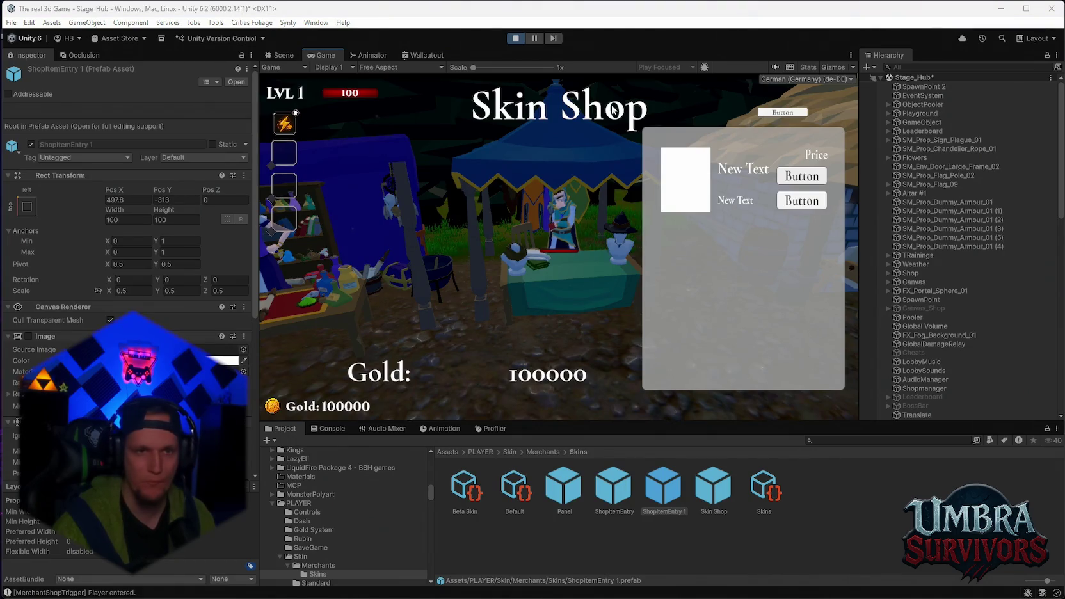
{"action": "left_click", "coordinate": [515, 38]}
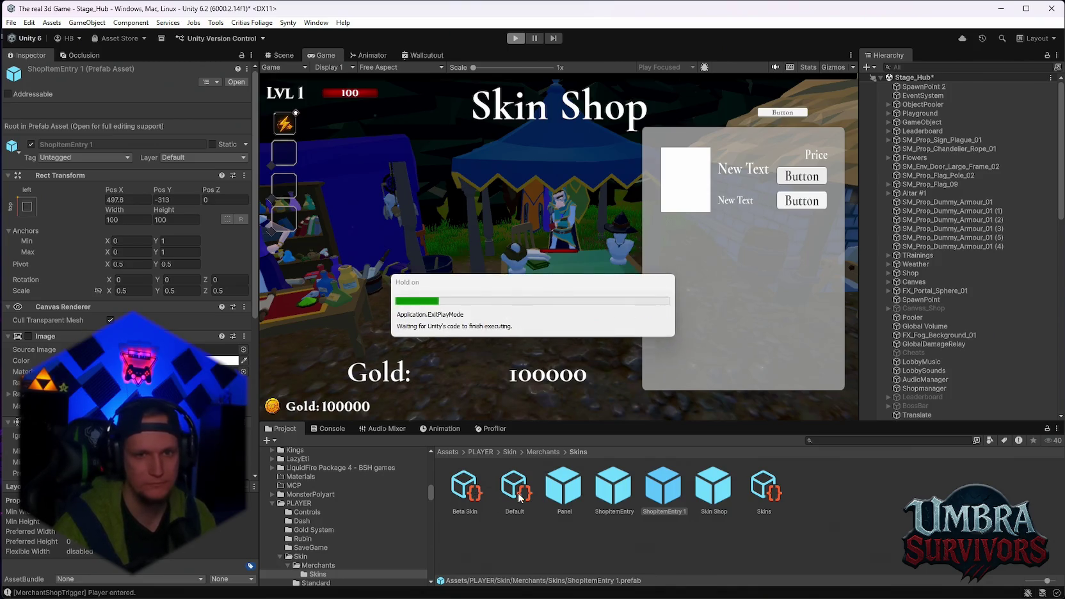
{"action": "left_click", "coordinate": [482, 500]}
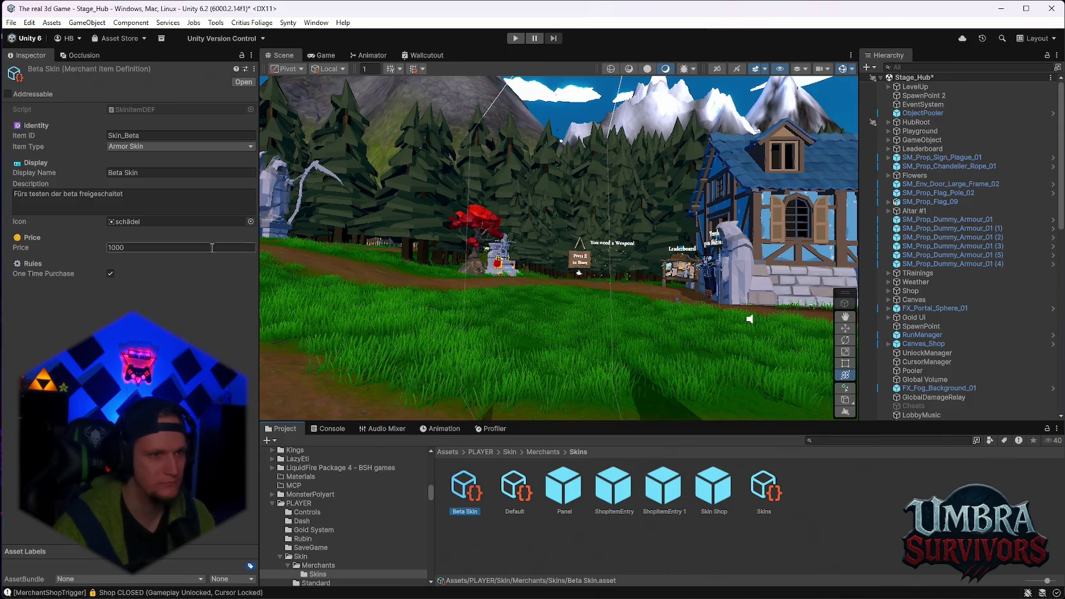
- Screenshot the Beta Skin settings and the Skins catalog's item list
{"action": "key", "text": "super+shift+s"}
{"action": "mouse_move", "coordinate": [2, 45]}
{"action": "left_mouse_down"}
{"action": "mouse_move", "coordinate": [260, 354]}
{"action": "mouse_move", "coordinate": [496, 567]}
{"action": "left_mouse_up"}
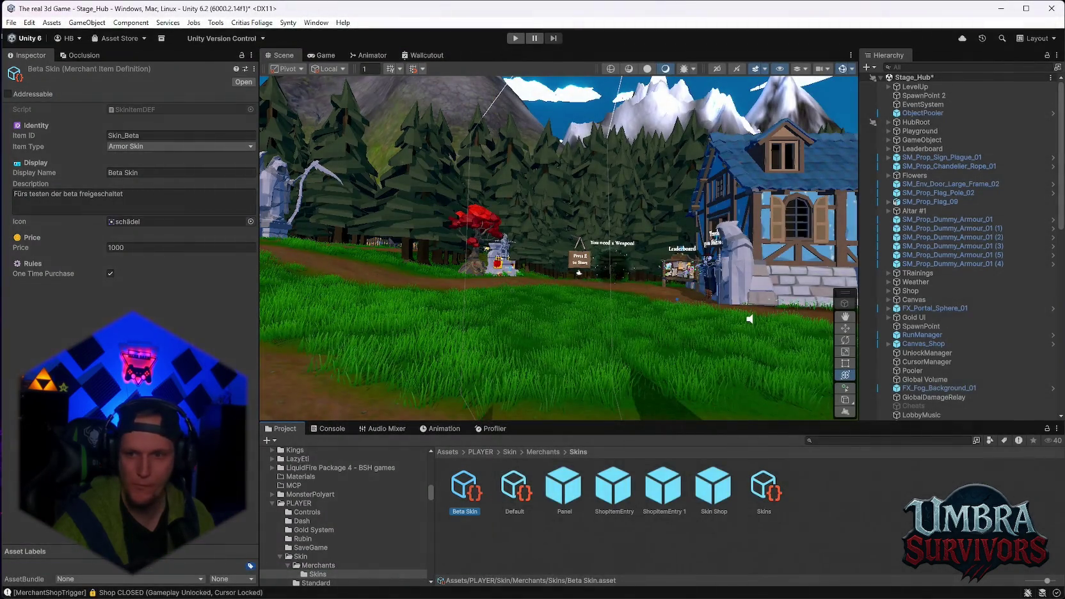
{"action": "left_click", "coordinate": [763, 490]}
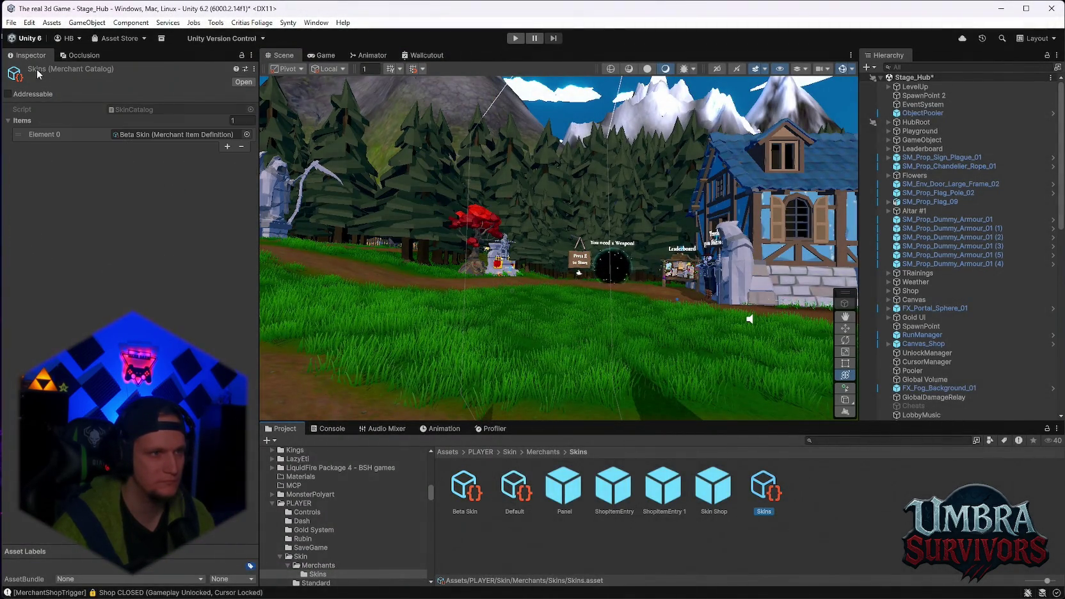
{"action": "key", "text": "super+shift+s"}
{"action": "left_click_drag", "start_coordinate": [57, 95], "coordinate": [818, 543]}
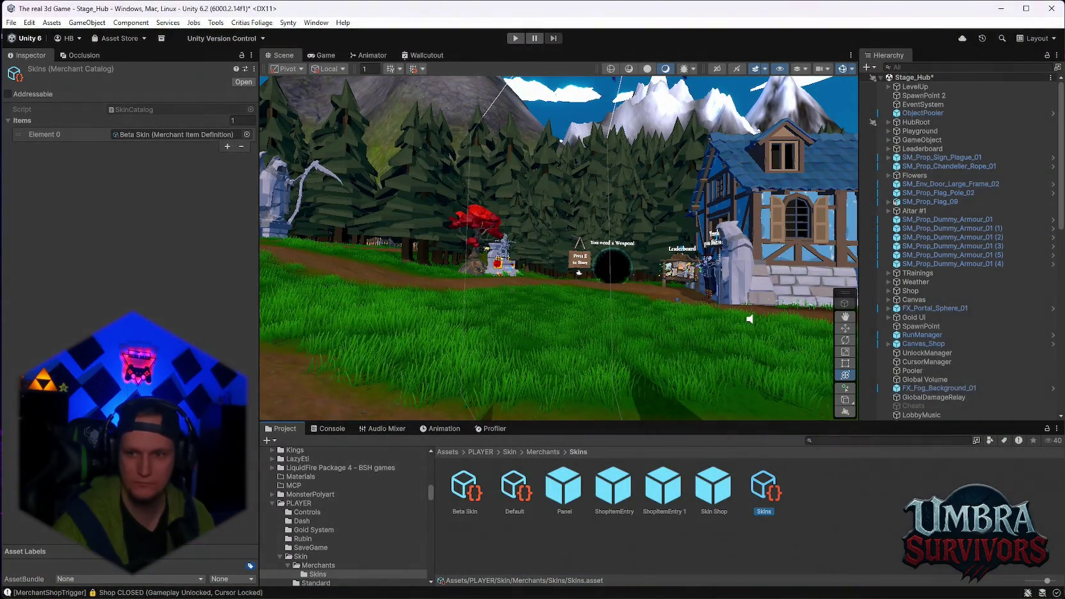
- Screenshot the ShopItemEntry 1 prefab's Merchant Shop component settings
{"action": "left_click", "coordinate": [663, 490]}
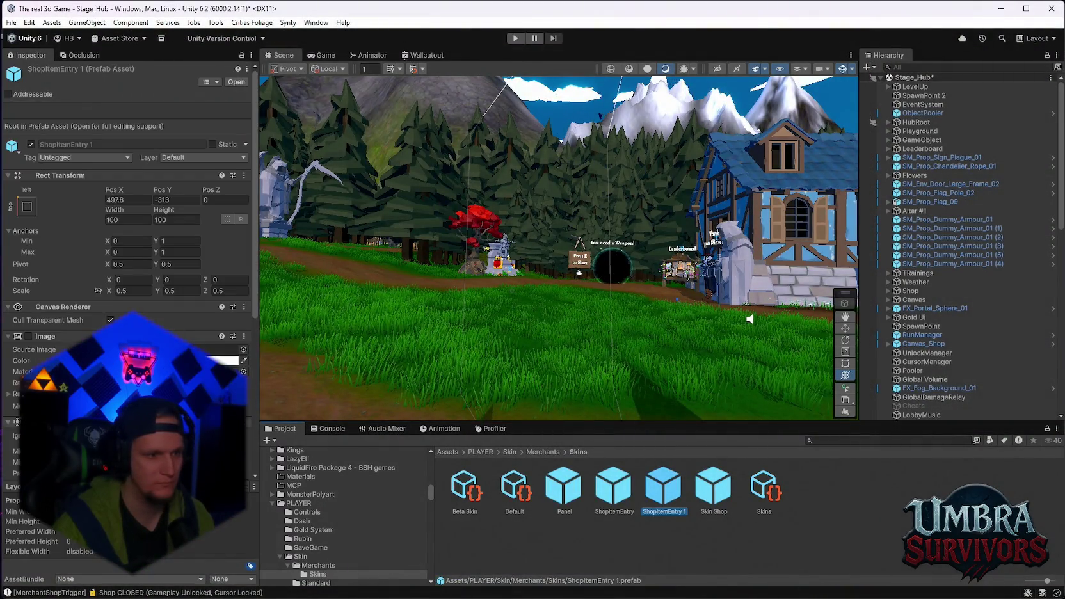
{"action": "scroll", "coordinate": [128, 224], "scroll_direction": "down", "scroll_amount": 5}
{"action": "scroll", "coordinate": [64, 224], "scroll_direction": "down", "scroll_amount": 1}
{"action": "key", "text": "super+shift+s"}
{"action": "left_click_drag", "start_coordinate": [6, 327], "coordinate": [263, 482]}
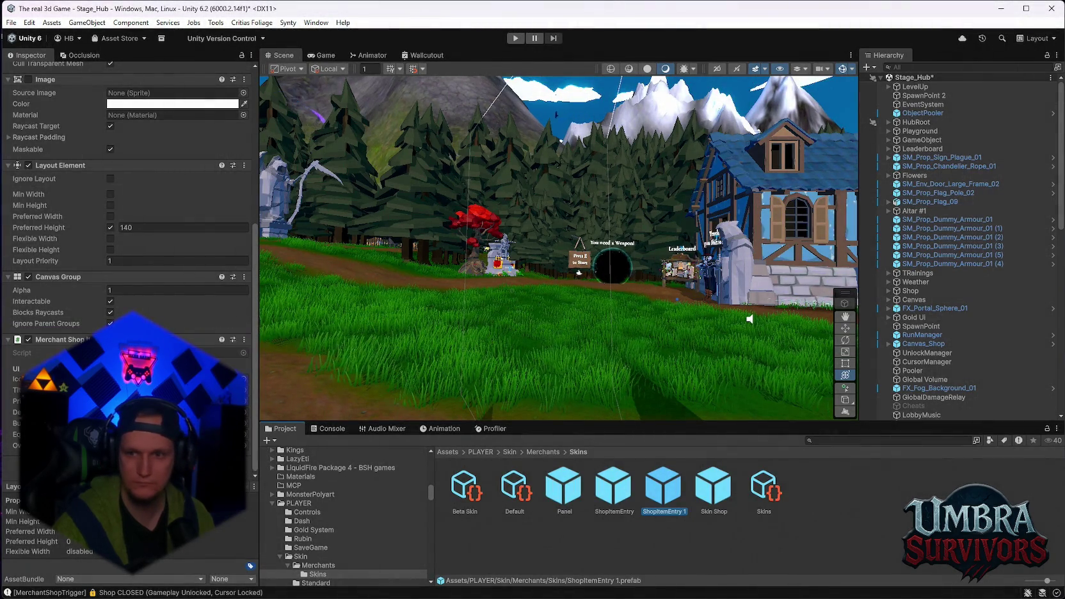
{"action": "scroll", "coordinate": [919, 386], "scroll_direction": "down", "scroll_amount": 10}
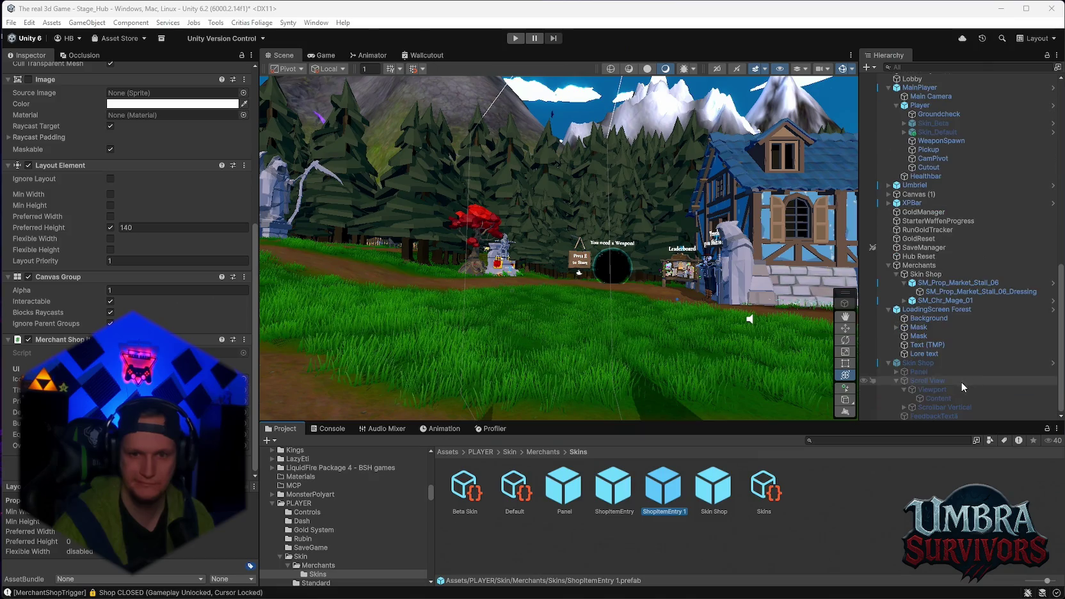
- Screenshot the Skin Shop object's components, then select the UnlockManager
{"action": "left_click", "coordinate": [921, 363]}
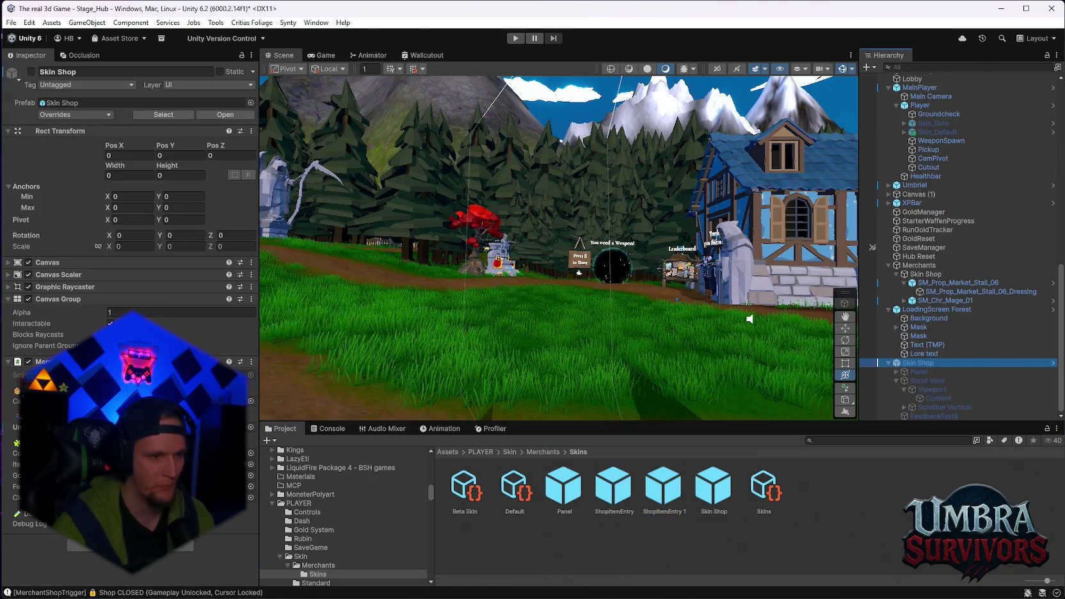
{"action": "key", "text": "super+shift+s"}
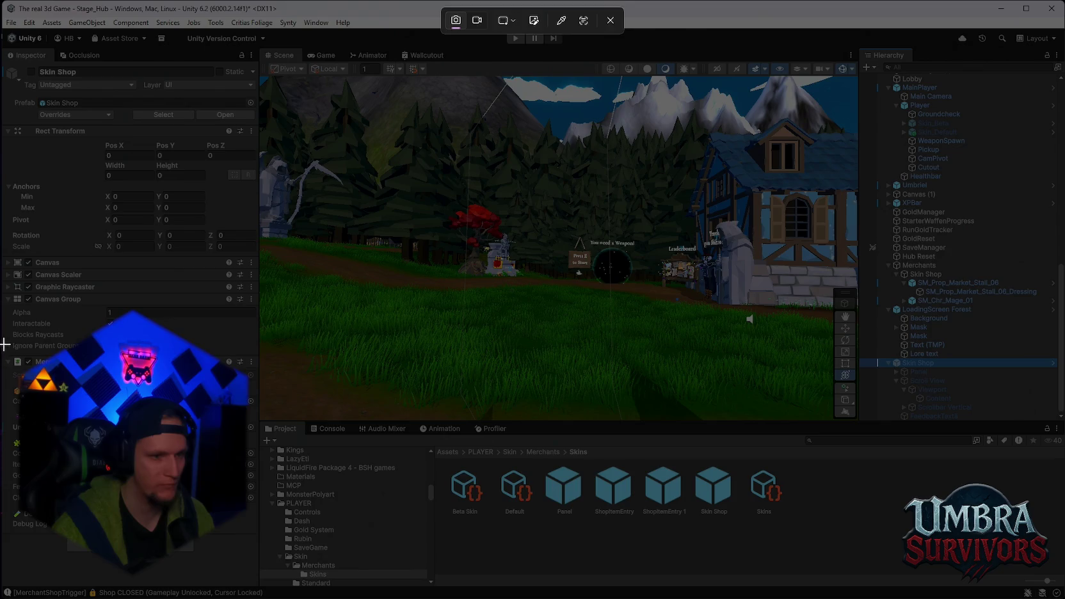
{"action": "left_click_drag", "start_coordinate": [3, 345], "coordinate": [261, 563]}
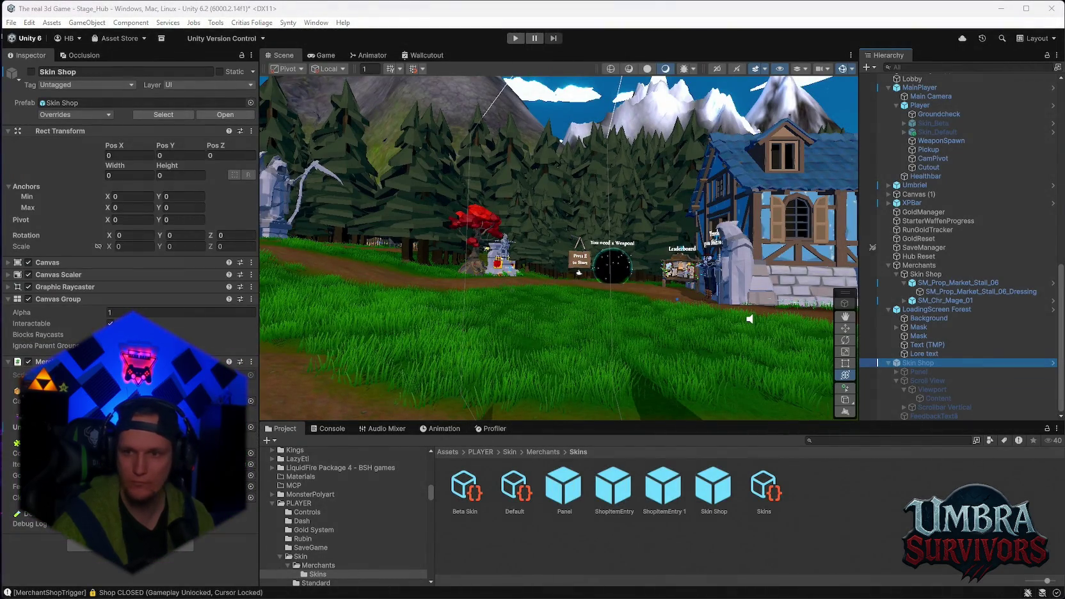
{"action": "scroll", "coordinate": [962, 299], "scroll_direction": "up", "scroll_amount": 10}
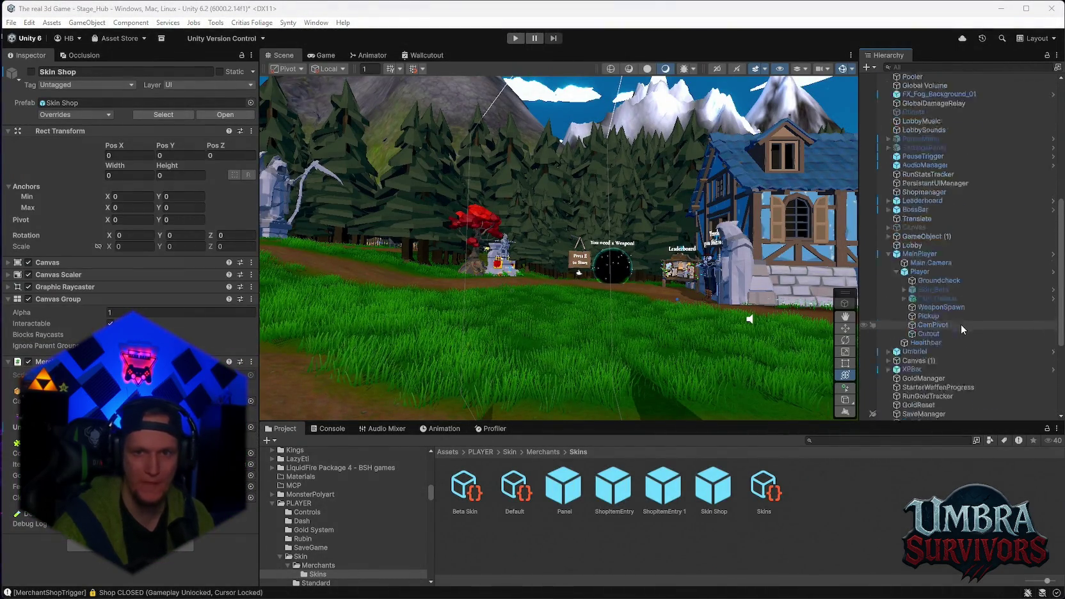
{"action": "scroll", "coordinate": [962, 300], "scroll_direction": "up", "scroll_amount": 3}
{"action": "left_click", "coordinate": [928, 225]}
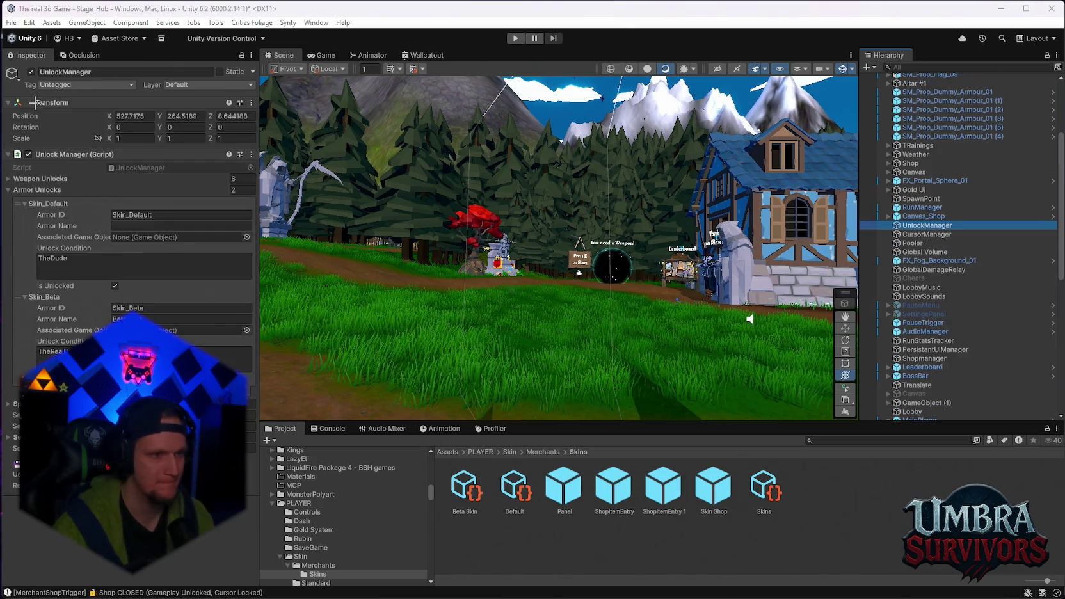
- Screenshot the UnlockManager's armor unlocks, recheck the ShopItemEntry 1 prefab, and go up to Merchants
{"action": "key", "text": "super+shift+s"}
{"action": "mouse_move", "coordinate": [2, 65]}
{"action": "left_mouse_down"}
{"action": "mouse_move", "coordinate": [834, 541]}
{"action": "mouse_move", "coordinate": [927, 560]}
{"action": "left_mouse_up"}
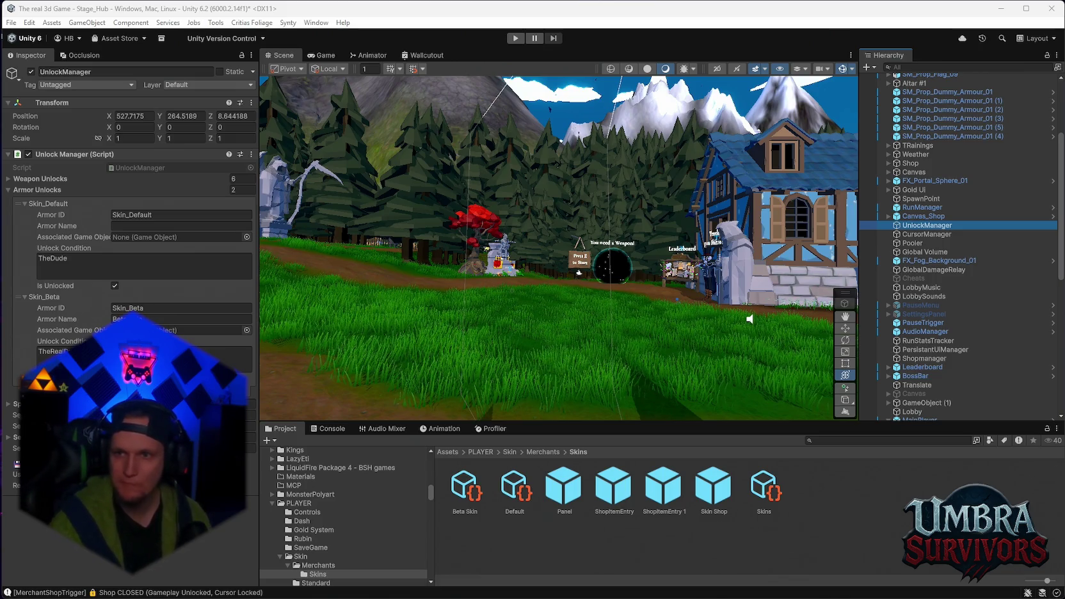
{"action": "left_click", "coordinate": [671, 490]}
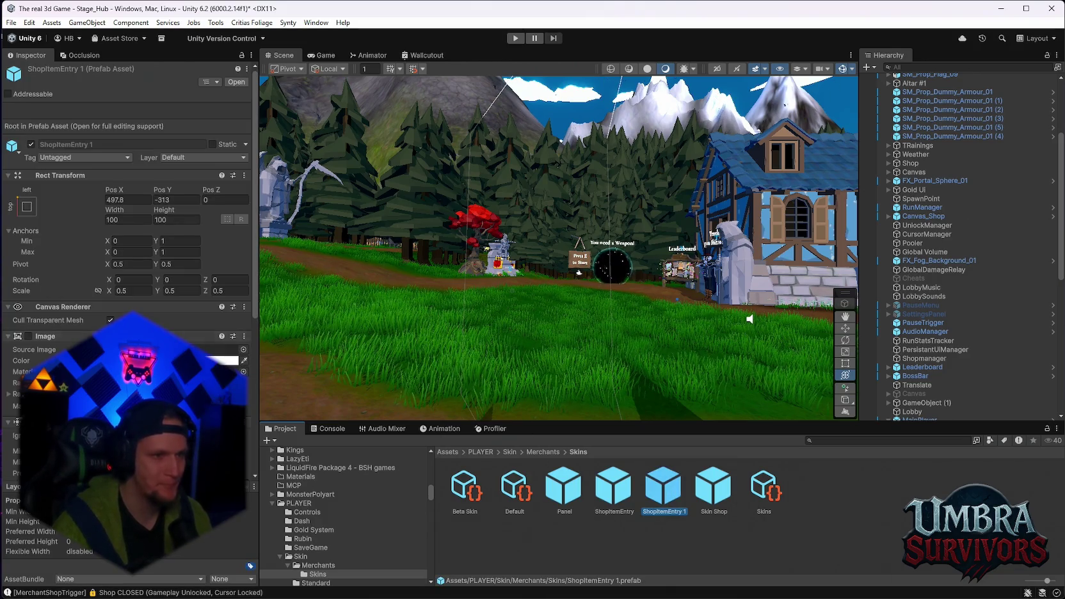
{"action": "scroll", "coordinate": [128, 256], "scroll_direction": "down", "scroll_amount": 10}
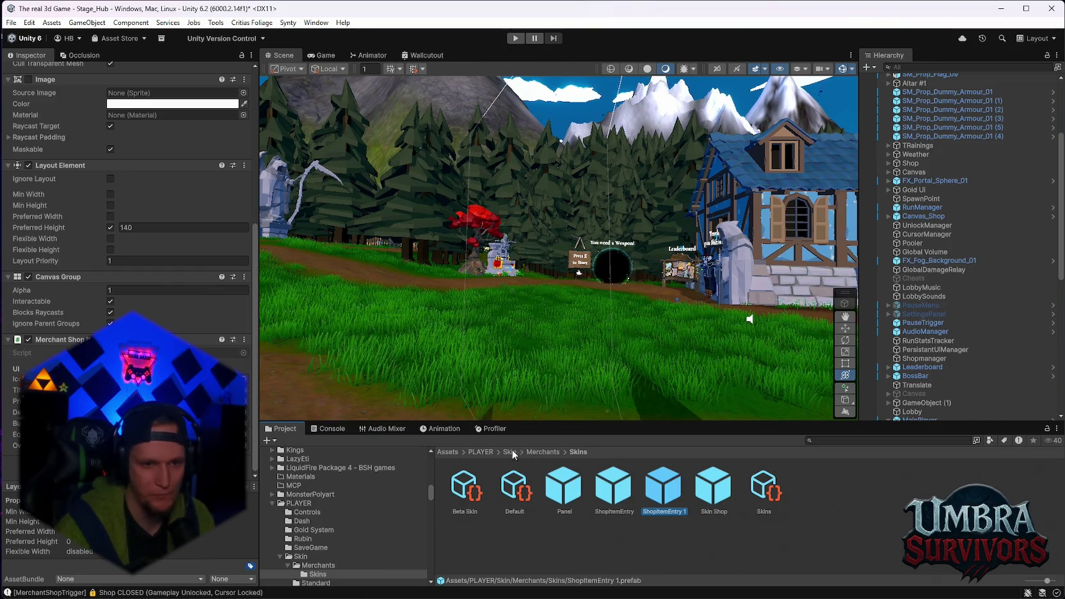
{"action": "left_click", "coordinate": [531, 451]}
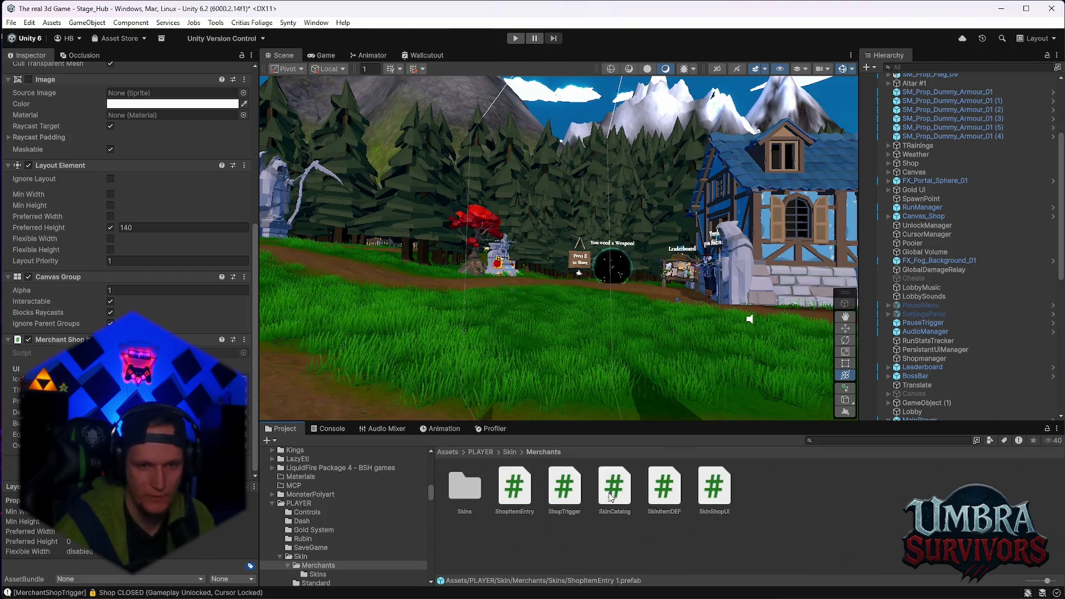
- Review the SkinItemDEF, SkinShopUI and ShopItemEntry script sources, then open the Skins folder
{"action": "left_click", "coordinate": [655, 491]}
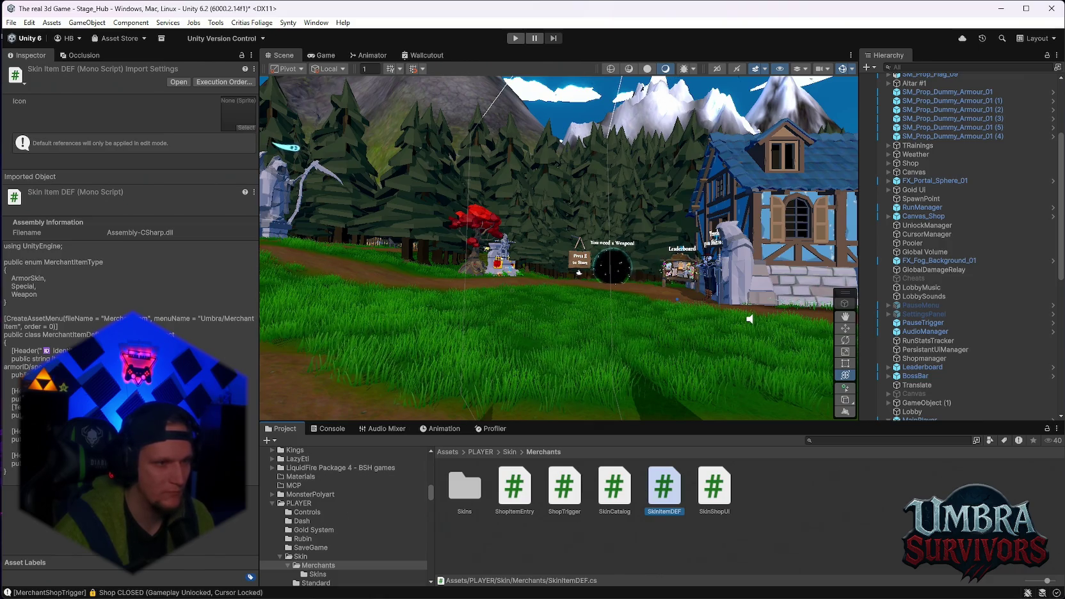
{"action": "left_click", "coordinate": [716, 484]}
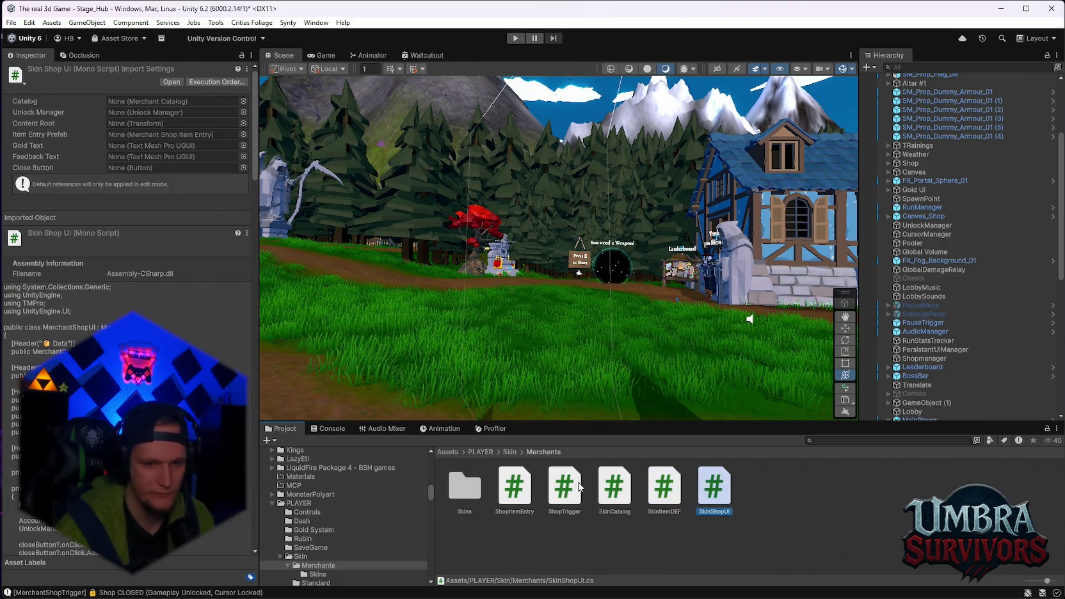
{"action": "left_click", "coordinate": [531, 487]}
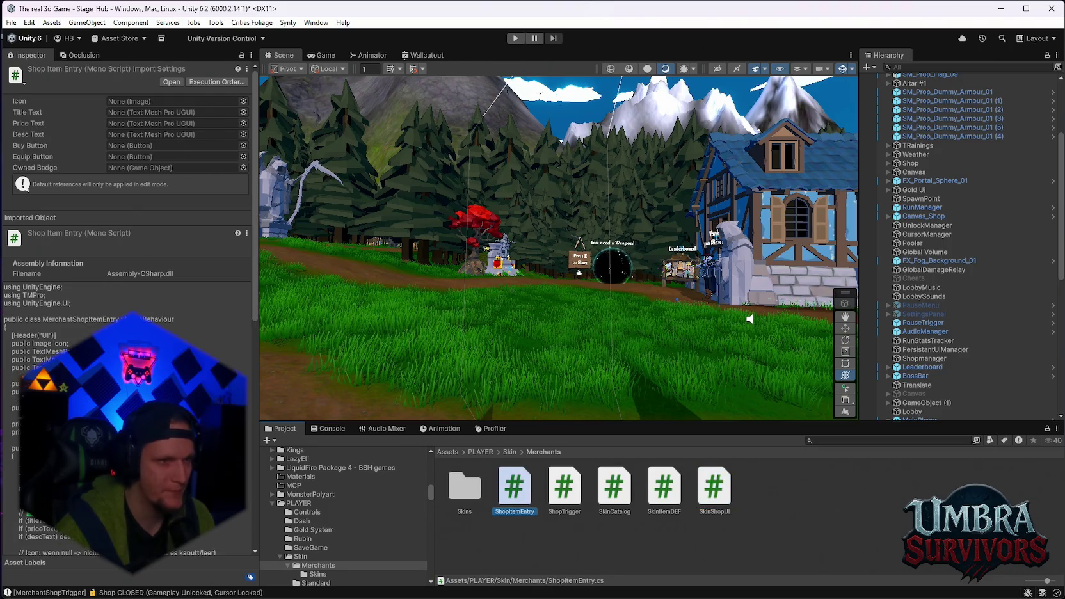
{"action": "scroll", "coordinate": [128, 307], "scroll_direction": "down", "scroll_amount": 6}
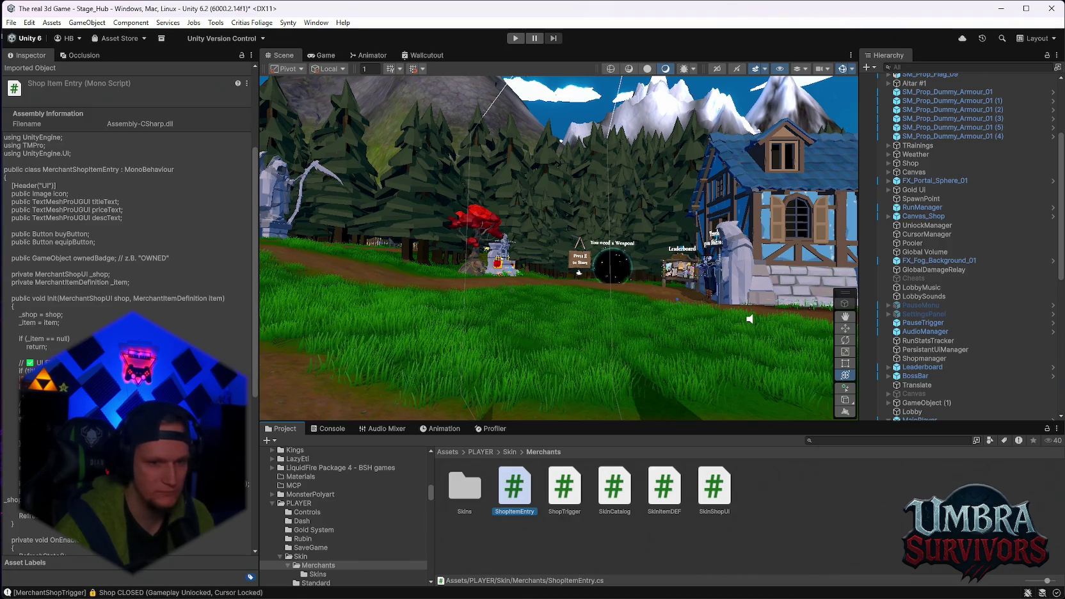
{"action": "double_click", "coordinate": [465, 486]}
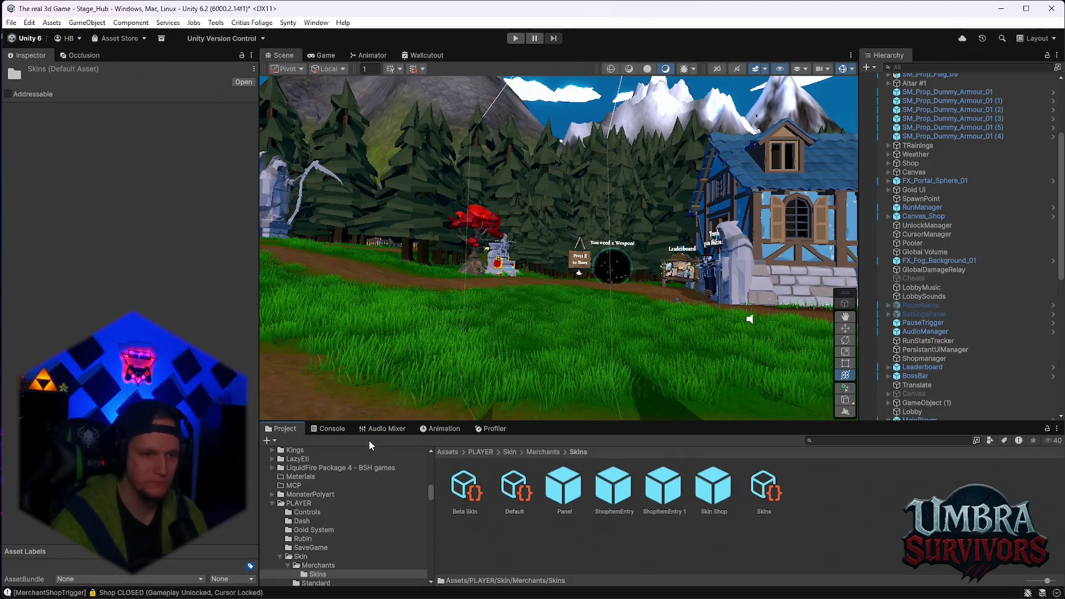
- Scroll through the Console log, then enter Play mode with the player in the hub
{"action": "left_click", "coordinate": [328, 428]}
{"action": "scroll", "coordinate": [409, 496], "scroll_direction": "down", "scroll_amount": 5}
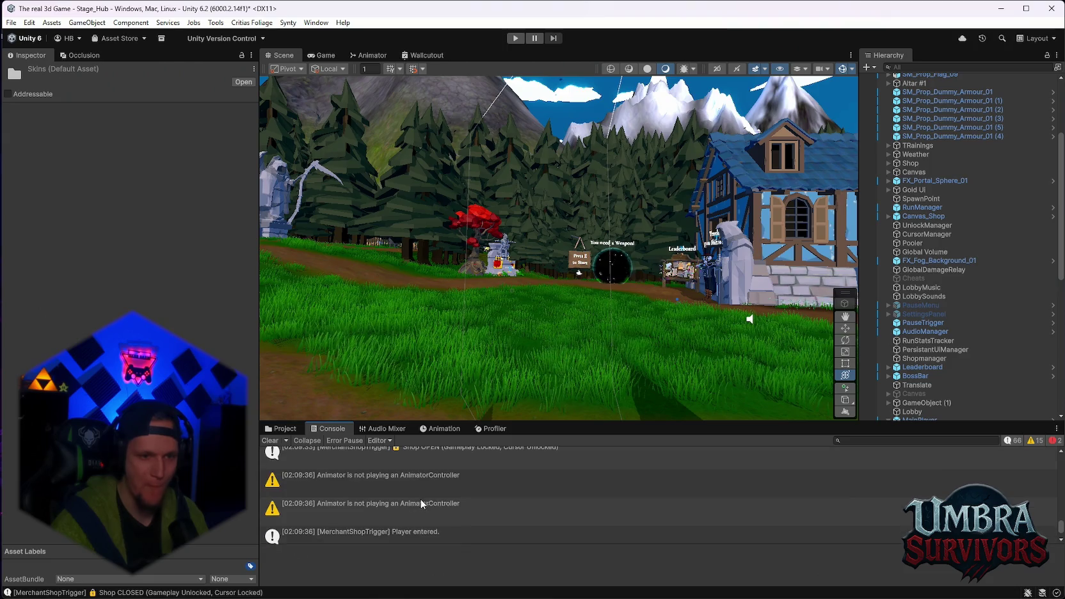
{"action": "scroll", "coordinate": [524, 501], "scroll_direction": "up", "scroll_amount": 5}
{"action": "scroll", "coordinate": [524, 500], "scroll_direction": "down", "scroll_amount": 5}
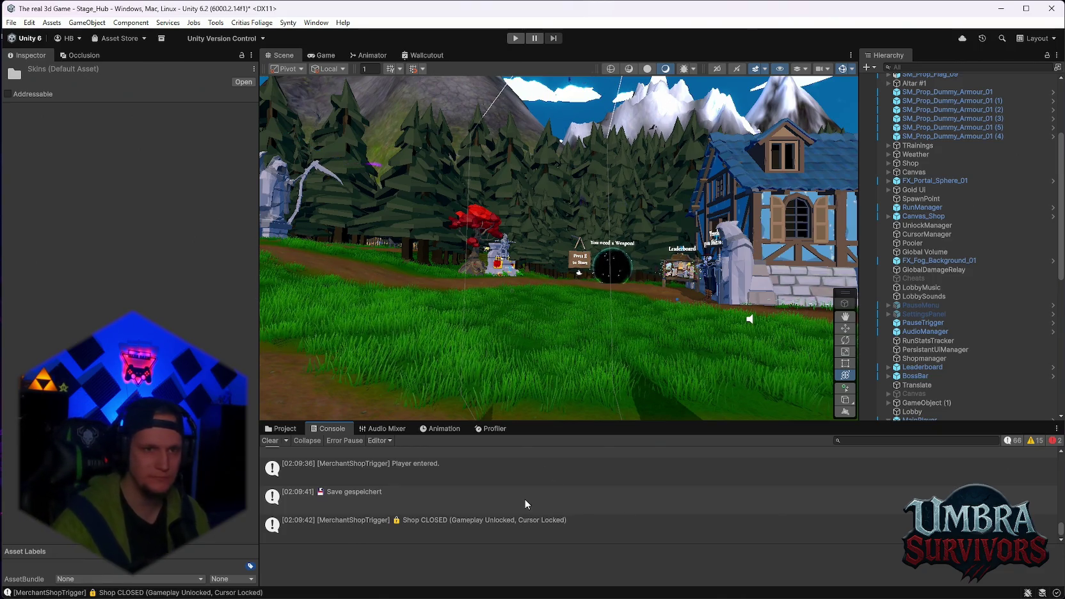
{"action": "left_click", "coordinate": [515, 39]}
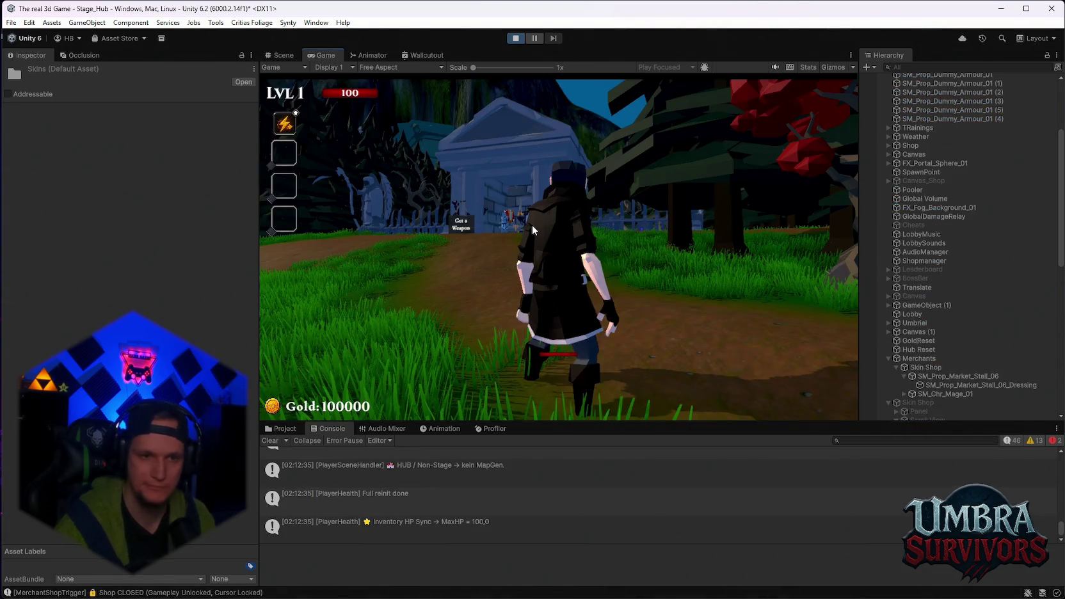
- Run to the temple, equip the Beta Skin from the book's Skins page, and close it
{"action": "key", "text": "w"}
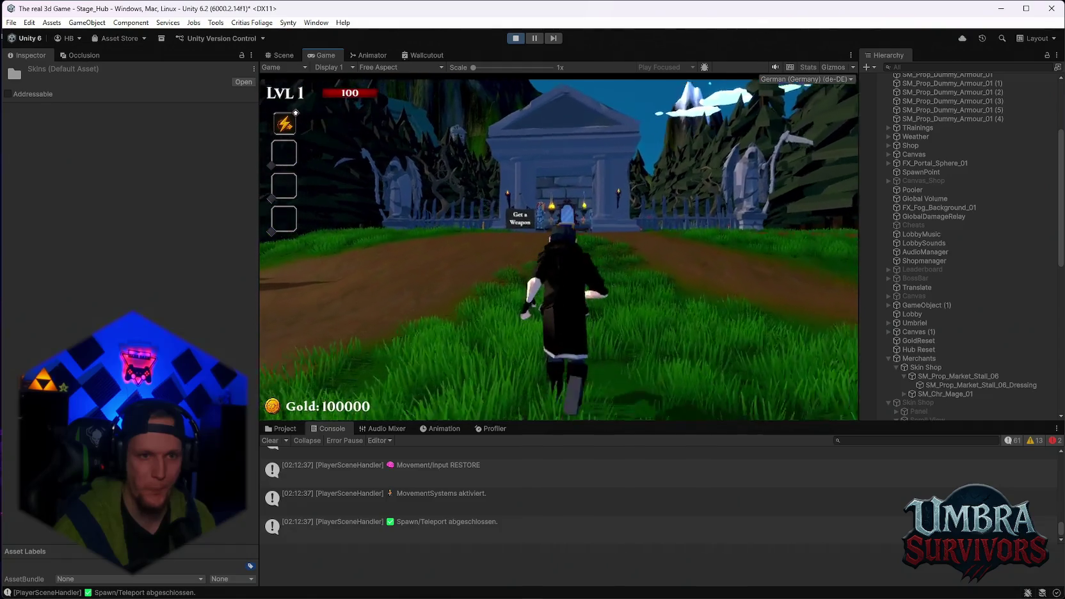
{"action": "key", "text": "w"}
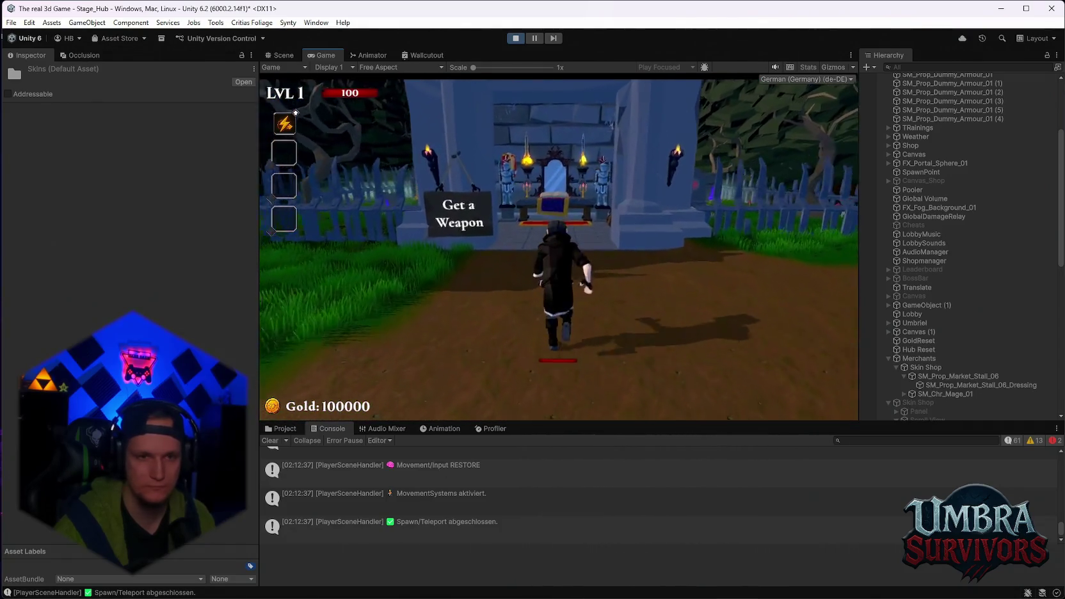
{"action": "key", "text": "w"}
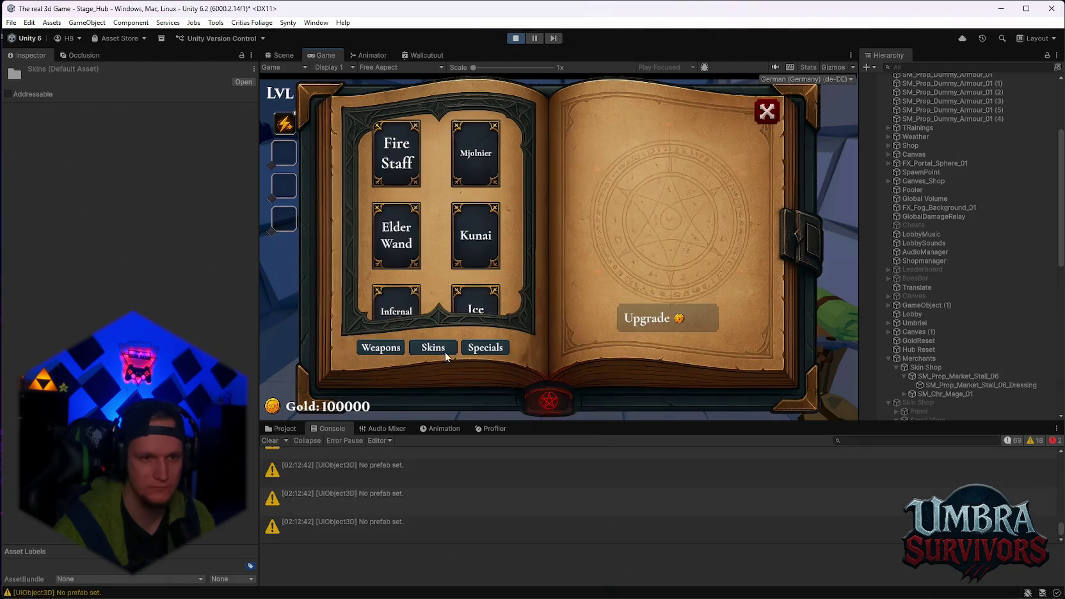
{"action": "left_click", "coordinate": [433, 347]}
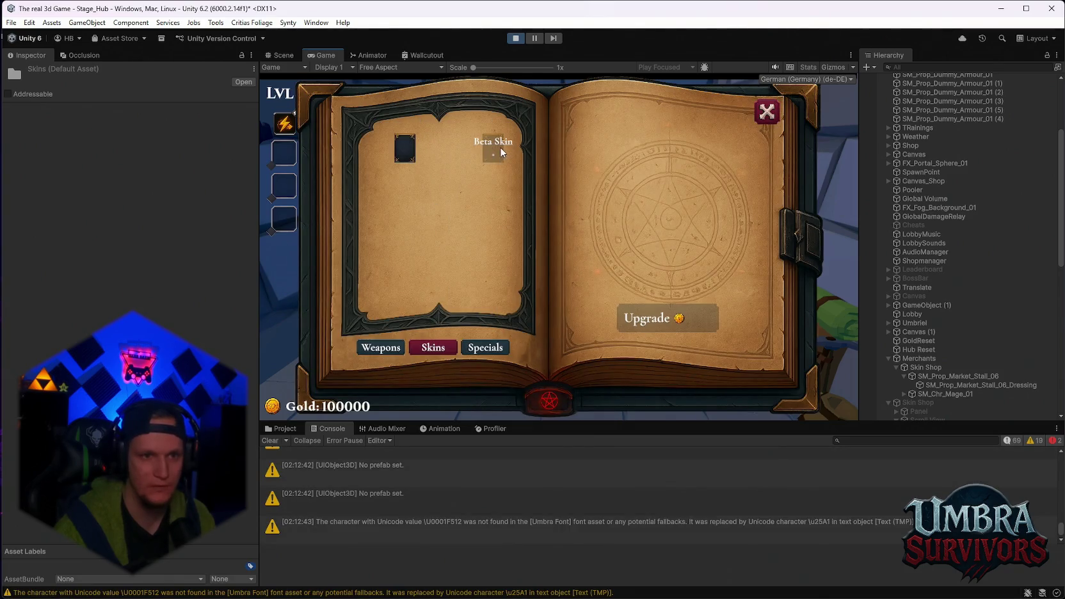
{"action": "left_click", "coordinate": [406, 154]}
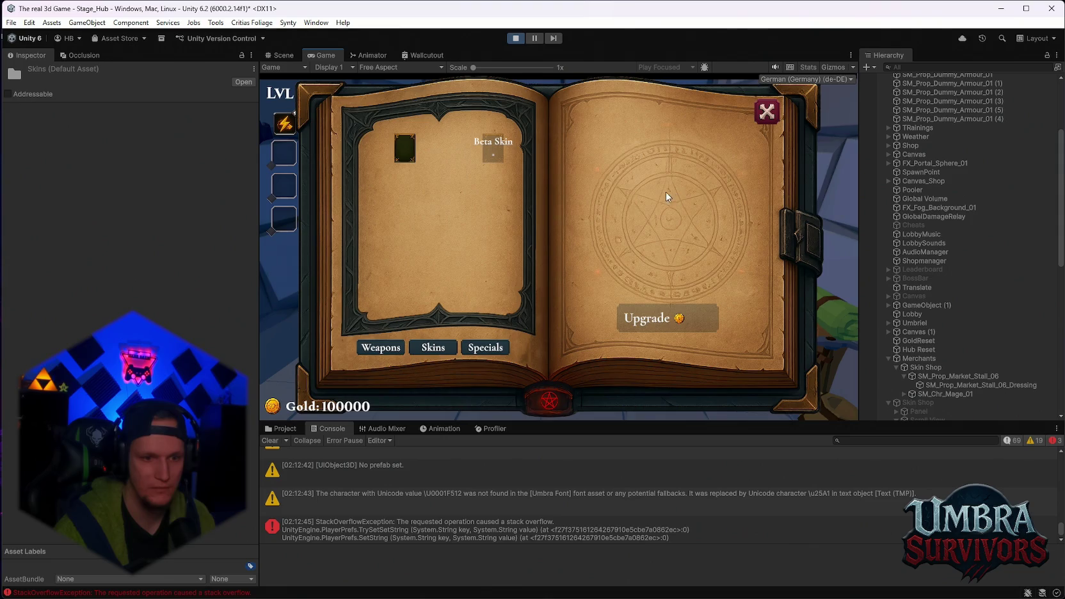
{"action": "left_click", "coordinate": [766, 113]}
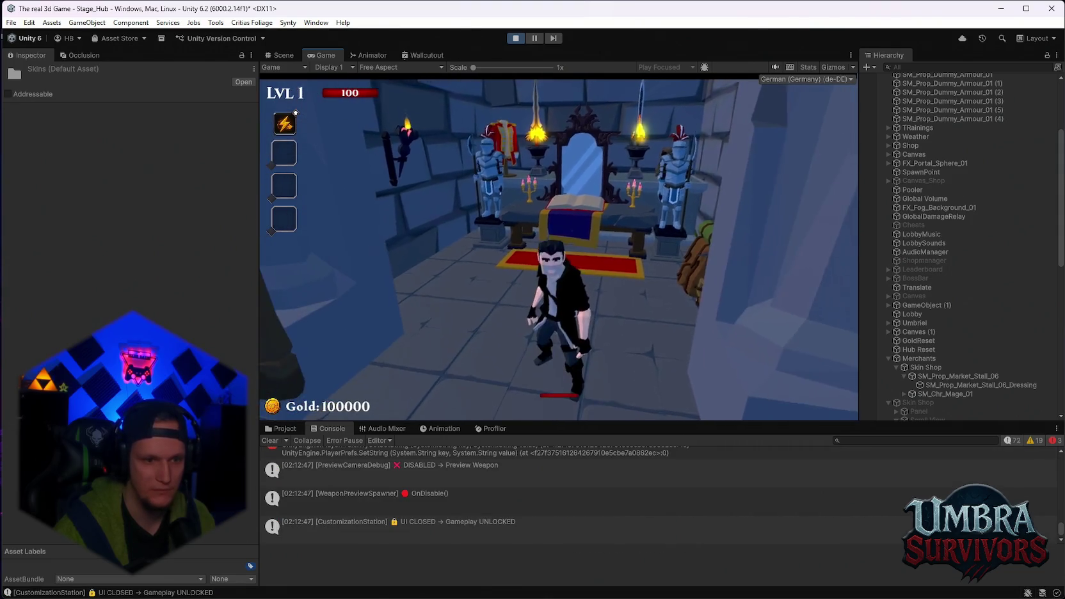
- Reopen the skin book, retry equipping, review the StackOverflowException trace, pick the first skin, and close
{"action": "key", "text": "e"}
{"action": "left_click", "coordinate": [404, 152]}
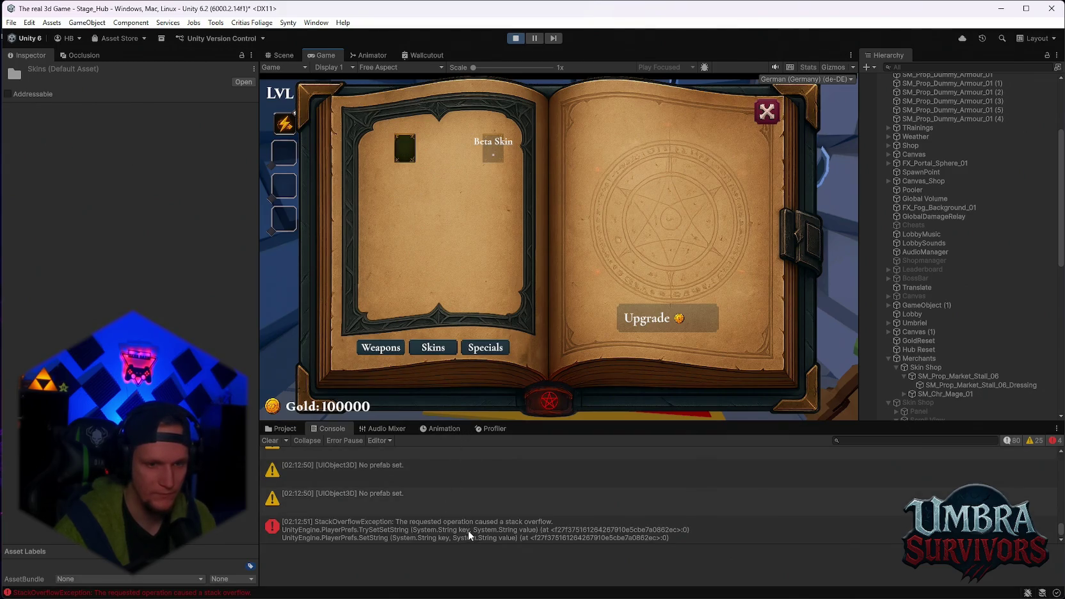
{"action": "left_click", "coordinate": [468, 530]}
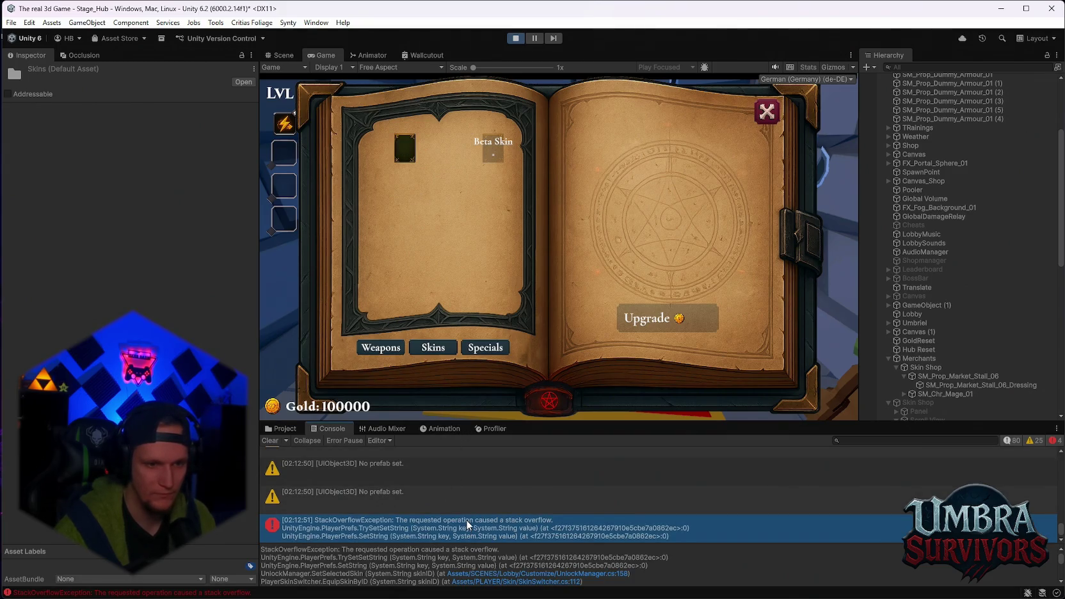
{"action": "scroll", "coordinate": [486, 520], "scroll_direction": "up", "scroll_amount": 1}
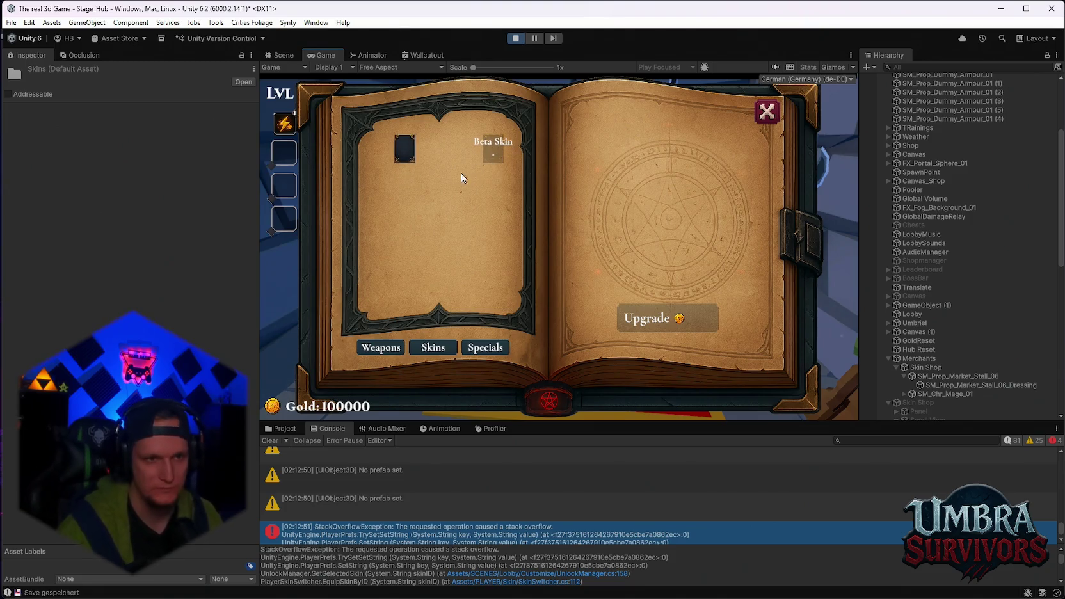
{"action": "left_click", "coordinate": [407, 154]}
{"action": "left_click", "coordinate": [778, 112]}
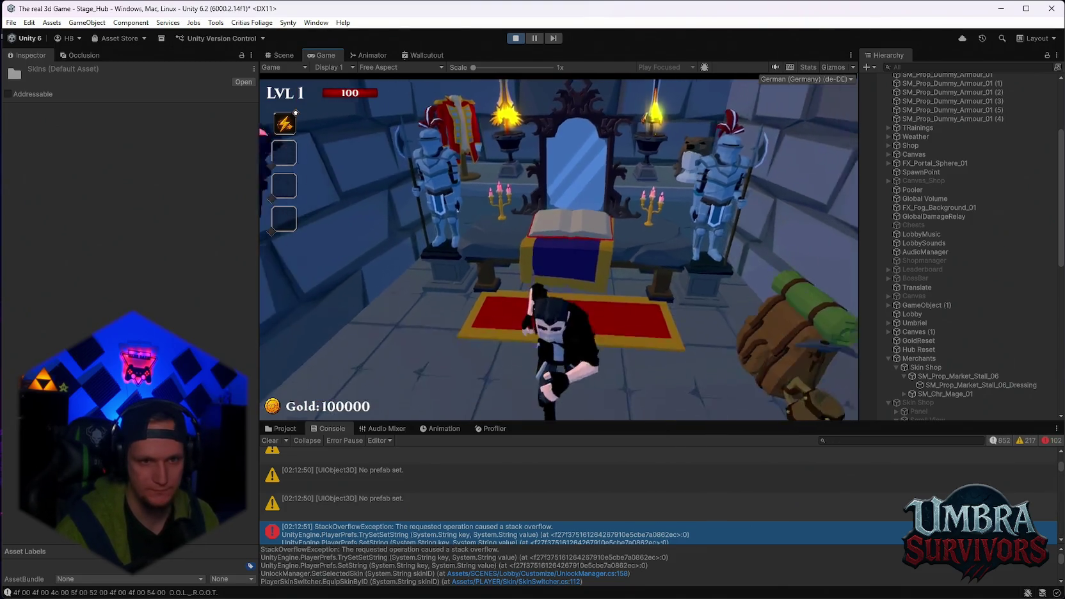
- Pause the game and select UnlockManager to review its Skin_Default and Skin_Beta armor unlocks
{"action": "key", "text": "Escape"}
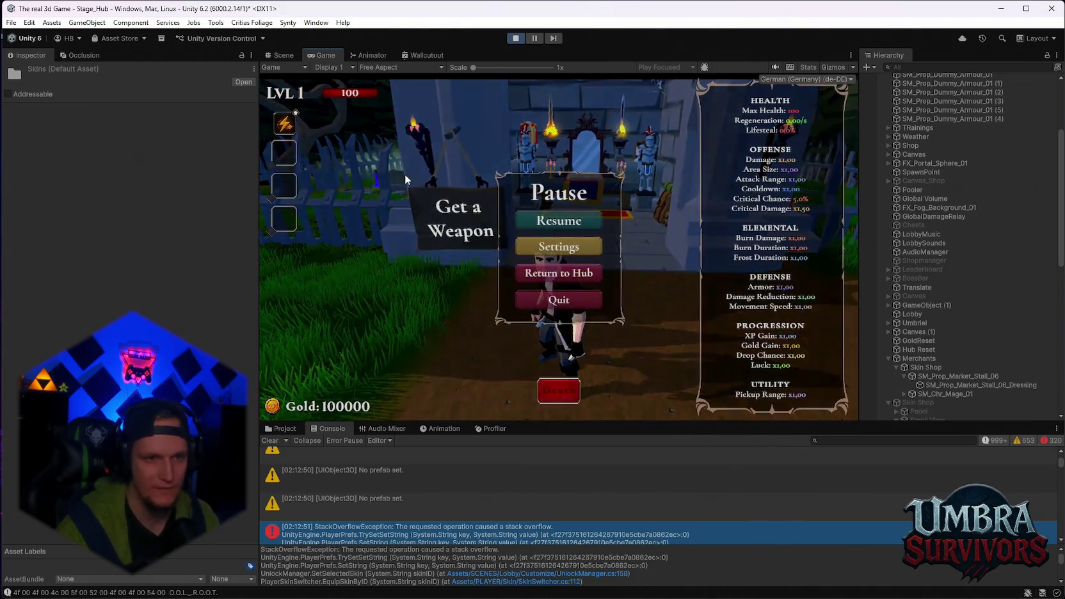
{"action": "scroll", "coordinate": [973, 320], "scroll_direction": "down", "scroll_amount": 1}
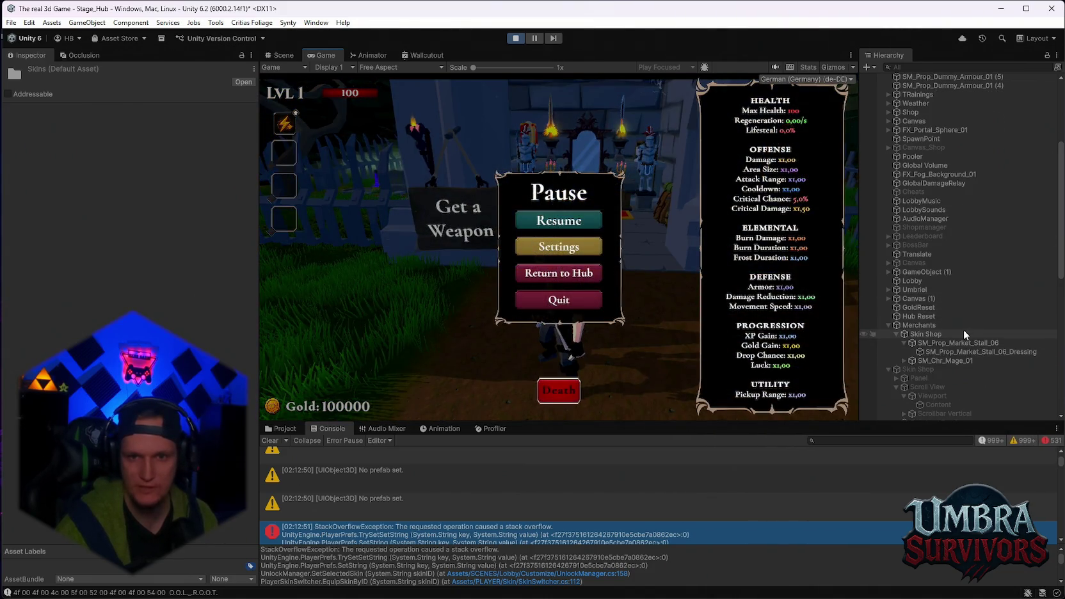
{"action": "scroll", "coordinate": [941, 307], "scroll_direction": "up", "scroll_amount": 4}
{"action": "scroll", "coordinate": [934, 243], "scroll_direction": "up", "scroll_amount": 1}
{"action": "scroll", "coordinate": [935, 224], "scroll_direction": "down", "scroll_amount": 15}
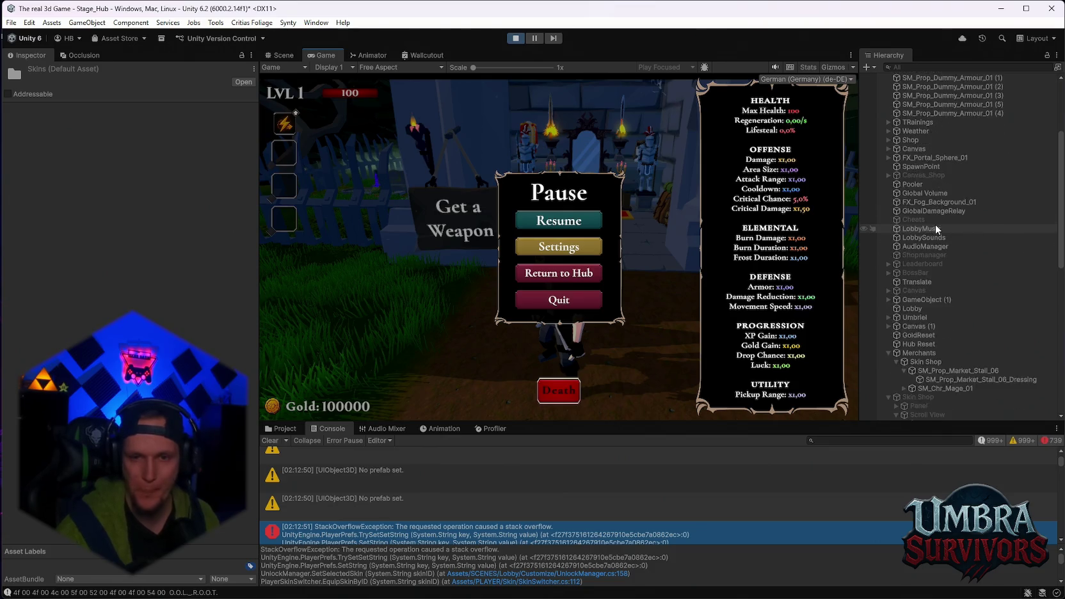
{"action": "scroll", "coordinate": [956, 293], "scroll_direction": "down", "scroll_amount": 4}
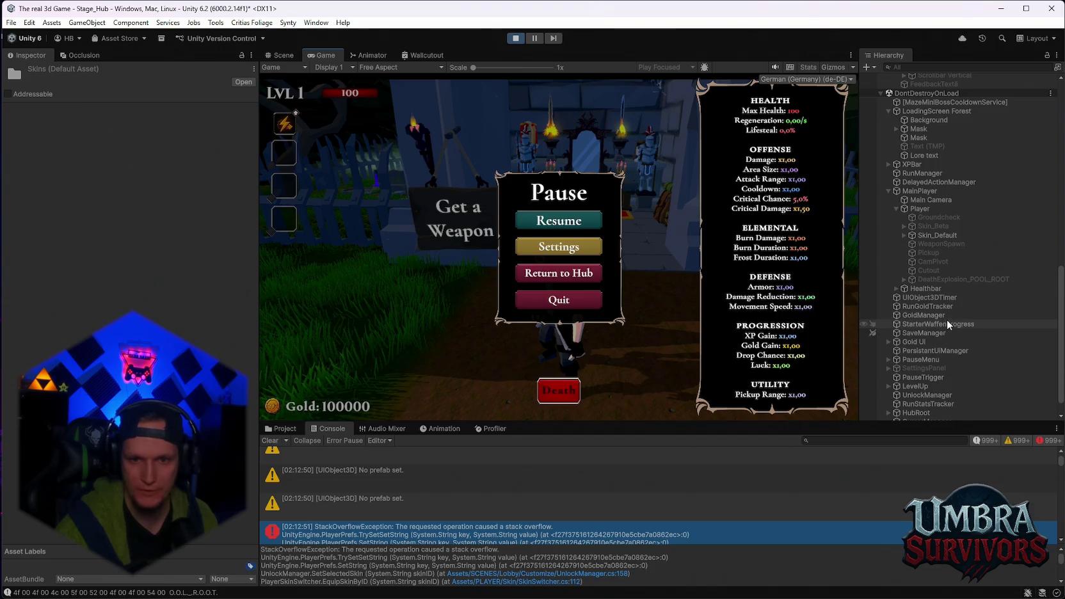
{"action": "scroll", "coordinate": [947, 317], "scroll_direction": "up", "scroll_amount": 3}
{"action": "scroll", "coordinate": [951, 320], "scroll_direction": "down", "scroll_amount": 4}
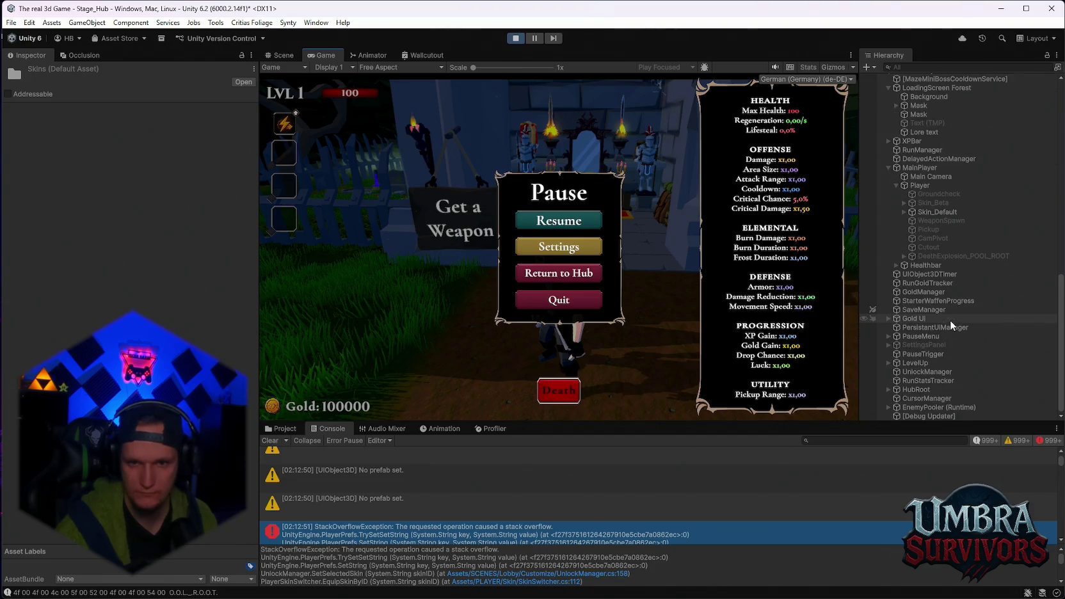
{"action": "left_click", "coordinate": [928, 371]}
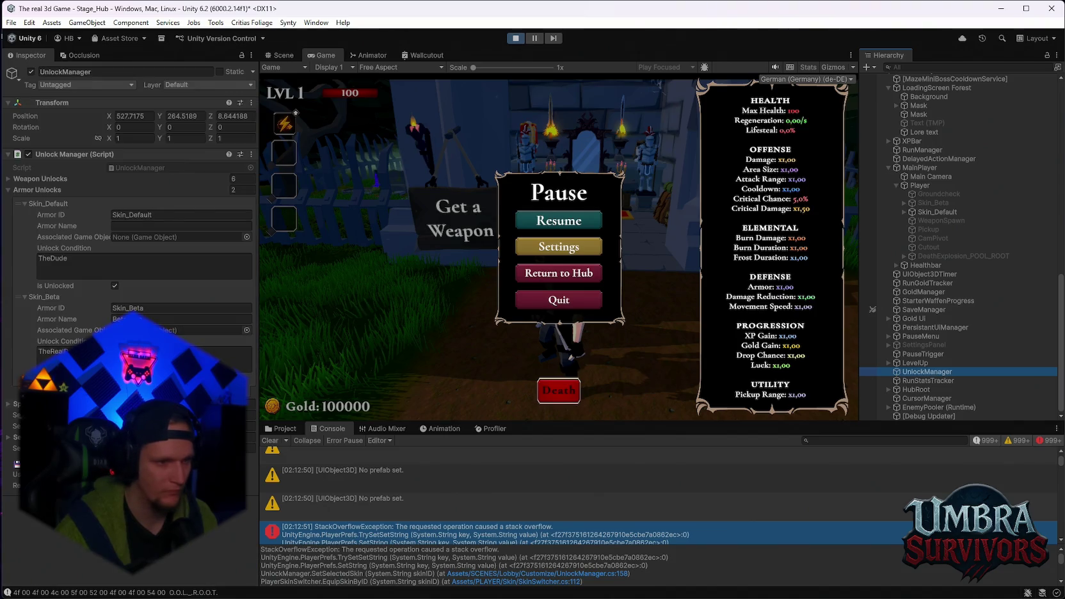
- Resume the game, open the skin book at the mirror, then pause and stop play mode
{"action": "left_click", "coordinate": [525, 297]}
{"action": "left_click", "coordinate": [576, 225]}
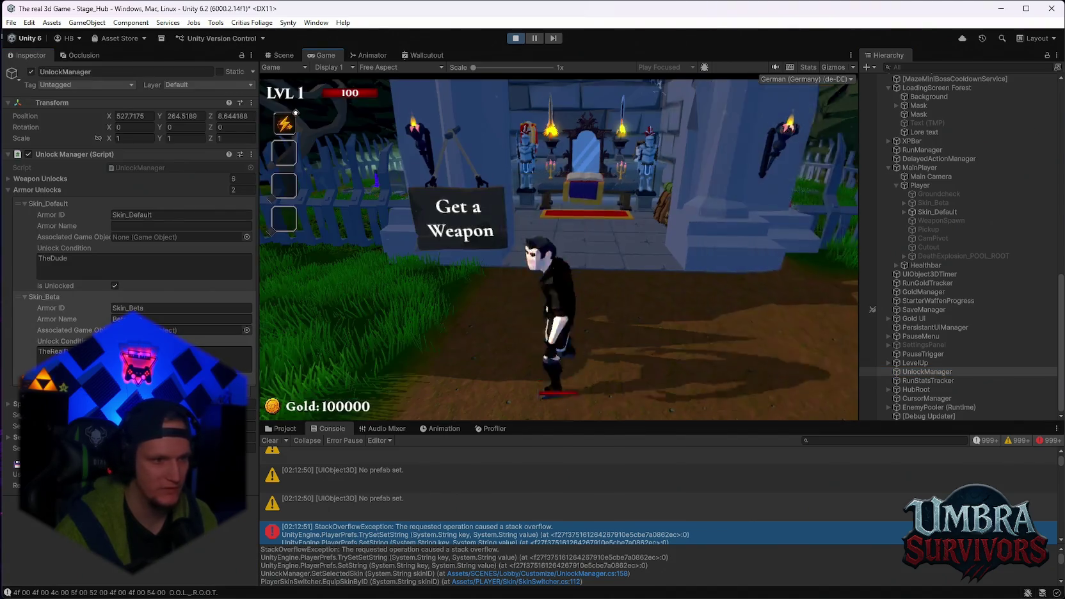
{"action": "key", "text": "w"}
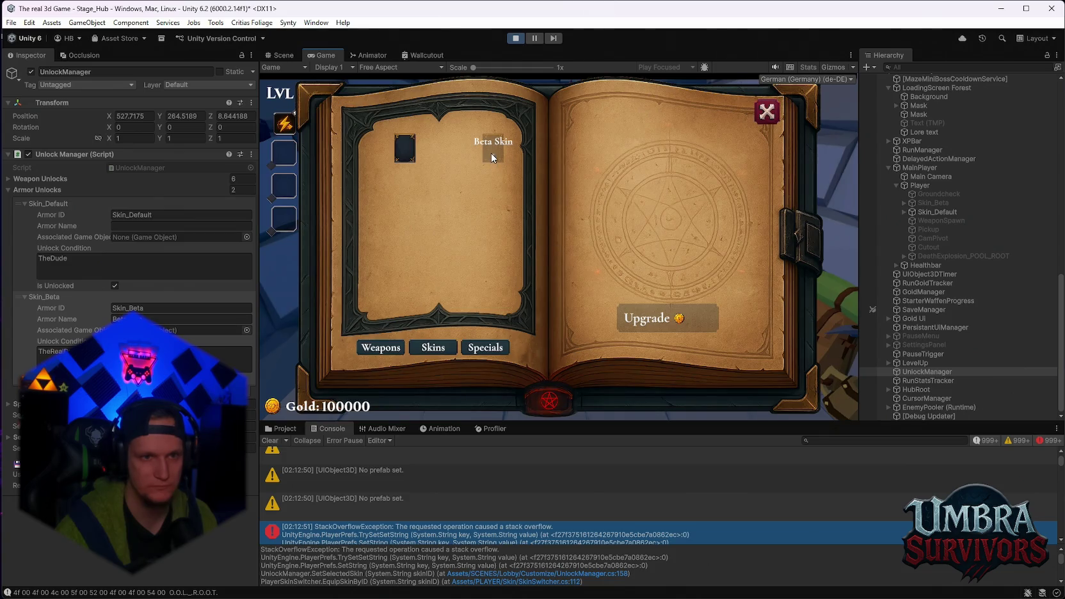
{"action": "key", "text": "Escape"}
{"action": "left_click", "coordinate": [515, 38]}
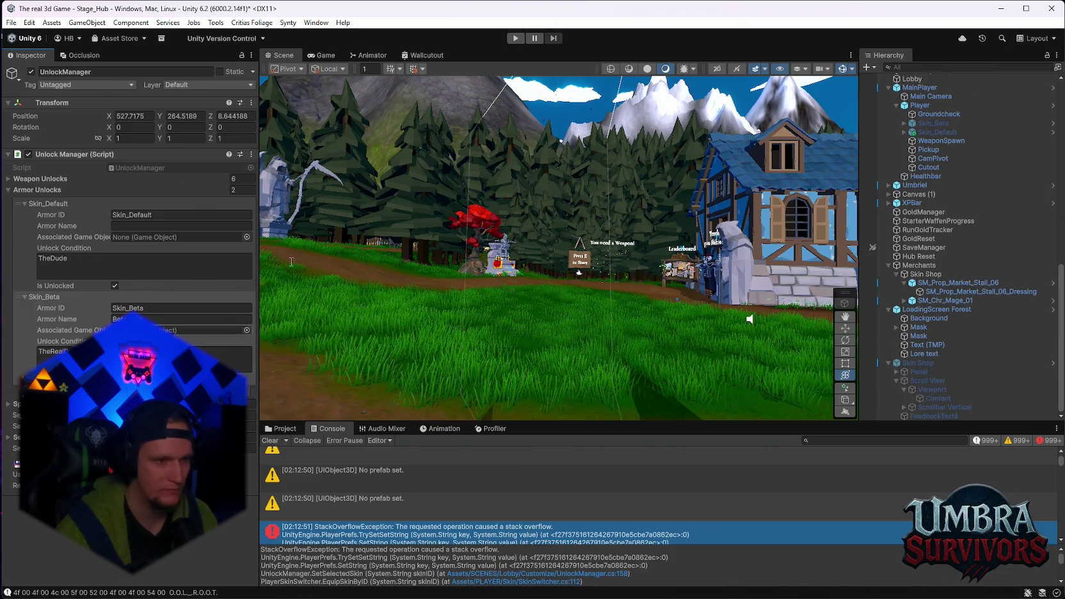
- Restart play mode, run the character toward the gate, and pause to show the stats panel
{"action": "left_click", "coordinate": [512, 39]}
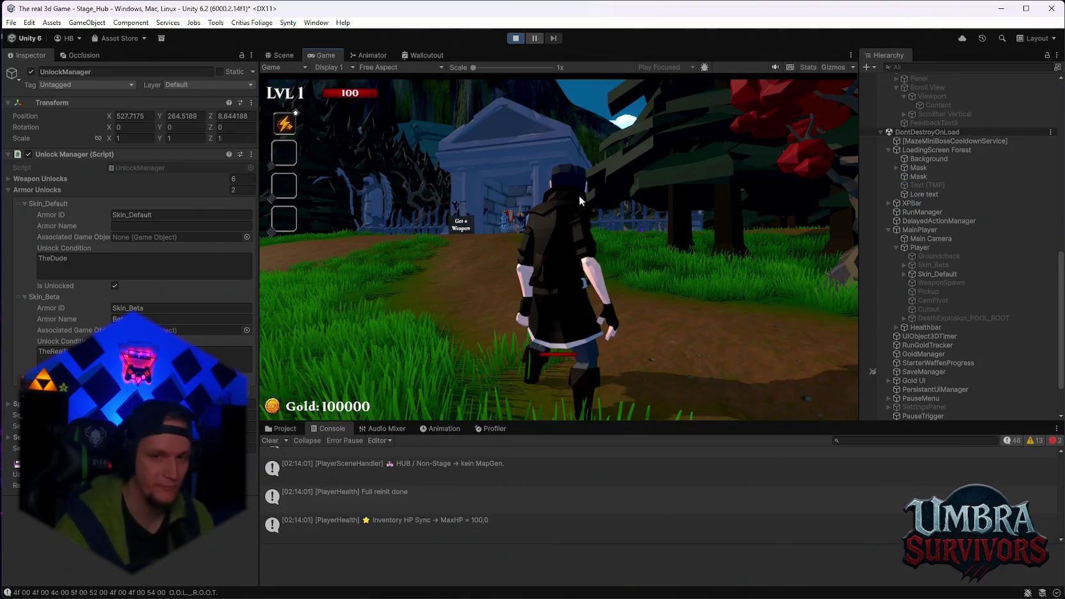
{"action": "key", "text": "w"}
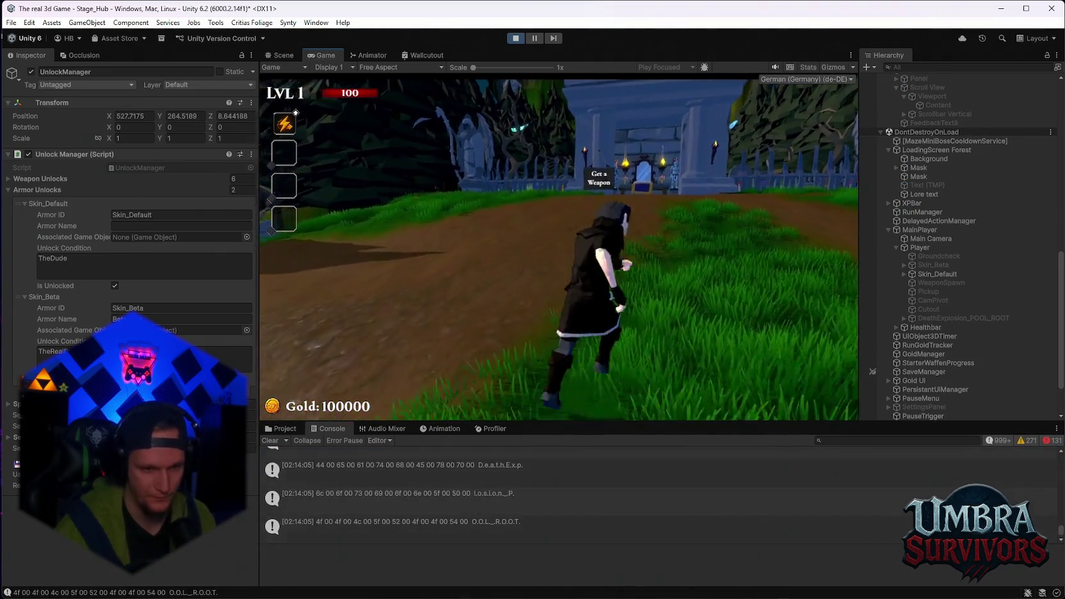
{"action": "key", "text": "Escape"}
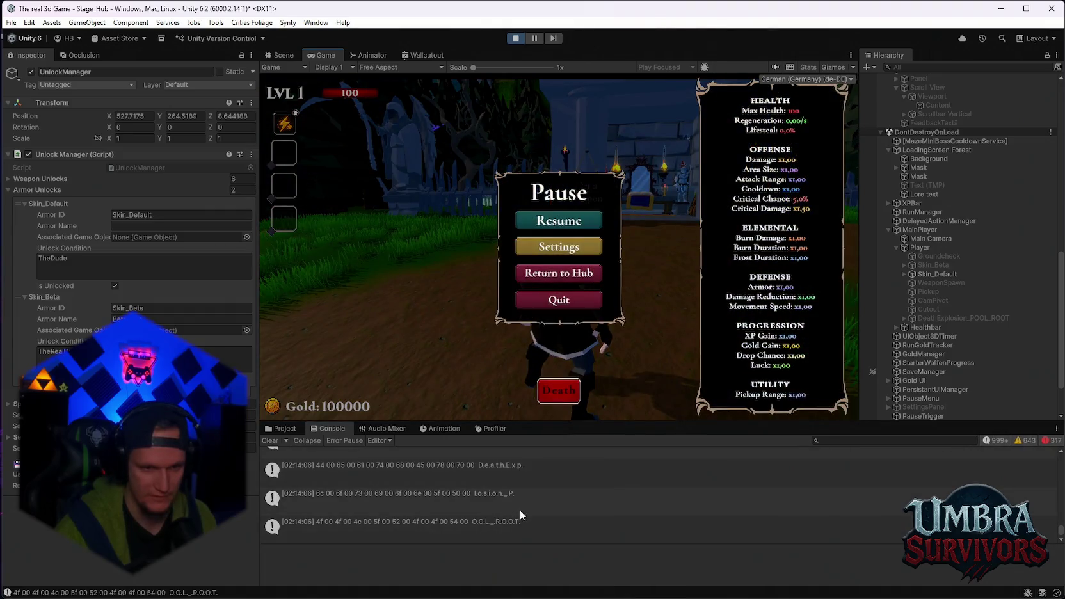
- Resume, open the upgrade book's Skins page, equip the Beta Skin and close the book
{"action": "left_click", "coordinate": [570, 221]}
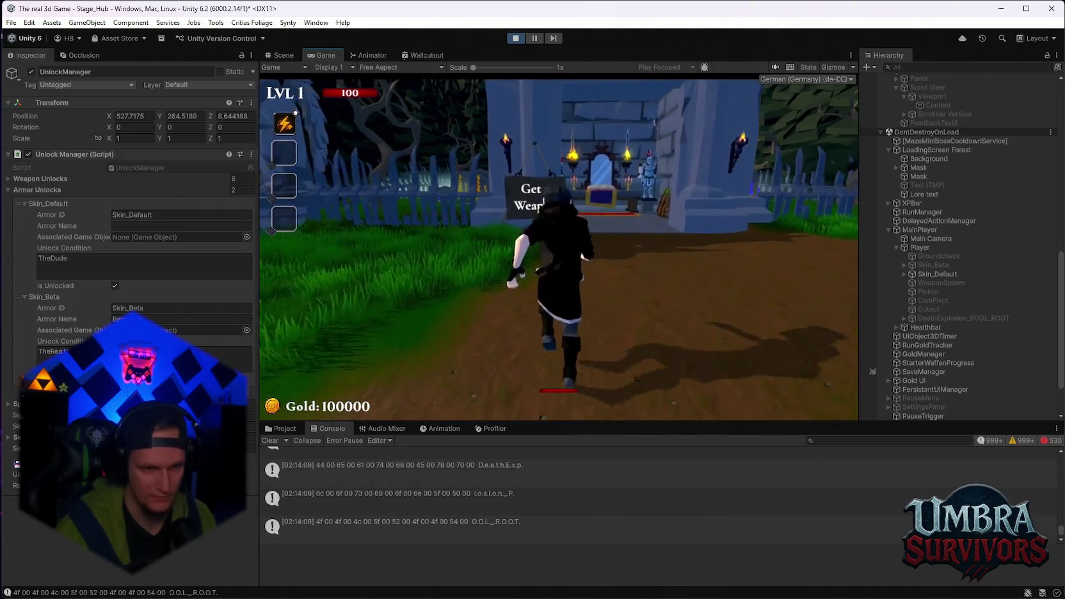
{"action": "key", "text": "w"}
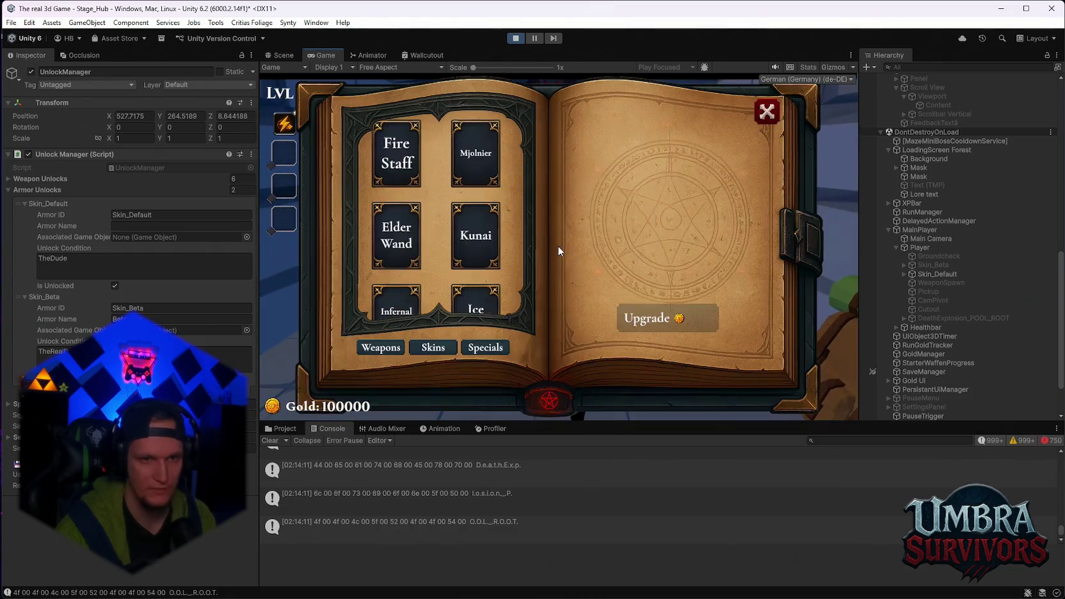
{"action": "left_click", "coordinate": [434, 347]}
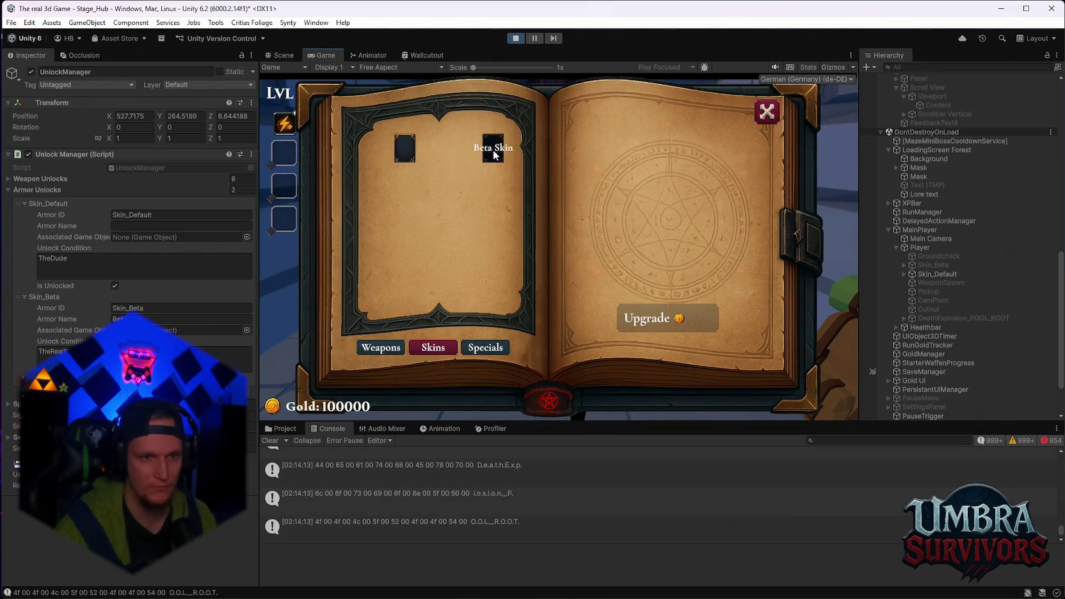
{"action": "left_click", "coordinate": [776, 120]}
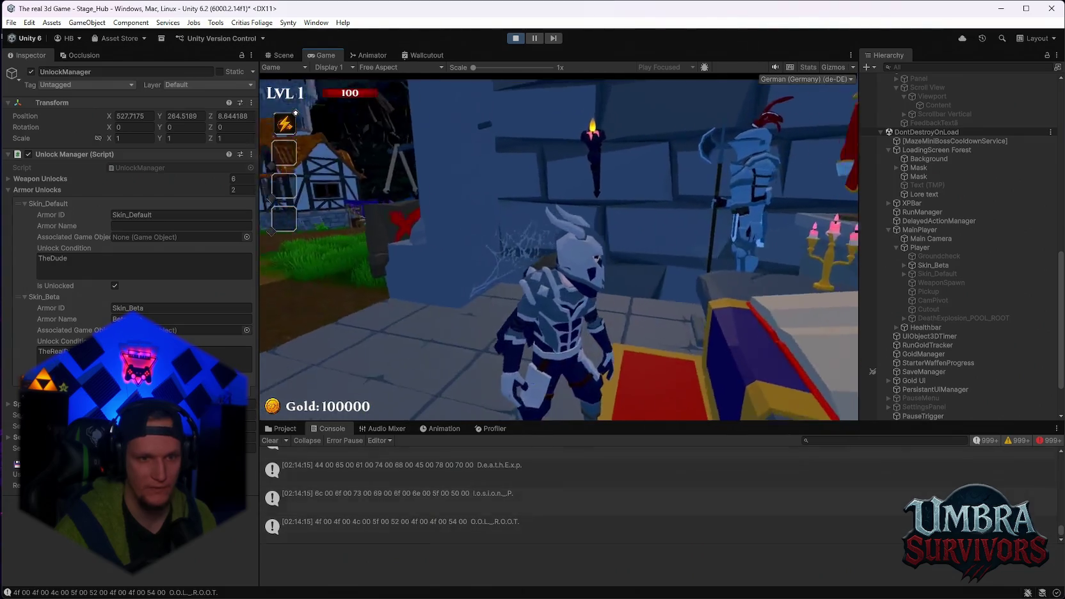
{"action": "left_click", "coordinate": [405, 145]}
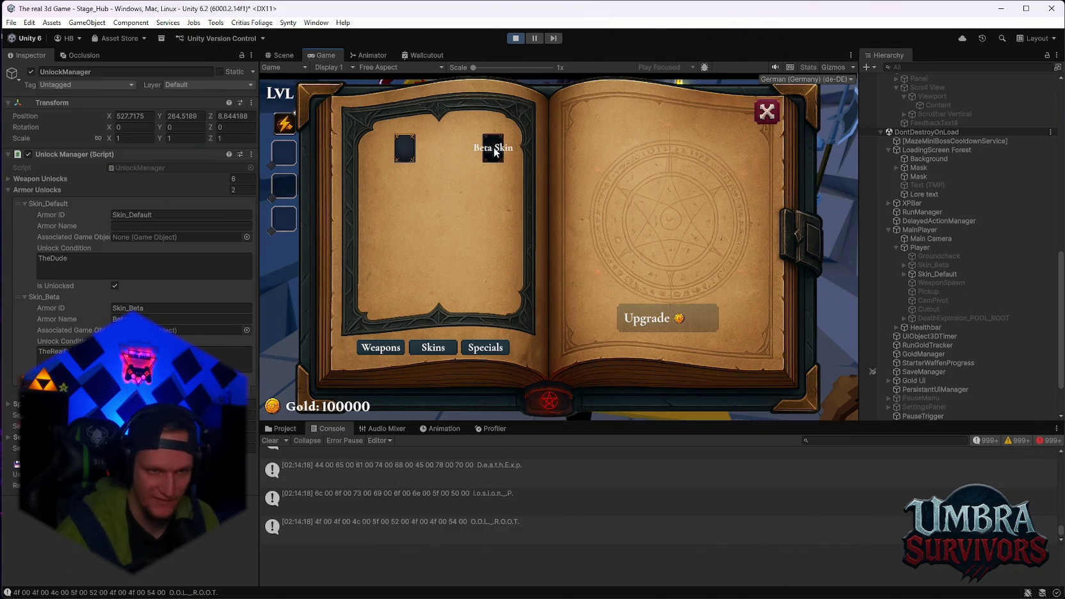
{"action": "left_click", "coordinate": [767, 120]}
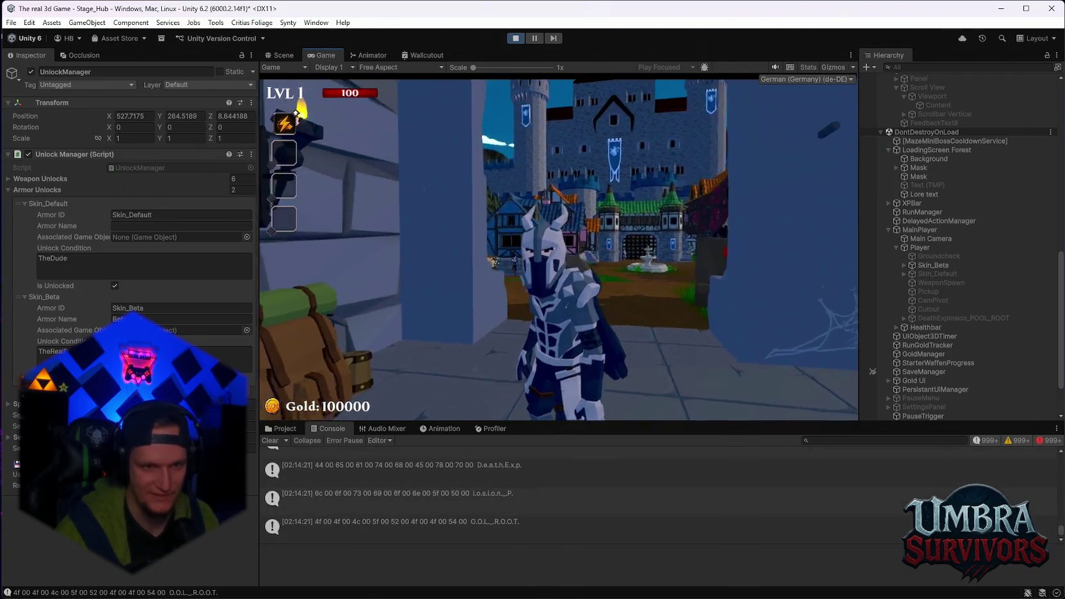
- Reopen the book at the pedestal, switch to the default skin, then close it again
{"action": "key", "text": "w"}
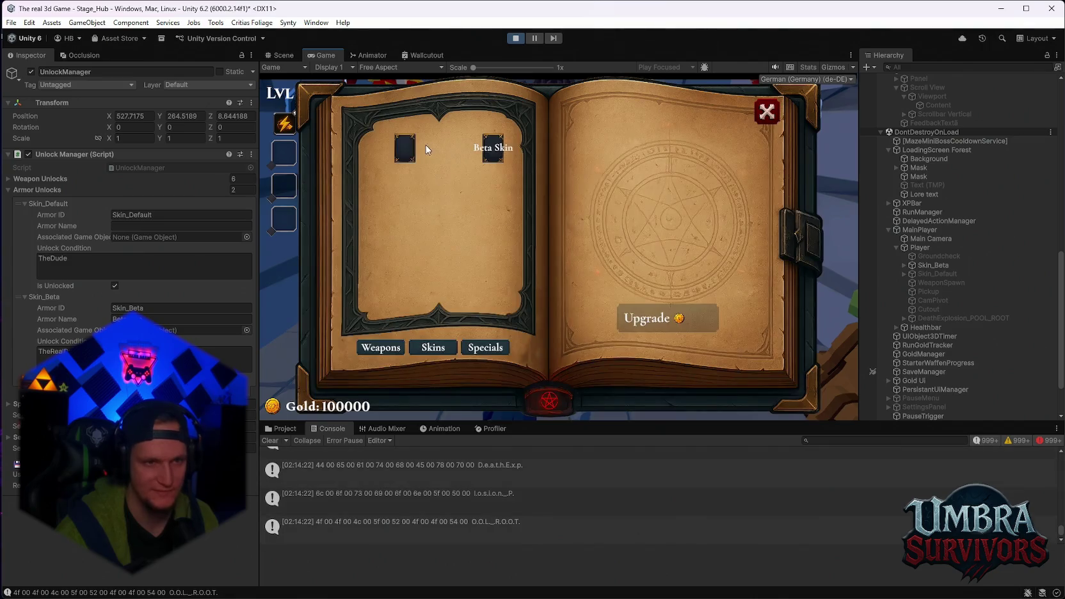
{"action": "left_click", "coordinate": [766, 113]}
{"action": "key", "text": "w"}
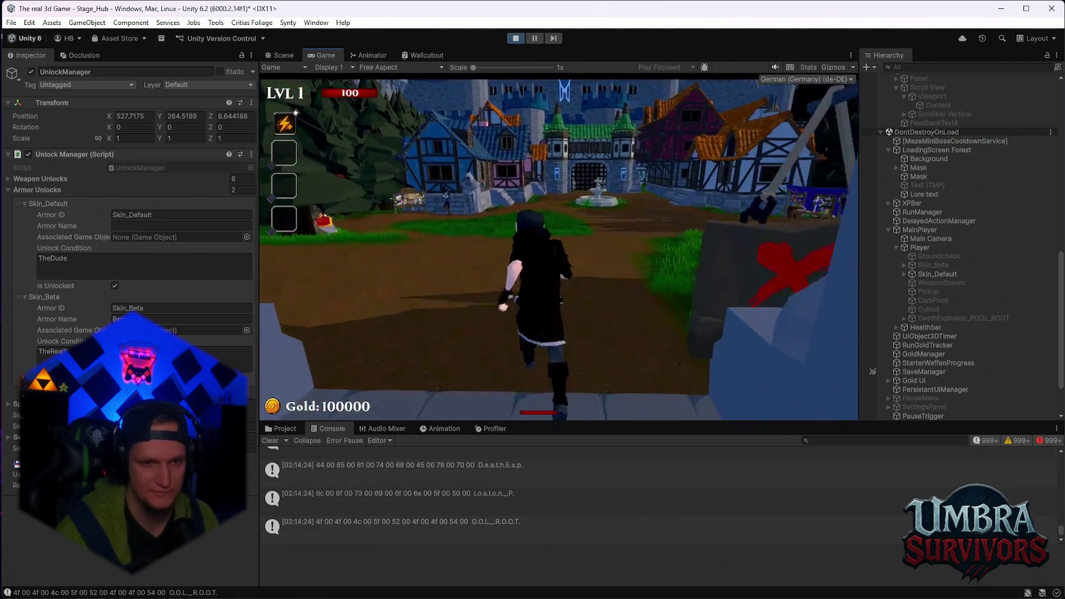
{"action": "key", "text": "w"}
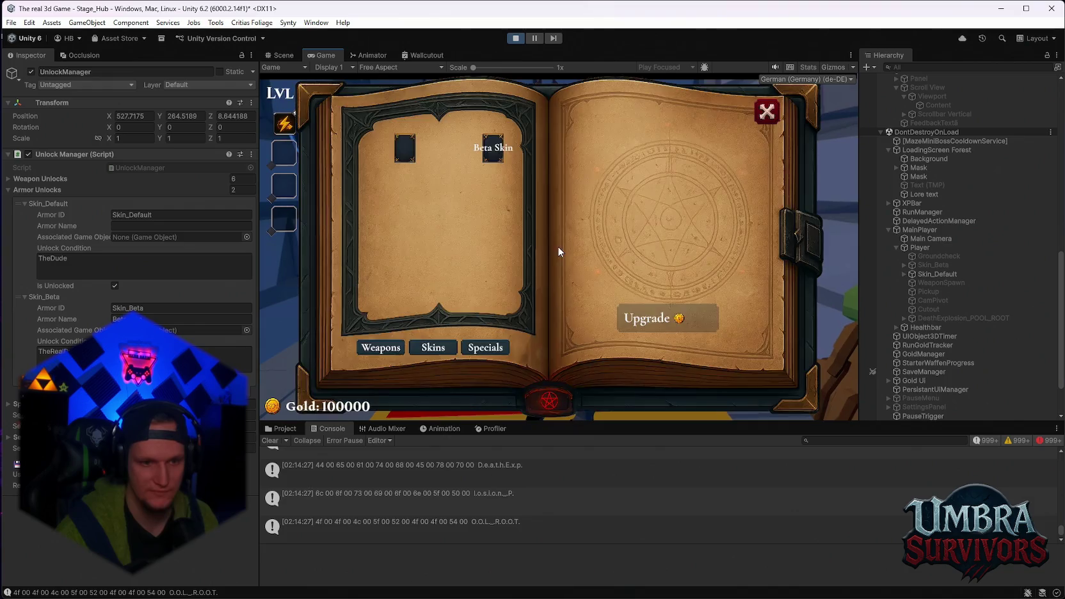
{"action": "left_click", "coordinate": [766, 113]}
- Walk into the Get a Weapon building, pause, and select Skin_Beta on the player
{"action": "key", "text": "w"}
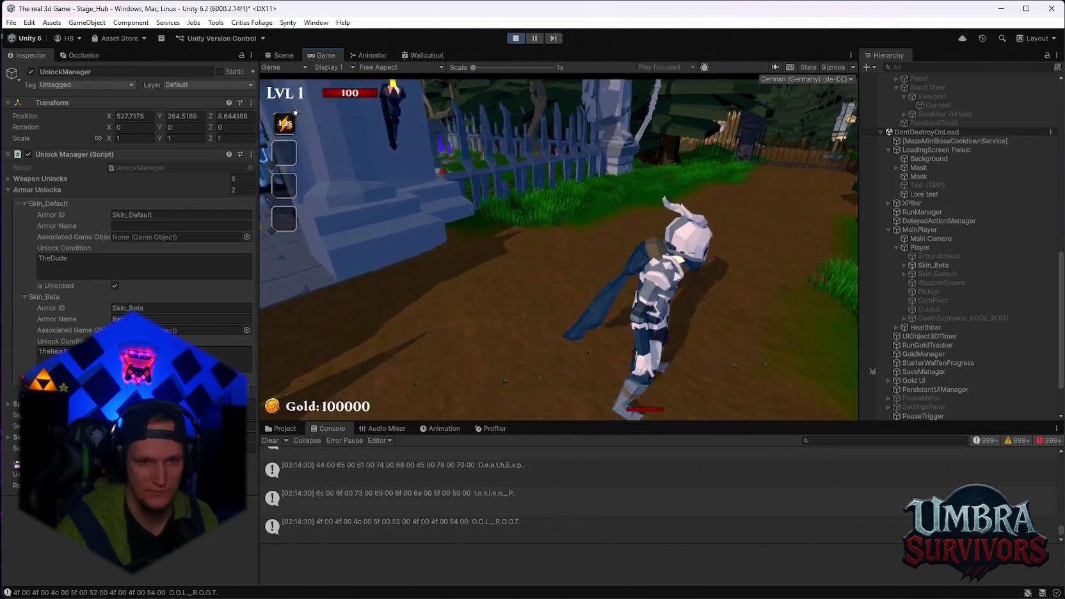
{"action": "key", "text": "w"}
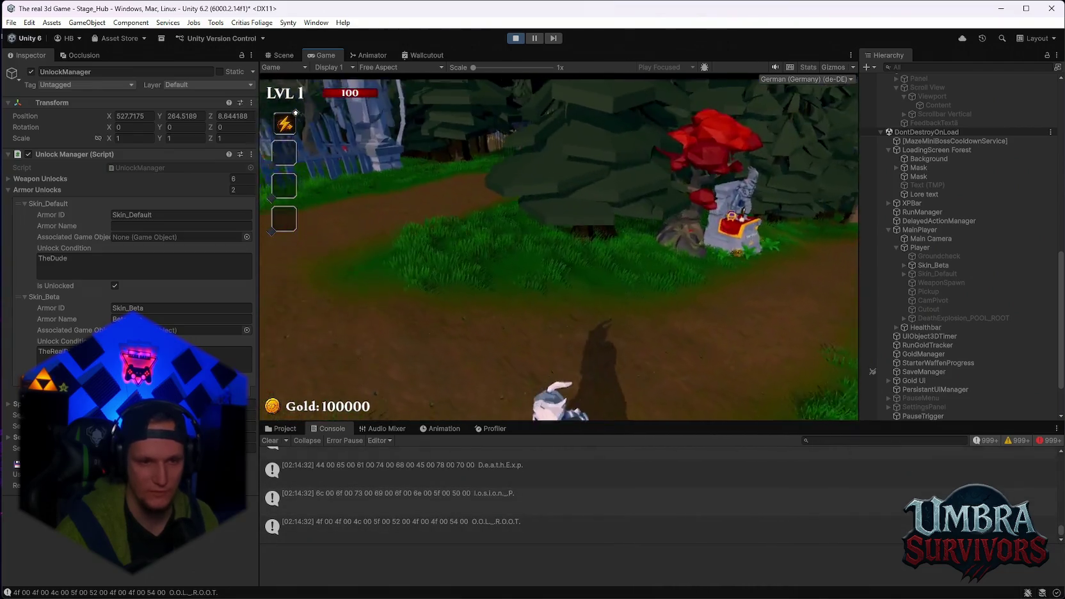
{"action": "key", "text": "w"}
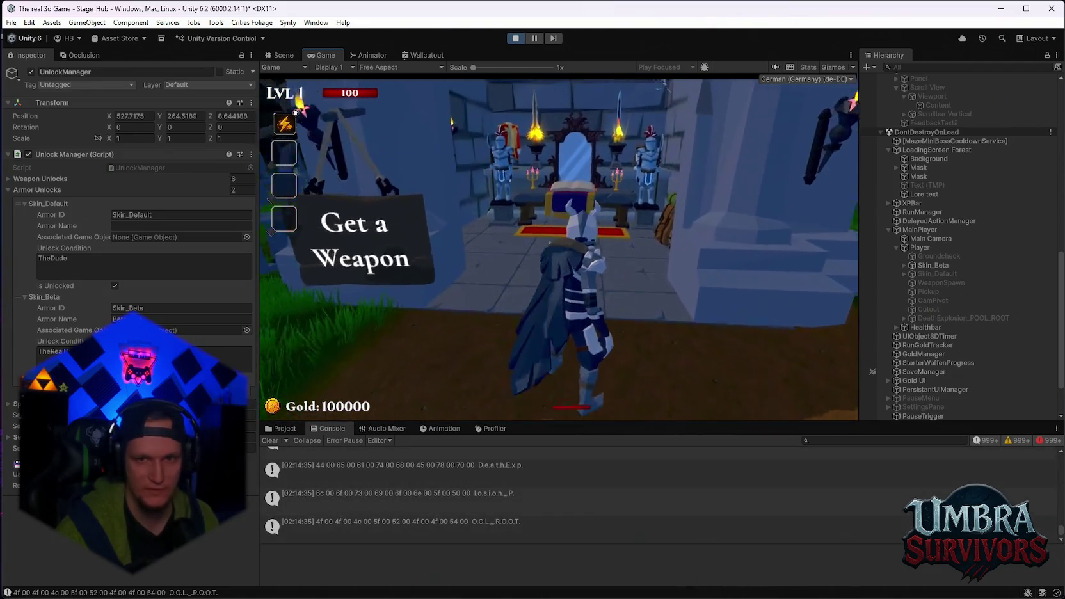
{"action": "key", "text": "Escape"}
{"action": "left_click", "coordinate": [934, 263]}
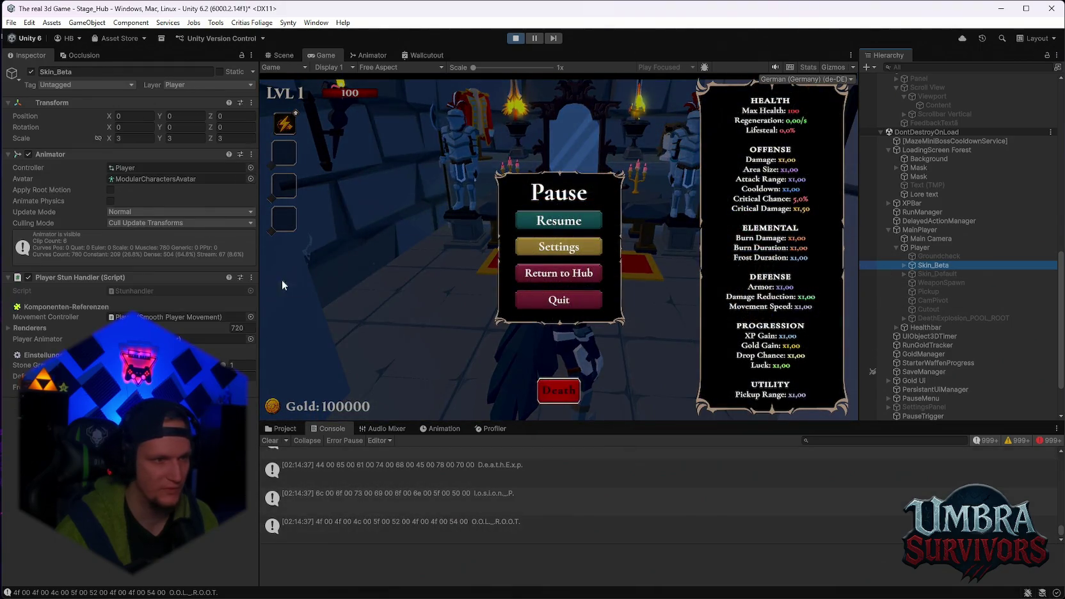
- Resume the game and use the skin book to equip Default, then Beta Skin
{"action": "left_click", "coordinate": [559, 220]}
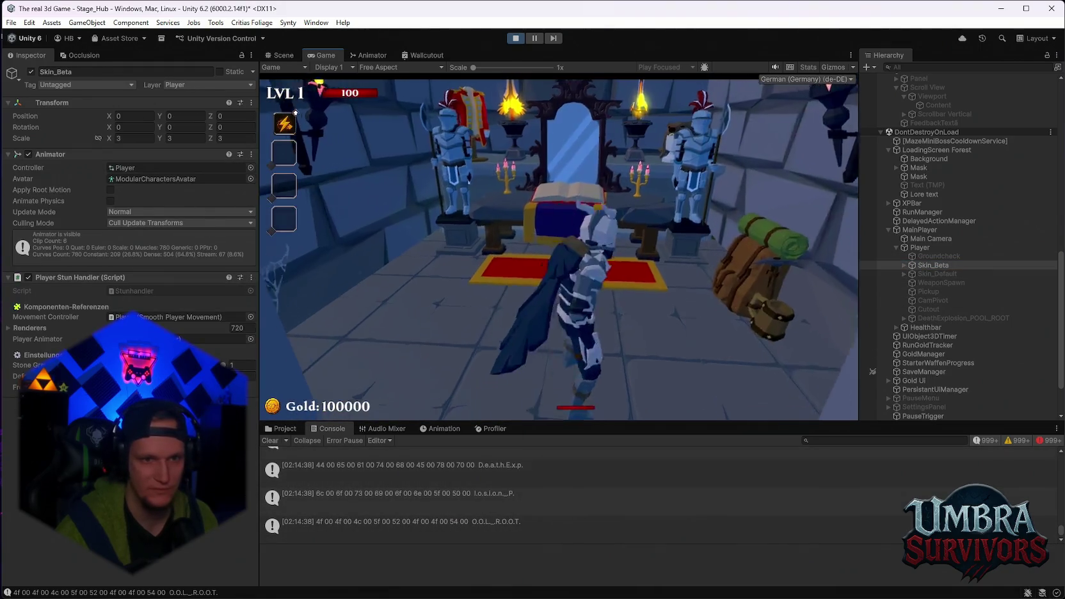
{"action": "key", "text": "e"}
{"action": "left_click", "coordinate": [404, 147]}
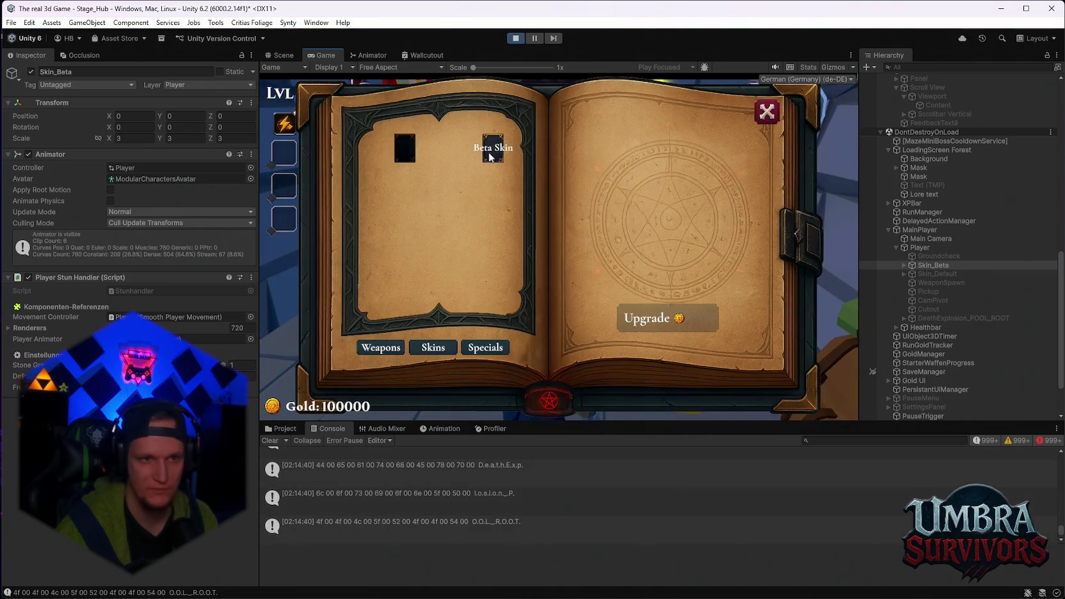
{"action": "left_click", "coordinate": [765, 109]}
{"action": "key", "text": "w"}
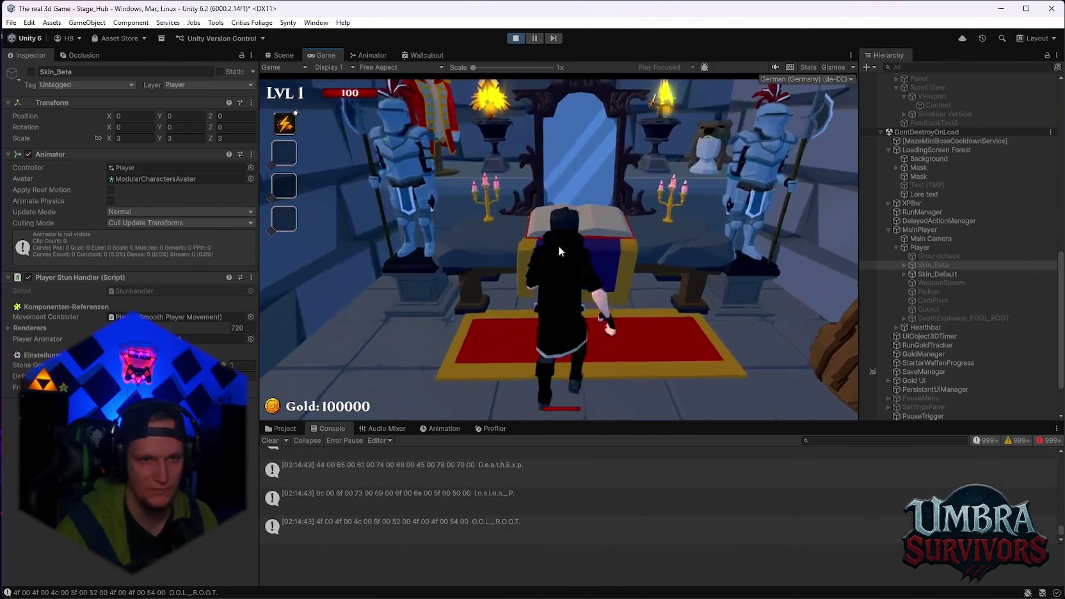
{"action": "key", "text": "e"}
{"action": "left_click", "coordinate": [493, 148]}
{"action": "left_click", "coordinate": [767, 112]}
- Walk away and back to the table, switching the character back to the default skin
{"action": "key", "text": "s"}
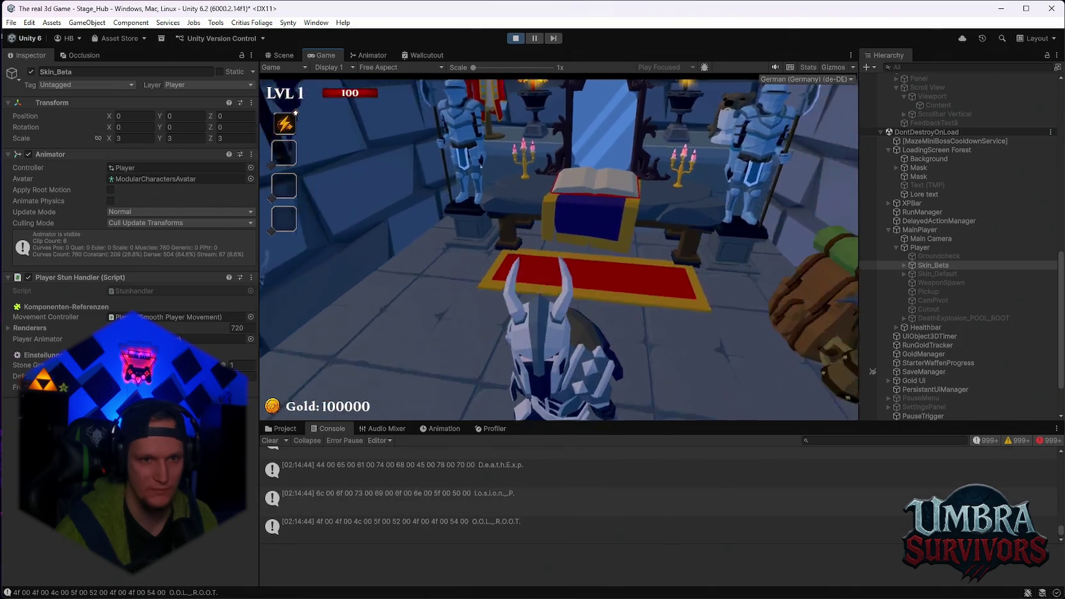
{"action": "key", "text": "w"}
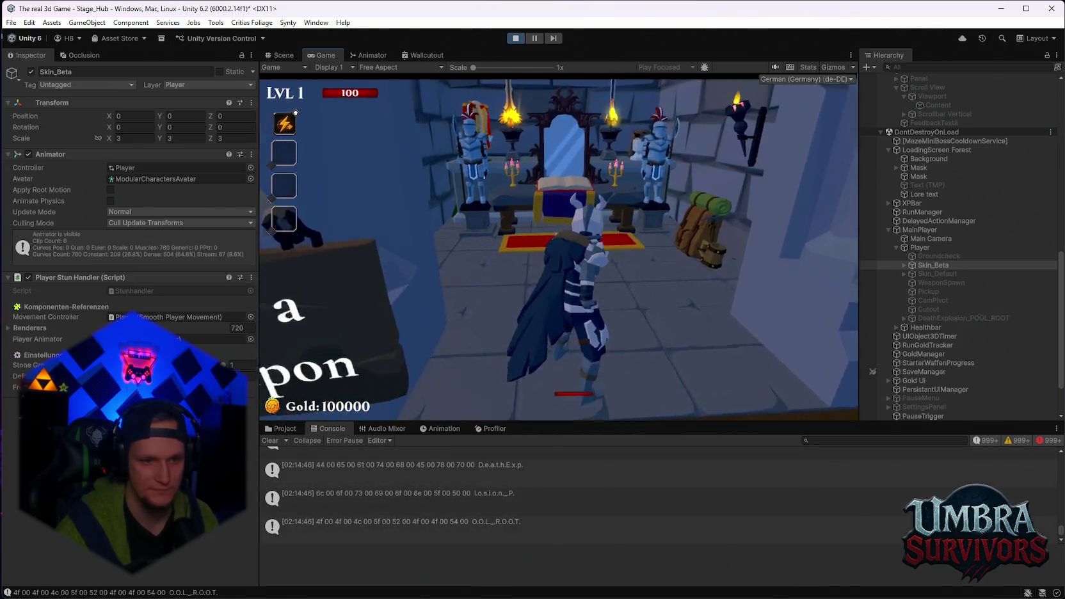
{"action": "key", "text": "e"}
{"action": "left_click", "coordinate": [404, 147]}
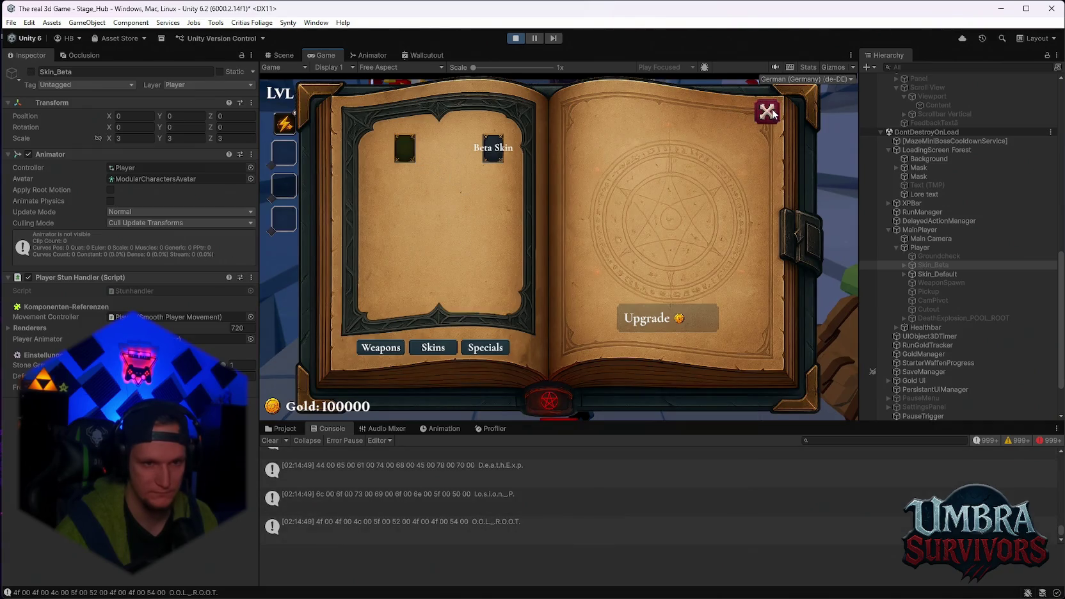
{"action": "left_click", "coordinate": [766, 112]}
- Walk to the Get a Weapon entrance and back, then equip the Beta Skin again
{"action": "key", "text": "d"}
{"action": "key", "text": "w"}
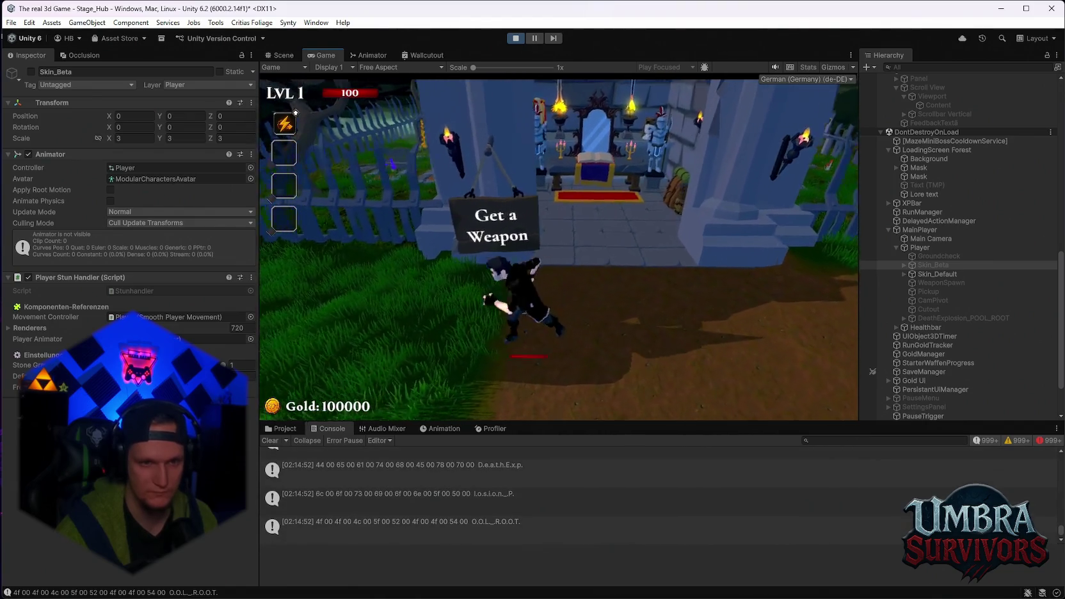
{"action": "key", "text": "s"}
{"action": "key", "text": "d"}
{"action": "key", "text": "w"}
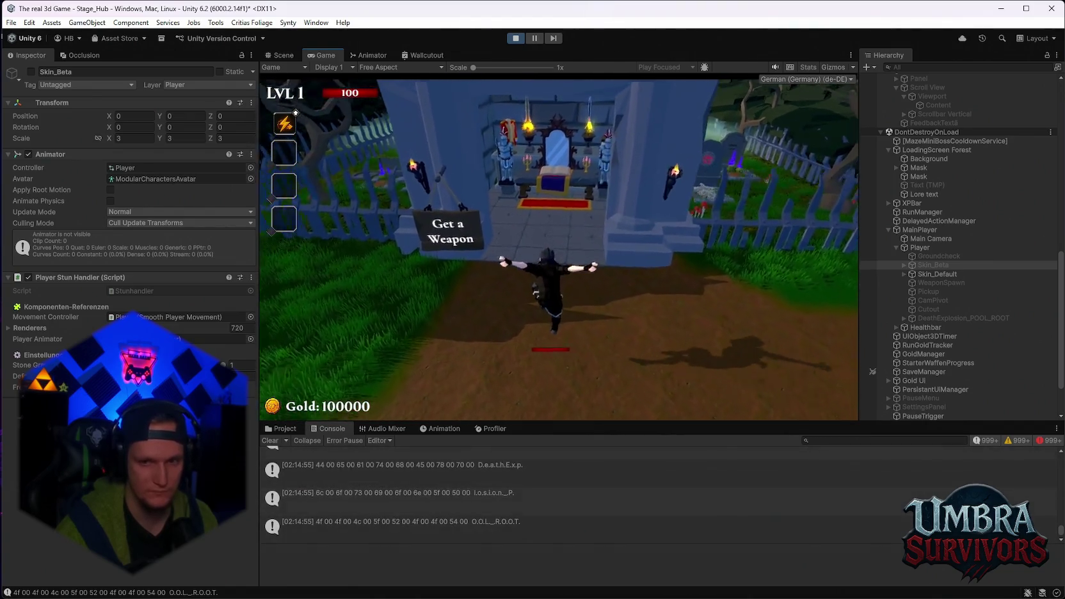
{"action": "left_click", "coordinate": [493, 148]}
{"action": "left_click", "coordinate": [766, 112]}
- Walk along the forest path through the camp gate and back, then pause the game
{"action": "key", "text": "s"}
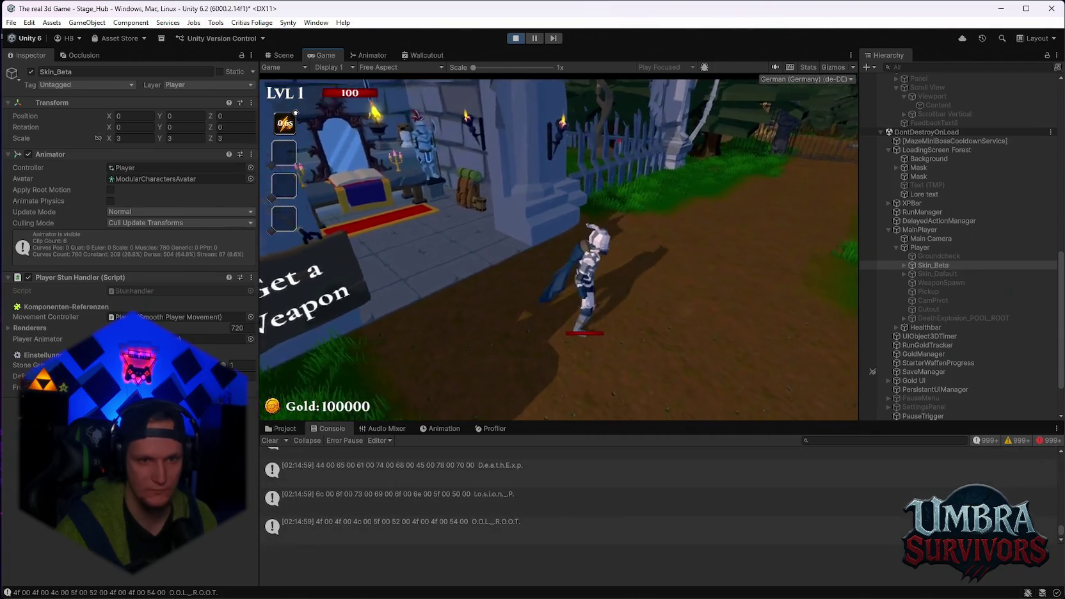
{"action": "key", "text": "d"}
{"action": "key", "text": "w"}
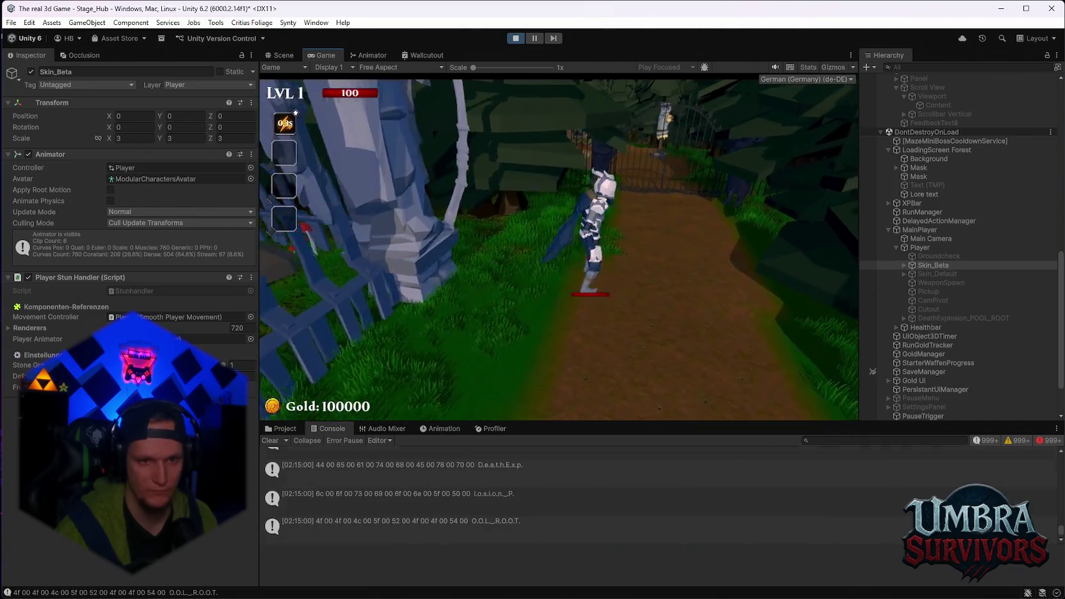
{"action": "key", "text": "w"}
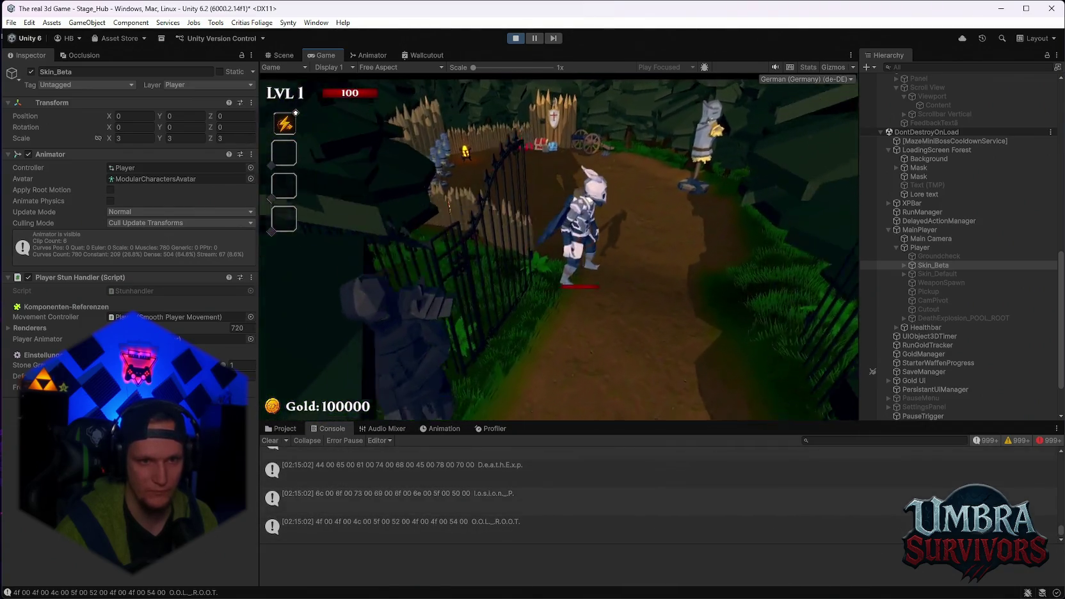
{"action": "key", "text": "s"}
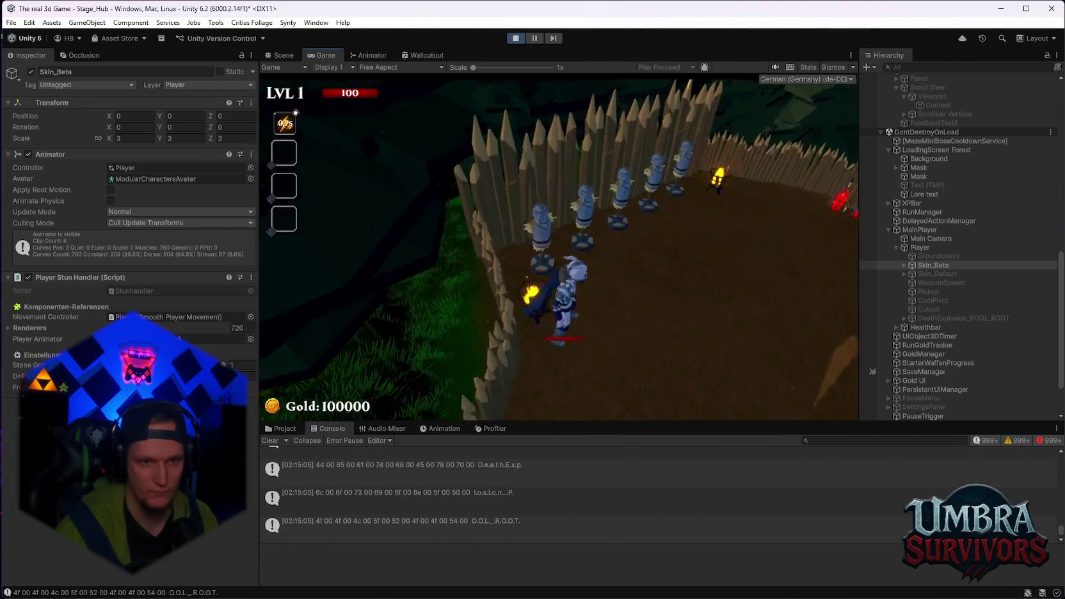
{"action": "key", "text": "Escape"}
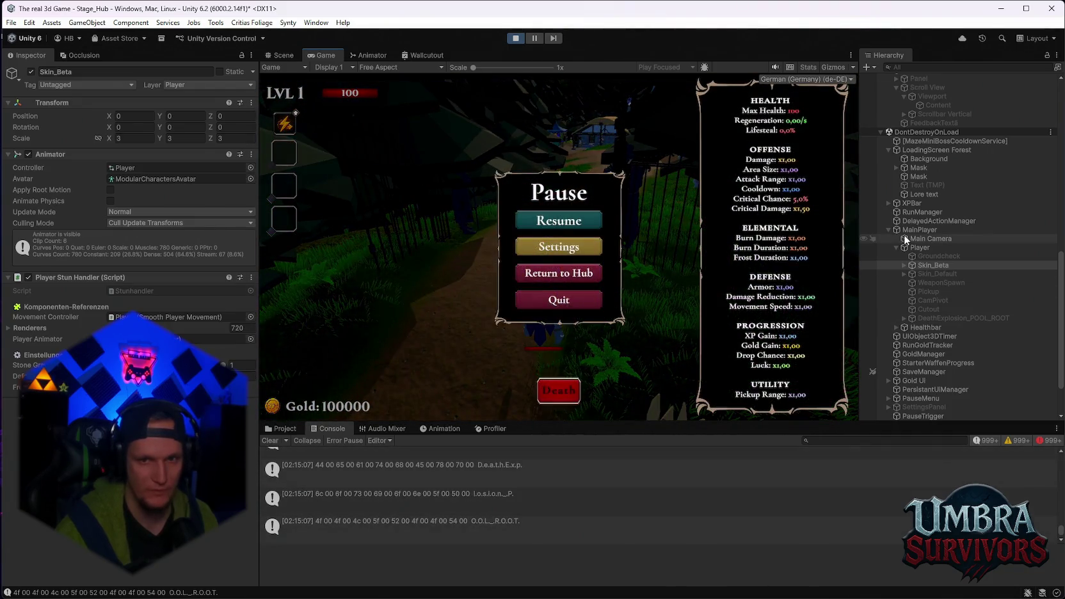
{"action": "left_click", "coordinate": [920, 247]}
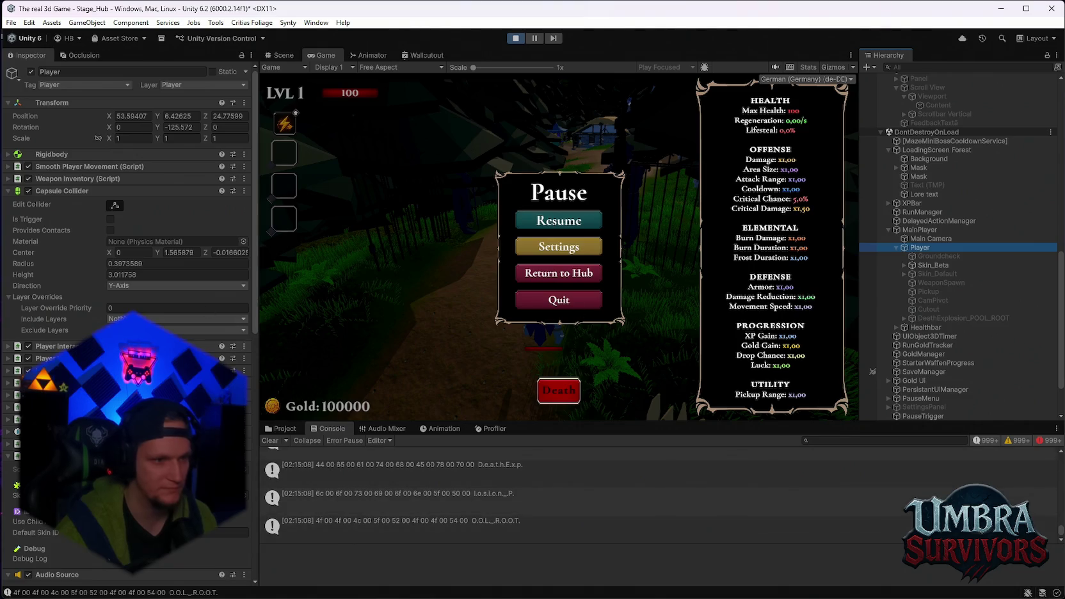
{"action": "left_click", "coordinate": [7, 167]}
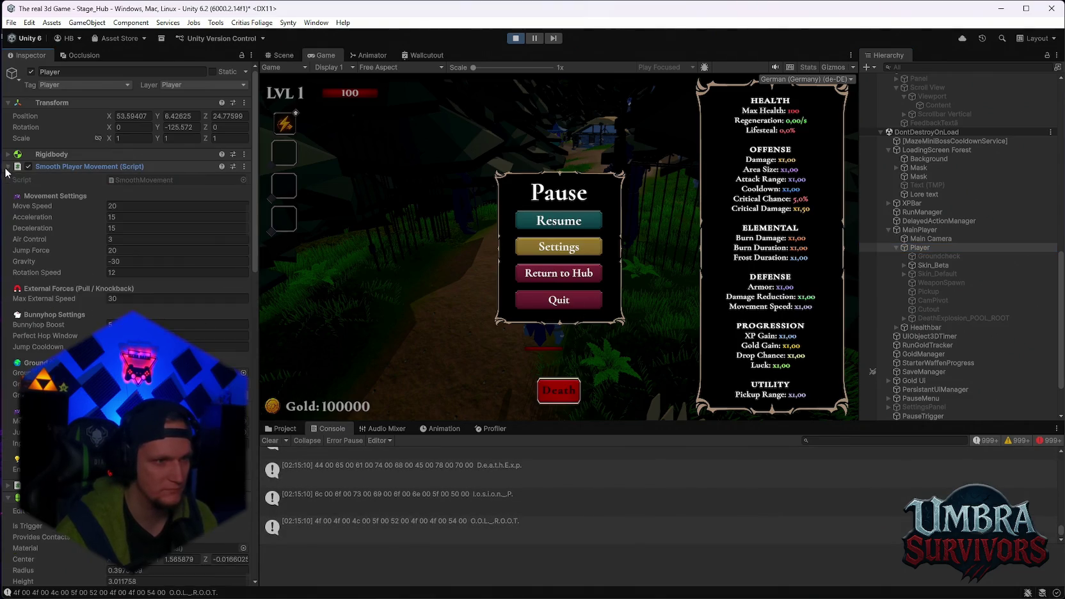
{"action": "scroll", "coordinate": [44, 261], "scroll_direction": "down", "scroll_amount": 2}
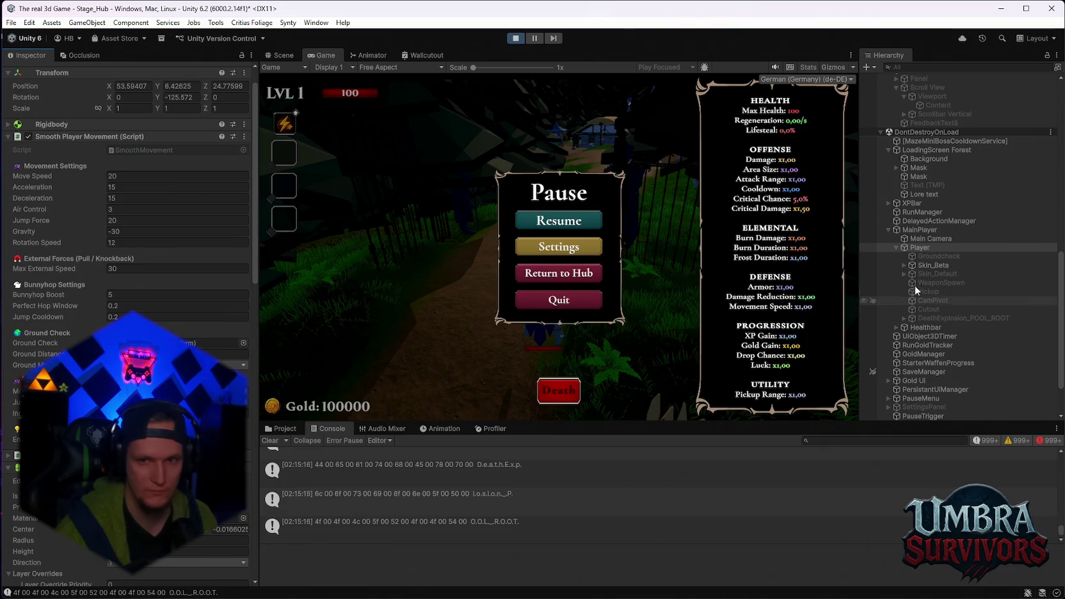
{"action": "left_click", "coordinate": [940, 266]}
{"action": "left_click", "coordinate": [129, 168]}
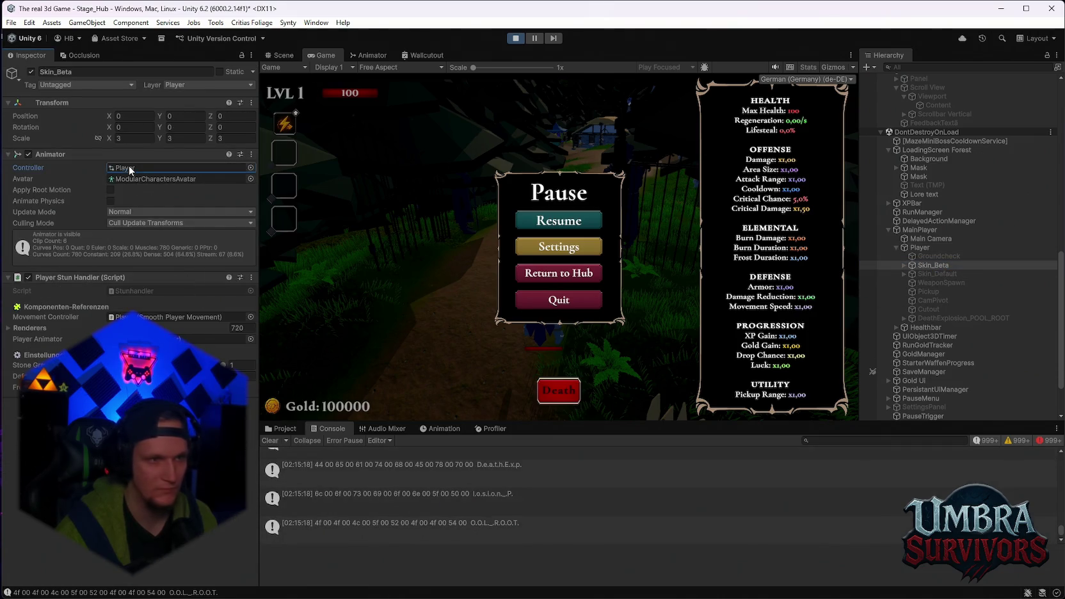
{"action": "left_click", "coordinate": [381, 55]}
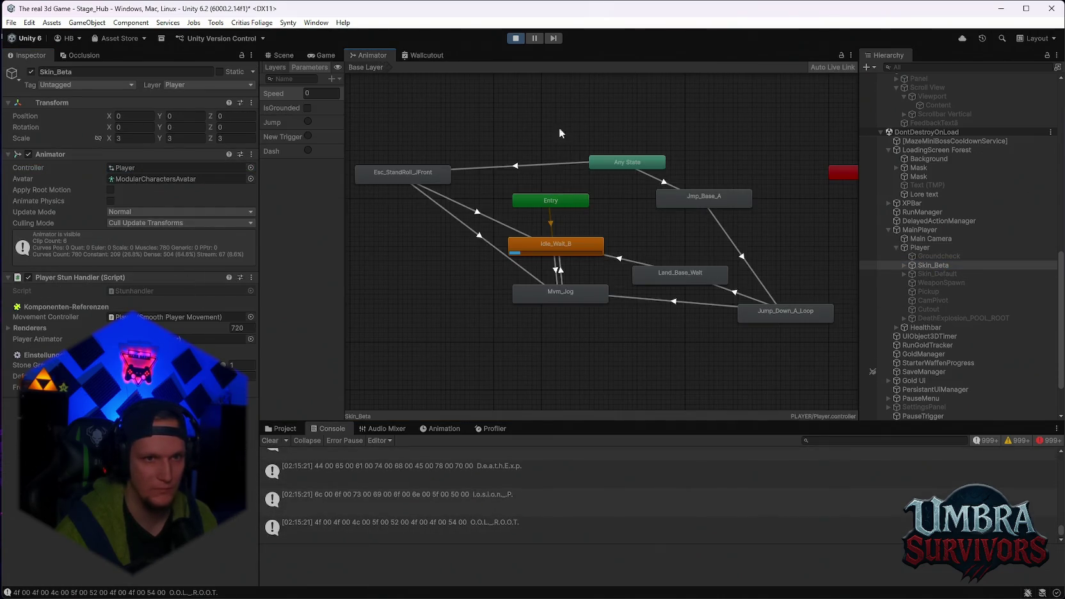
{"action": "left_click", "coordinate": [323, 55]}
{"action": "left_click", "coordinate": [563, 218]}
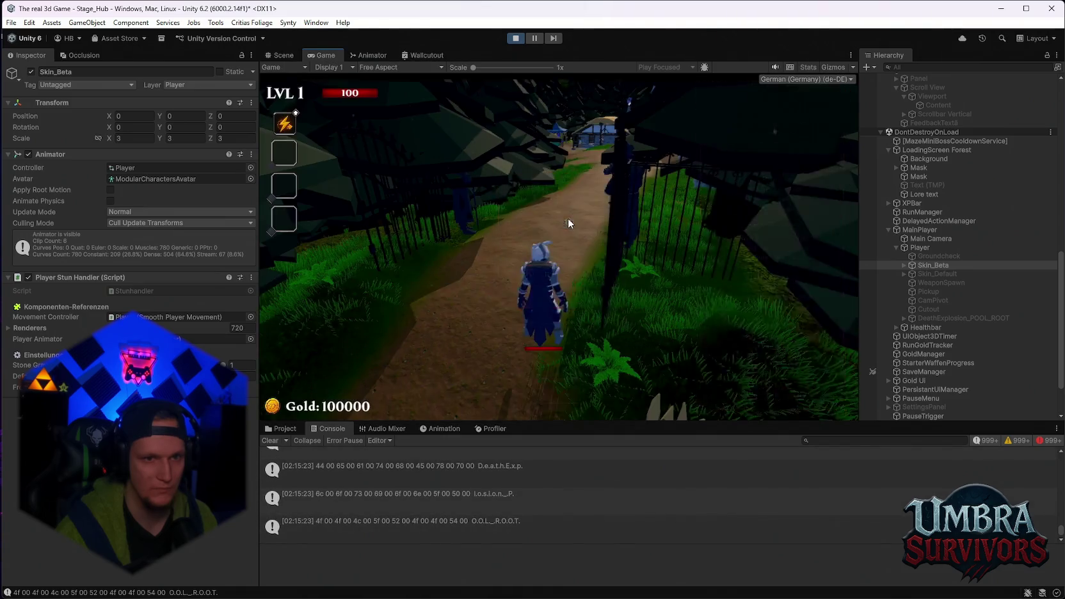
{"action": "key", "text": "Escape"}
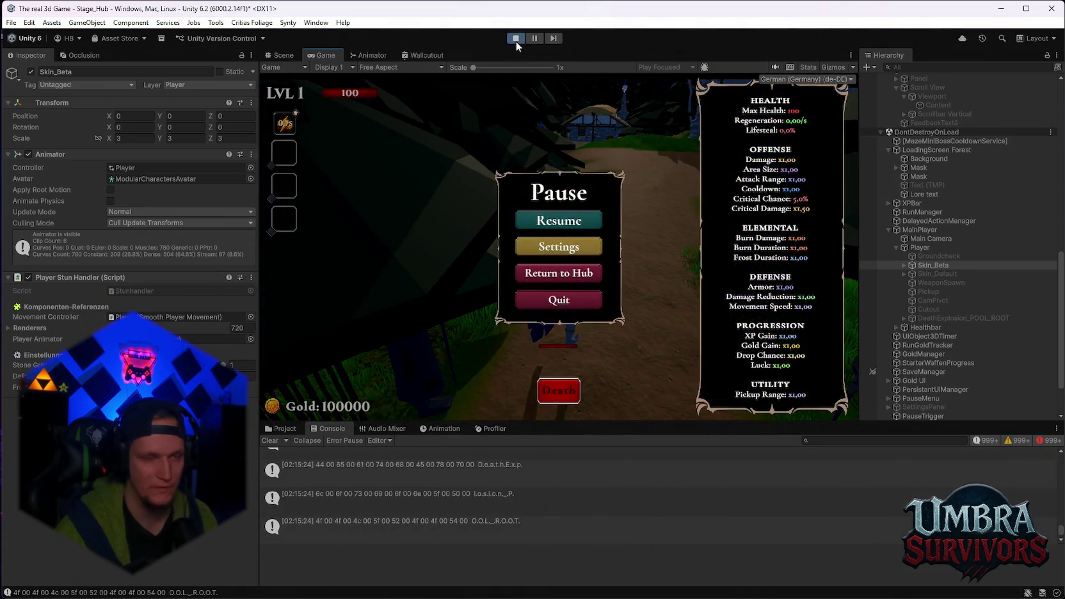
- Exit play mode, then run File > Save and File > Save Project
{"action": "left_click", "coordinate": [516, 38]}
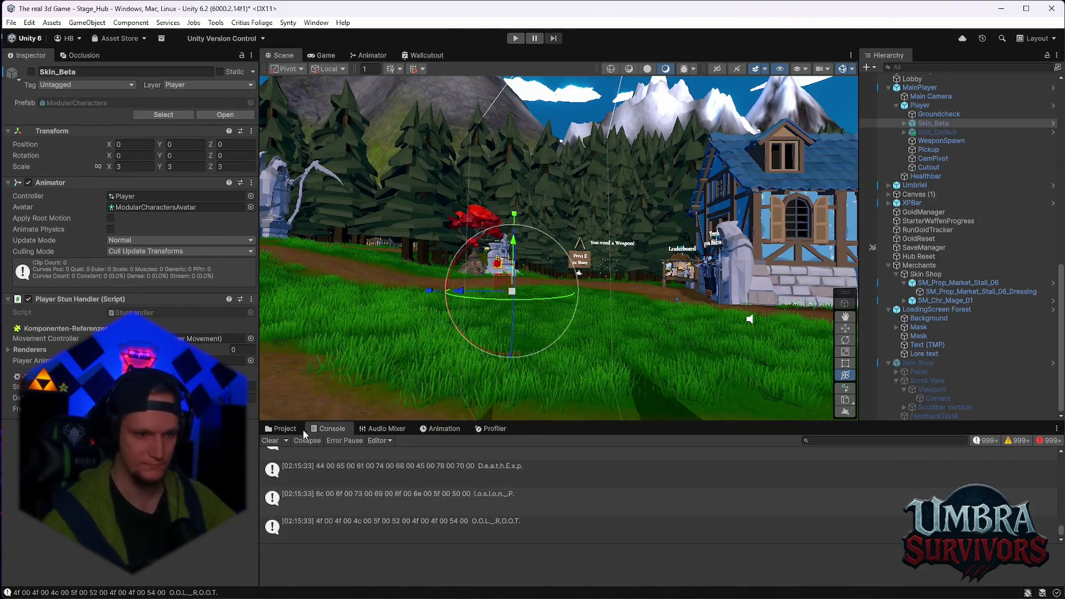
{"action": "left_click", "coordinate": [11, 22]}
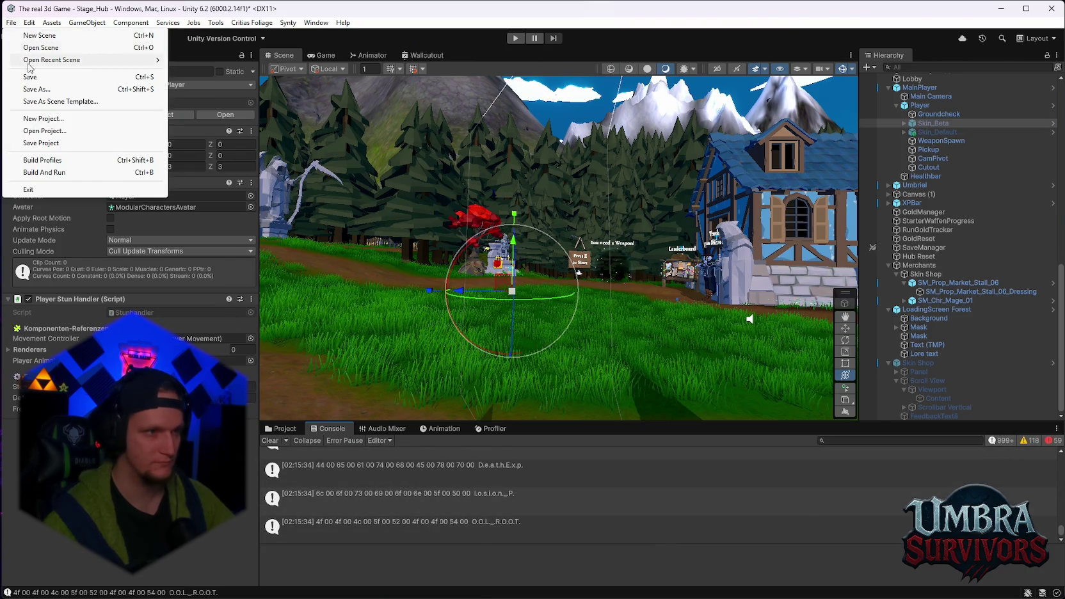
{"action": "left_click", "coordinate": [30, 78]}
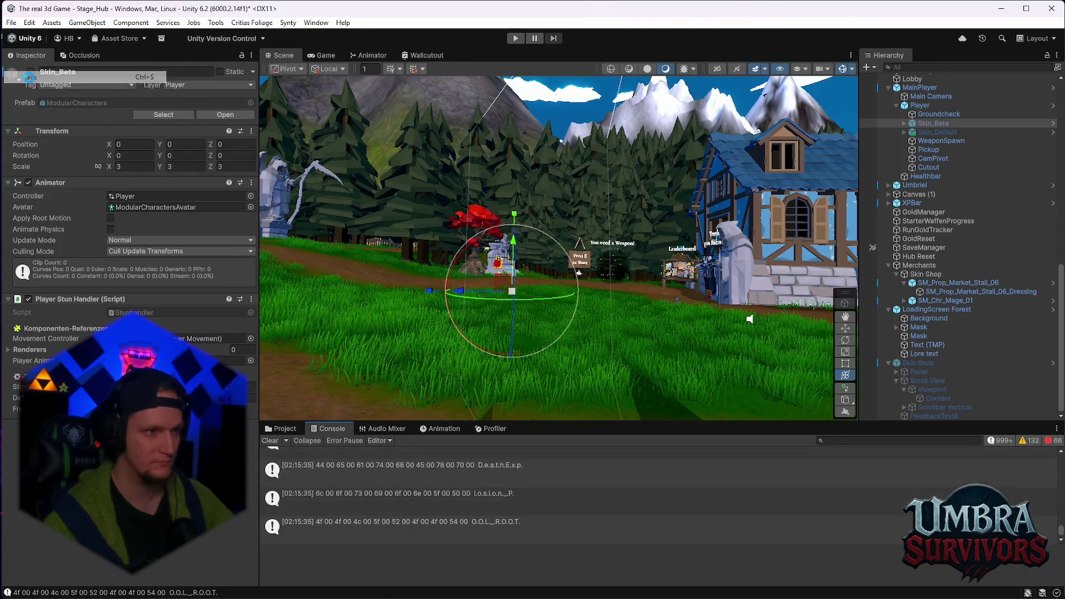
{"action": "left_click", "coordinate": [11, 23]}
{"action": "left_click", "coordinate": [39, 143]}
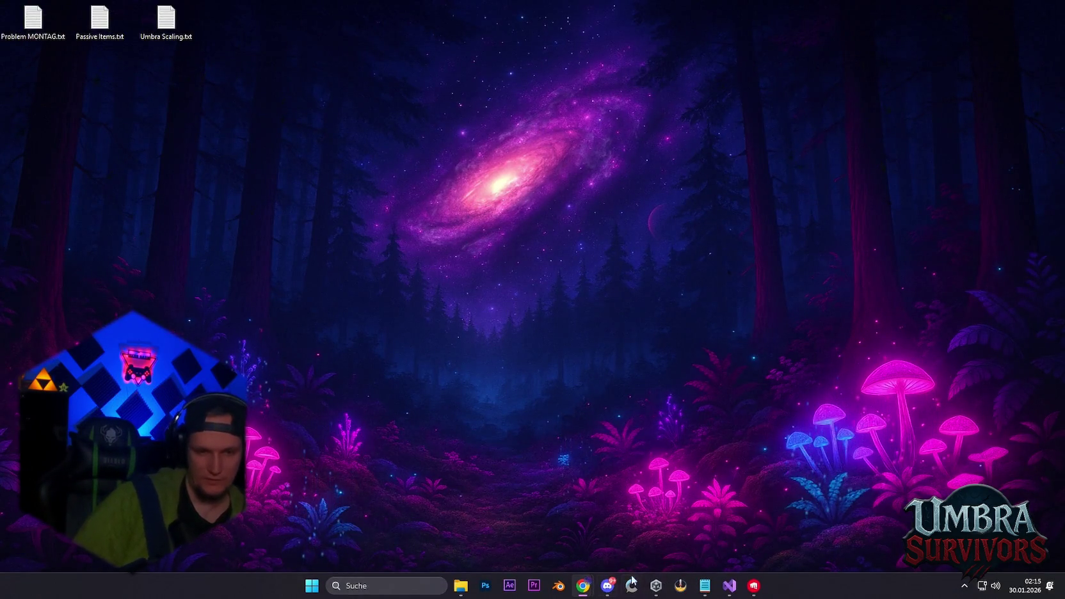
- Bring up Unity Hub from the taskbar and open The real 3d Game project
{"action": "left_click", "coordinate": [669, 586]}
{"action": "left_click", "coordinate": [494, 356]}
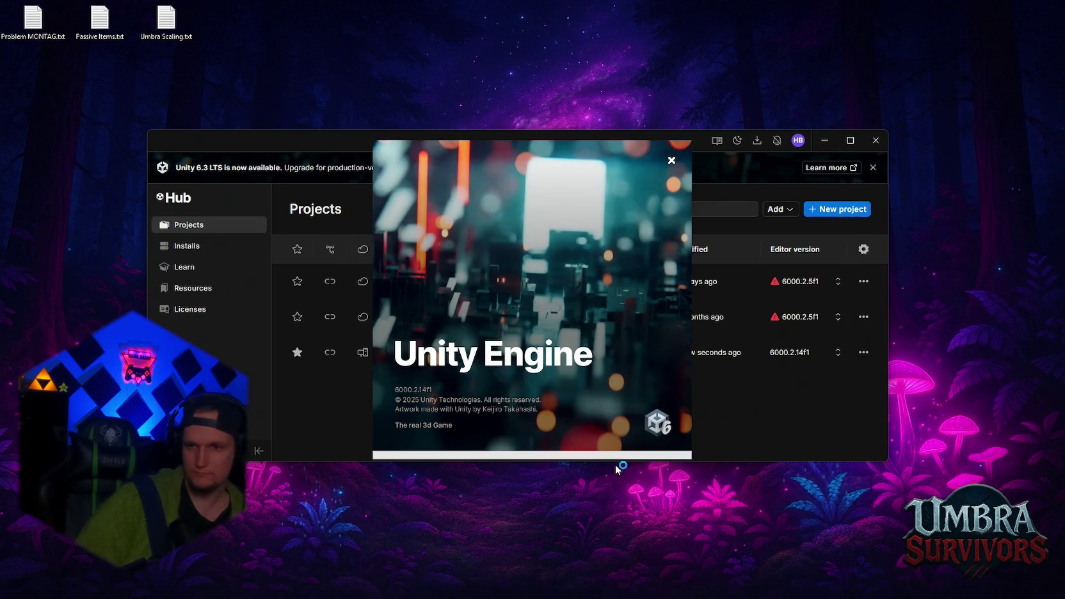
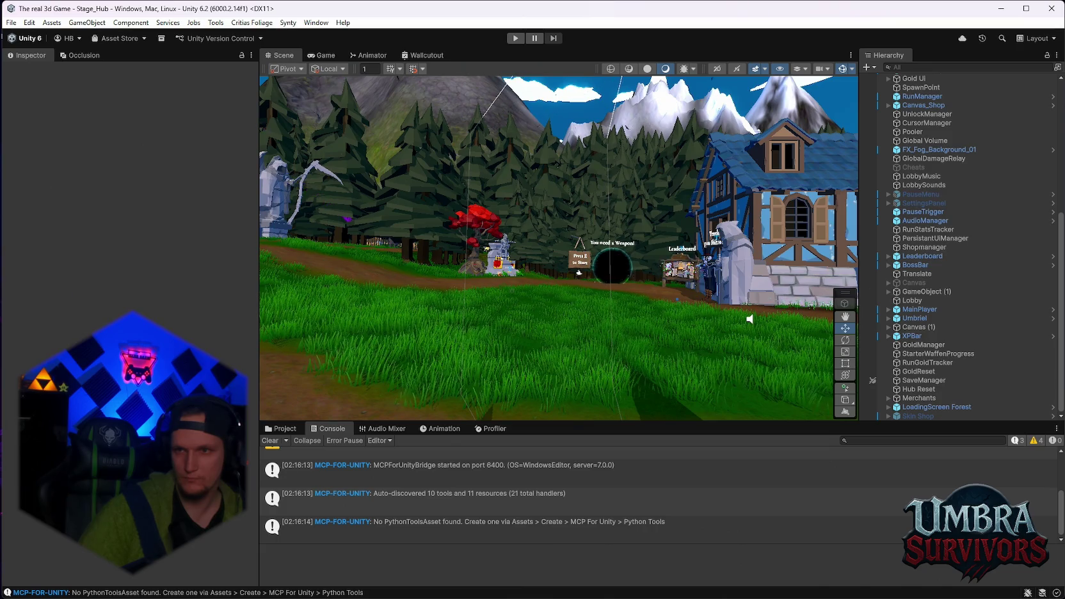
- Clear the old MCP-for-Unity Console messages and run Stage_Hub in play mode
{"action": "left_click", "coordinate": [269, 441]}
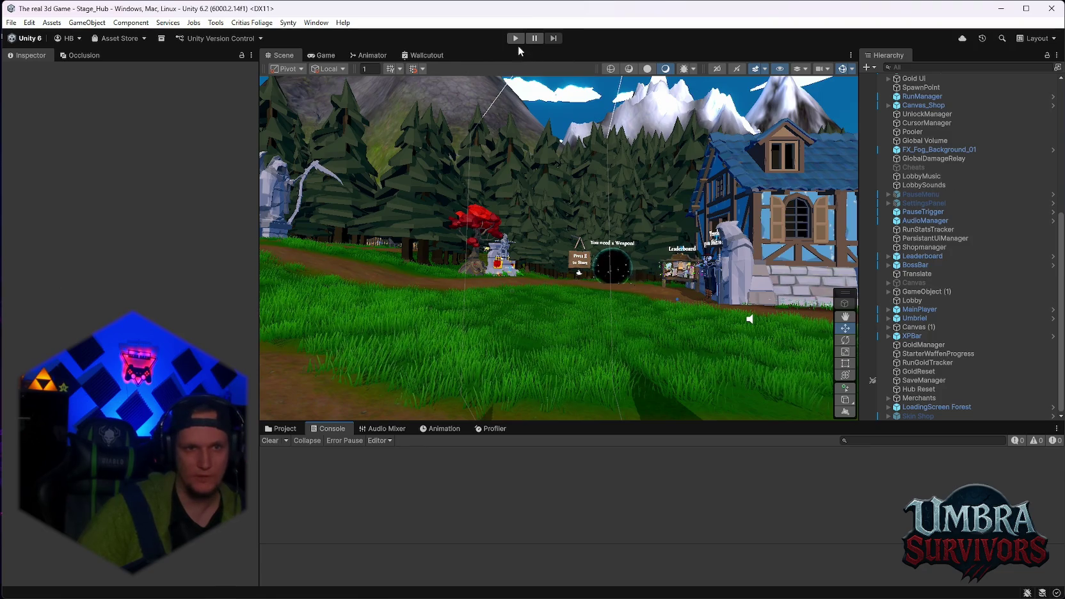
{"action": "left_click", "coordinate": [515, 38]}
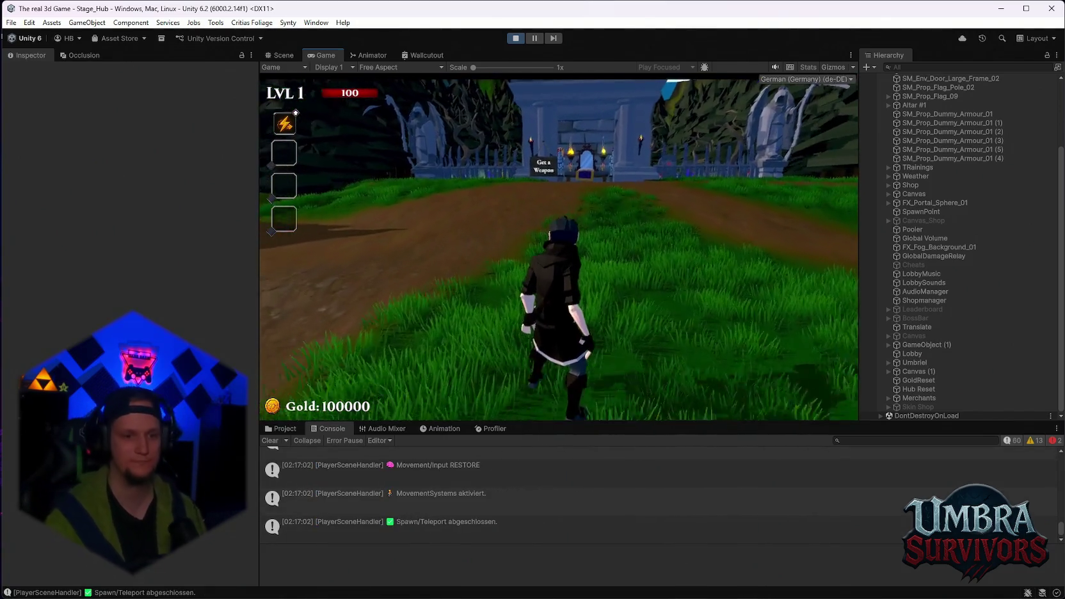
- Walk the character to the weapon altar, open its upgrade book and view the Skins page
{"action": "key", "text": "w"}
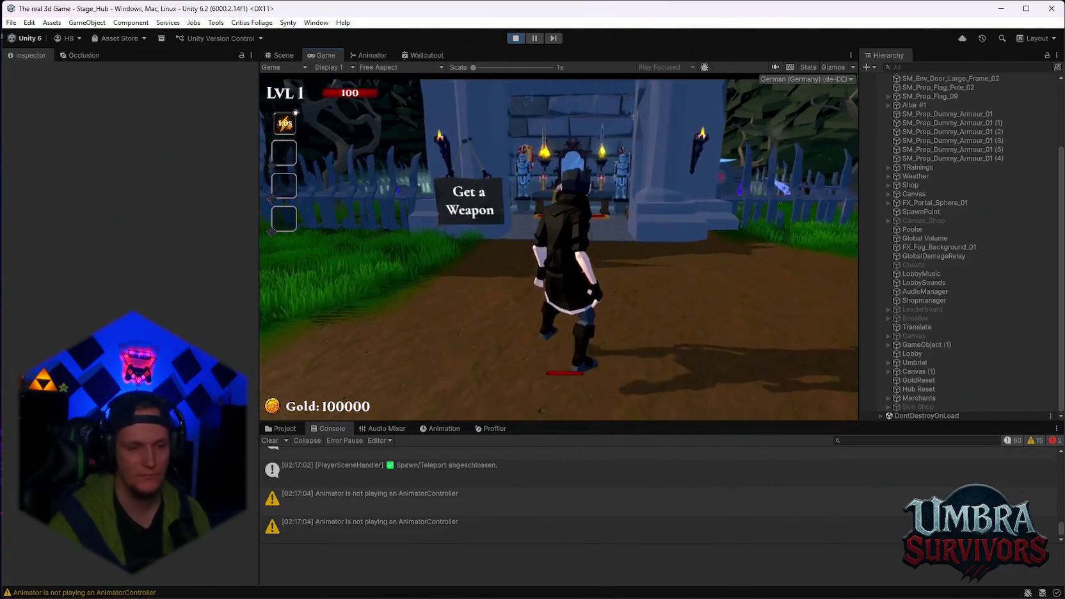
{"action": "key", "text": "w"}
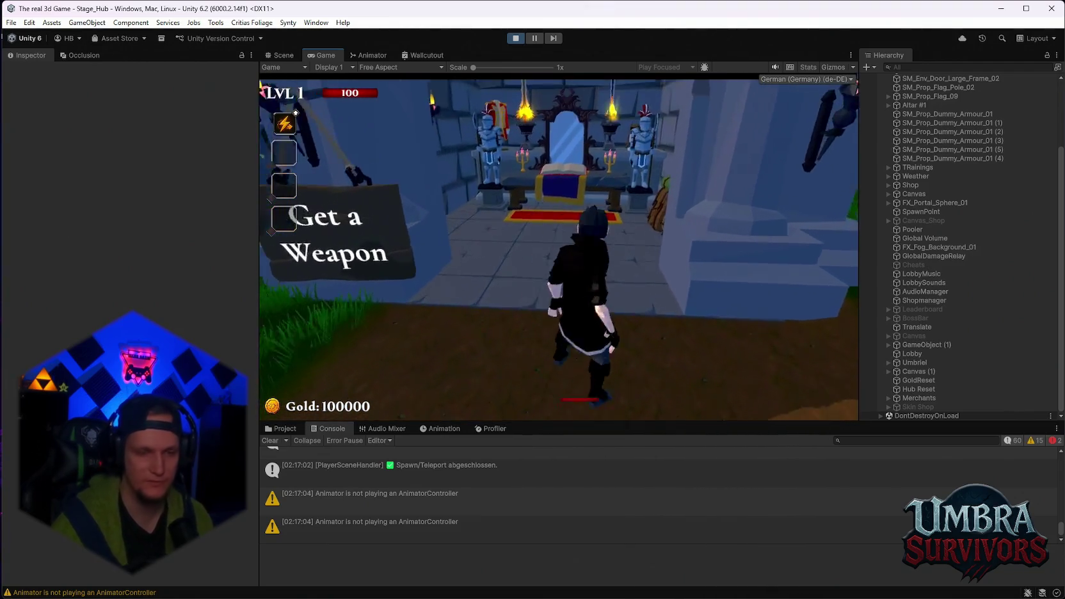
{"action": "key", "text": "w"}
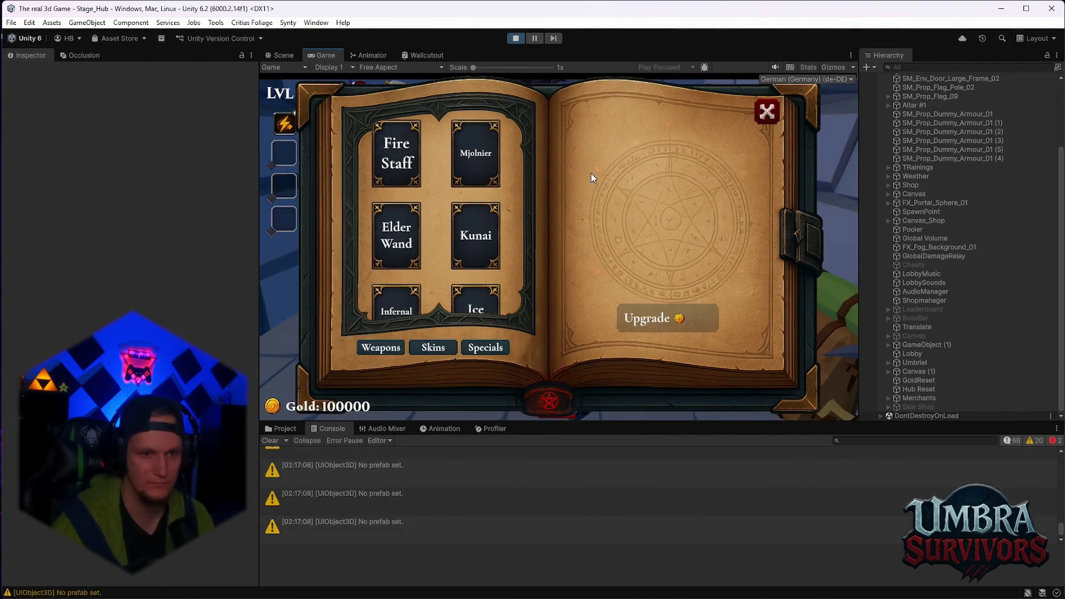
{"action": "left_click", "coordinate": [377, 55]}
{"action": "left_click", "coordinate": [322, 55]}
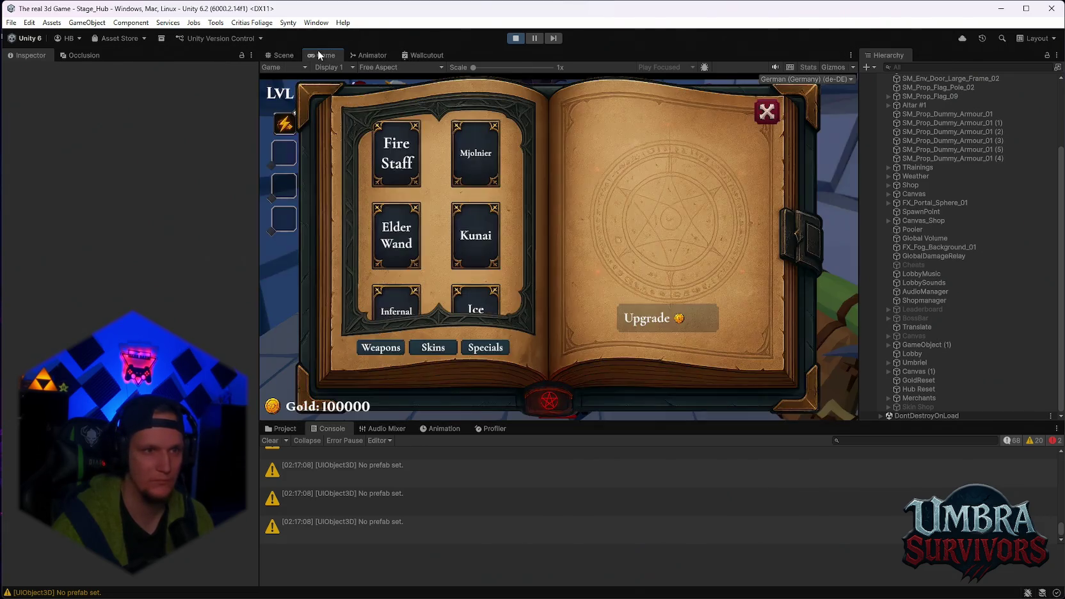
{"action": "left_click", "coordinate": [440, 349]}
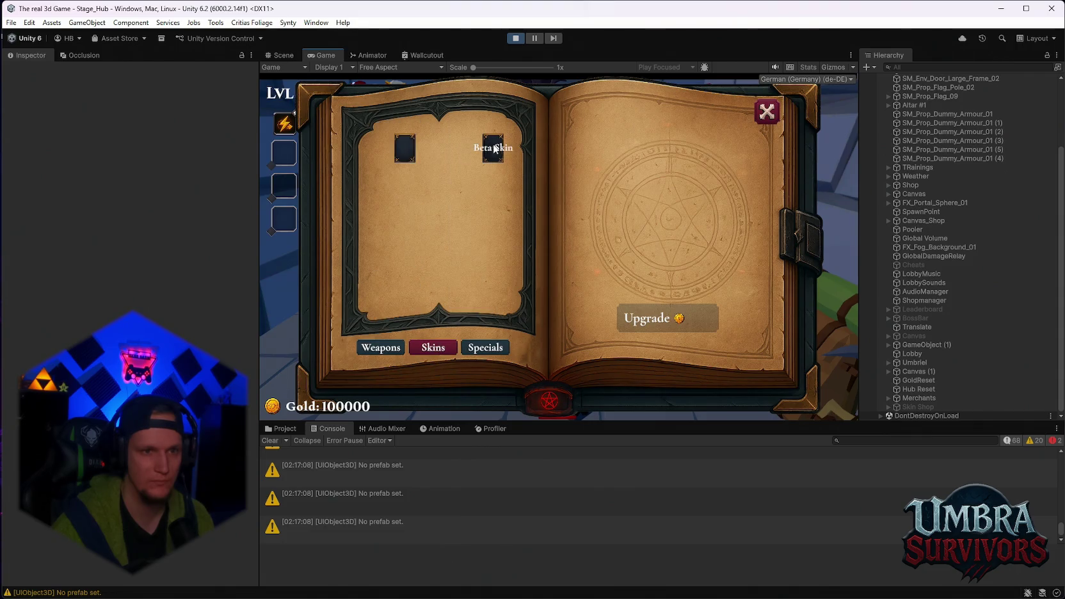
{"action": "key", "text": "Escape"}
- Run the character through the village, pause the game and stop play mode
{"action": "key", "text": "s"}
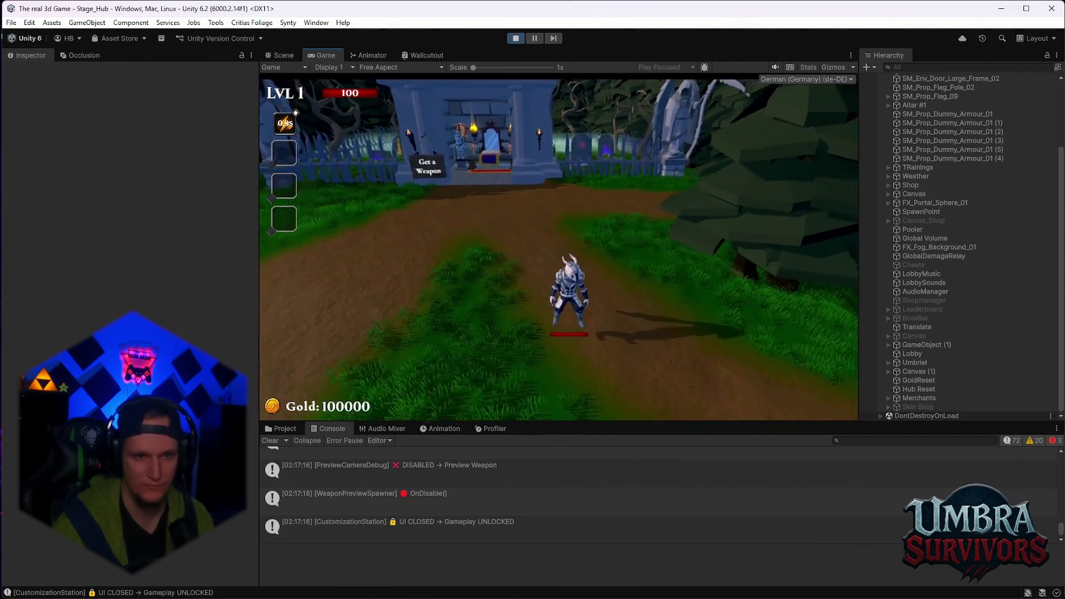
{"action": "key", "text": "space"}
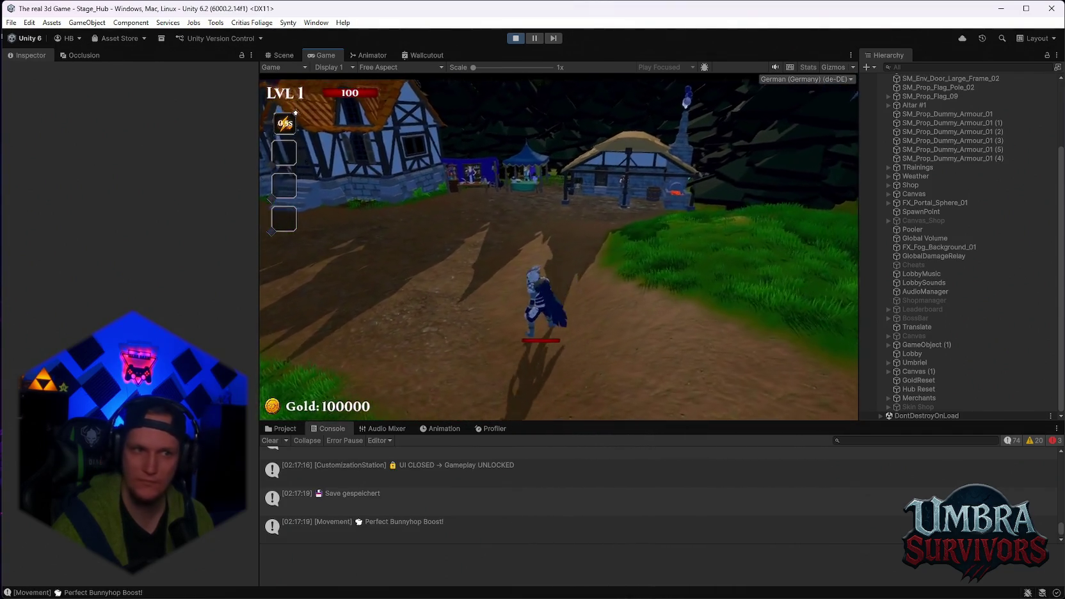
{"action": "key", "text": "space"}
{"action": "key", "text": "Escape"}
{"action": "left_click", "coordinate": [514, 38]}
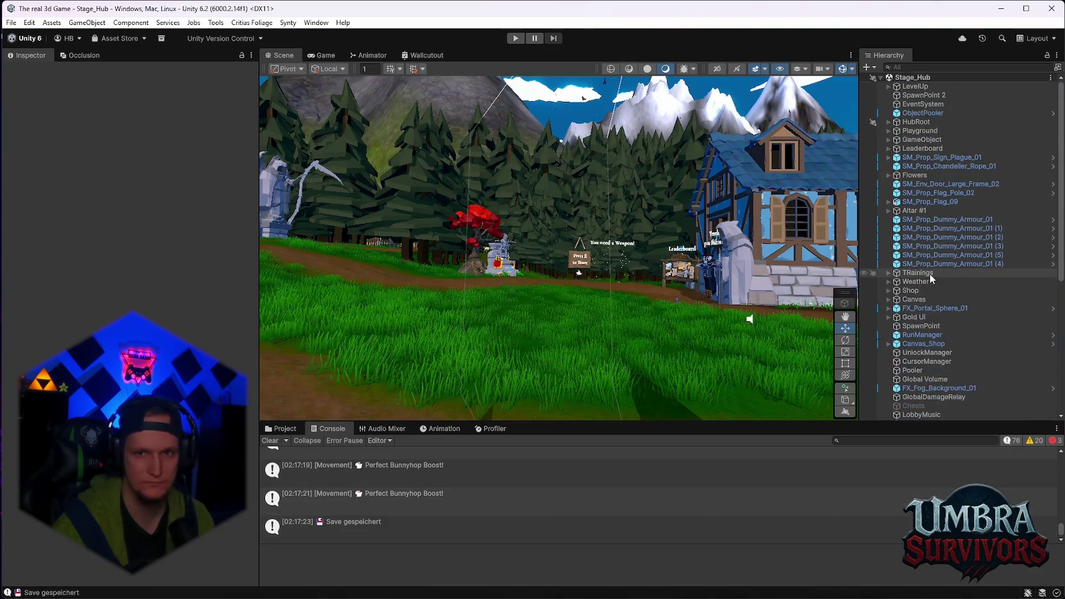
- Expand MainPlayer and its Player child in the Hierarchy to list Player's child objects
{"action": "scroll", "coordinate": [928, 287], "scroll_direction": "down", "scroll_amount": 5}
{"action": "scroll", "coordinate": [928, 288], "scroll_direction": "up", "scroll_amount": 6}
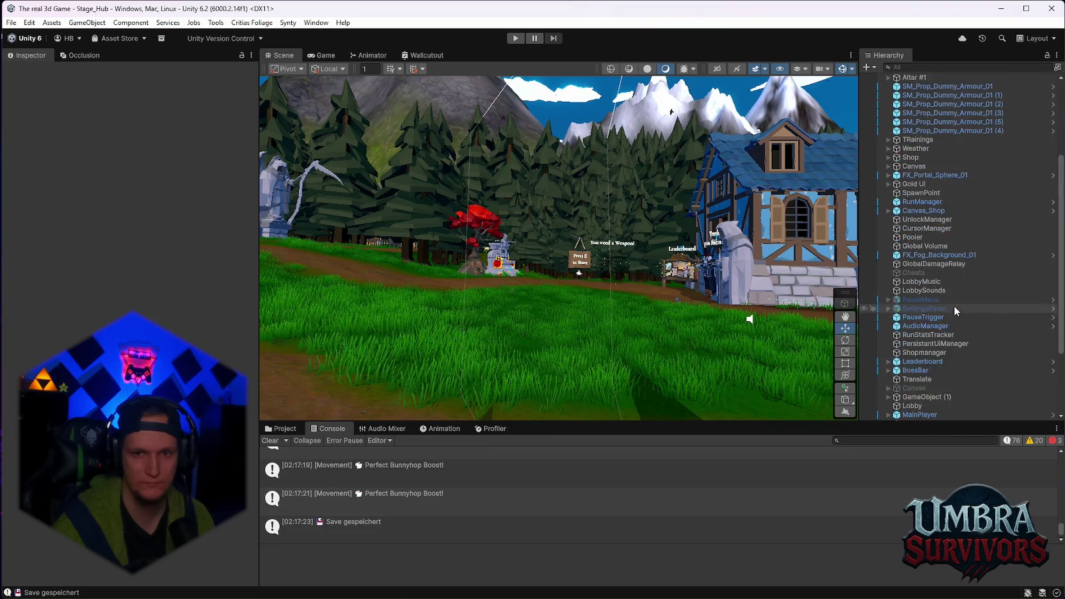
{"action": "mouse_move", "coordinate": [721, 244]}
{"action": "left_mouse_down"}
{"action": "mouse_move", "coordinate": [564, 224]}
{"action": "mouse_move", "coordinate": [544, 210]}
{"action": "mouse_move", "coordinate": [548, 261]}
{"action": "mouse_move", "coordinate": [578, 262]}
{"action": "mouse_move", "coordinate": [523, 260]}
{"action": "mouse_move", "coordinate": [550, 262]}
{"action": "mouse_move", "coordinate": [601, 224]}
{"action": "mouse_move", "coordinate": [597, 209]}
{"action": "mouse_move", "coordinate": [499, 206]}
{"action": "mouse_move", "coordinate": [541, 242]}
{"action": "mouse_move", "coordinate": [614, 238]}
{"action": "left_mouse_up"}
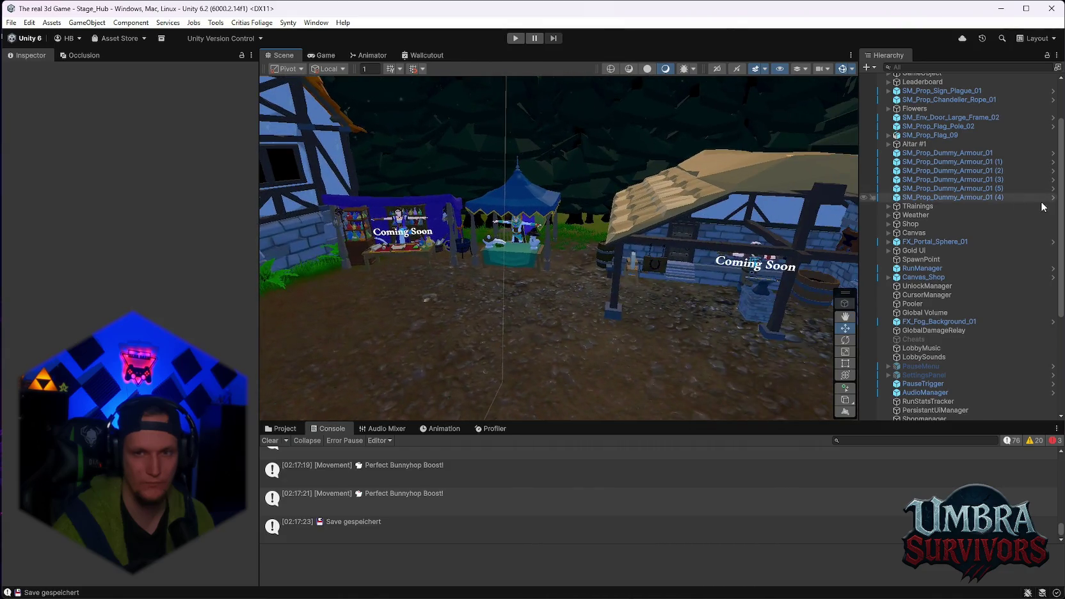
{"action": "scroll", "coordinate": [922, 201], "scroll_direction": "up", "scroll_amount": 3}
{"action": "scroll", "coordinate": [922, 200], "scroll_direction": "down", "scroll_amount": 6}
{"action": "scroll", "coordinate": [922, 200], "scroll_direction": "down", "scroll_amount": 5}
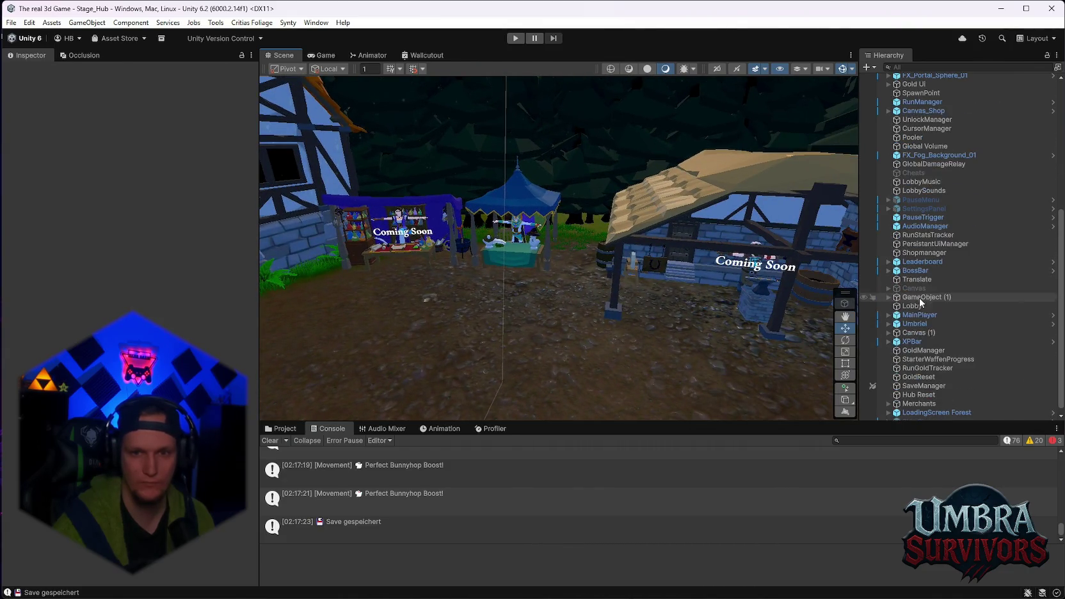
{"action": "left_click", "coordinate": [889, 315]}
{"action": "left_click", "coordinate": [919, 334]}
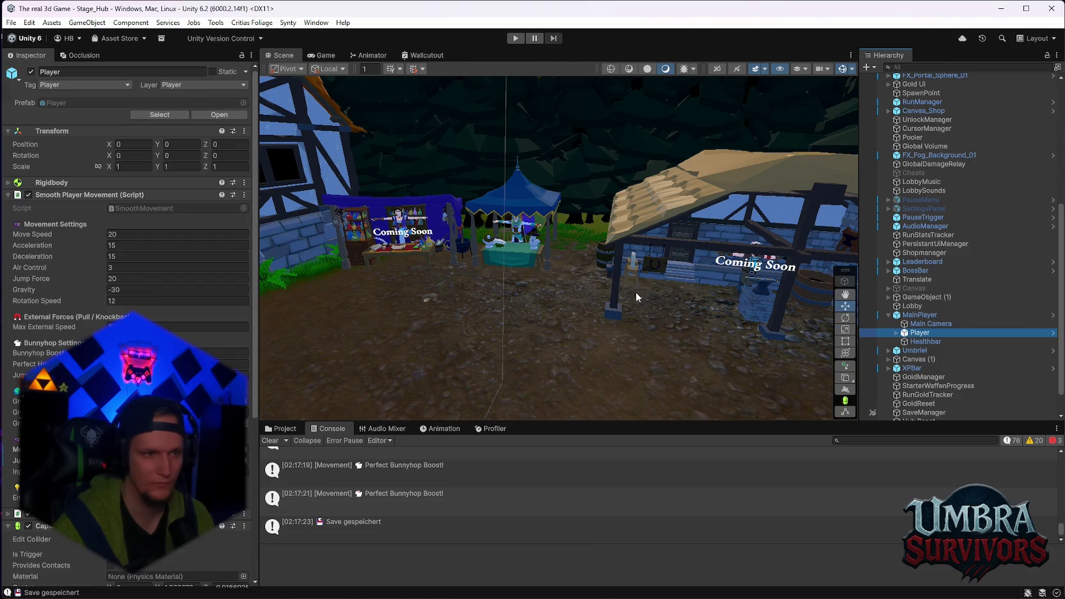
{"action": "scroll", "coordinate": [159, 312], "scroll_direction": "down", "scroll_amount": 3}
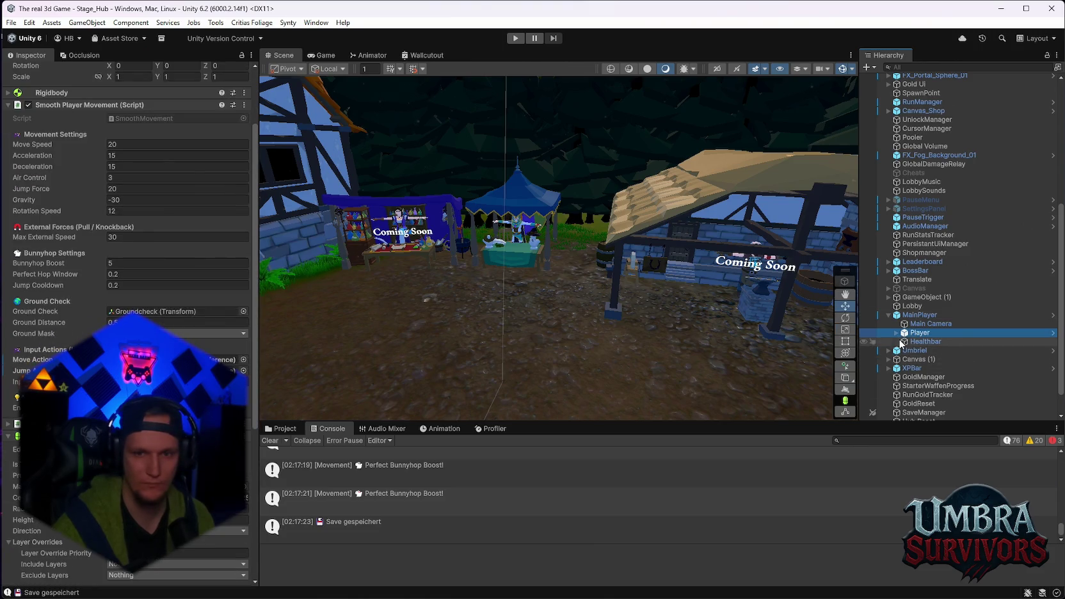
{"action": "left_click", "coordinate": [896, 333]}
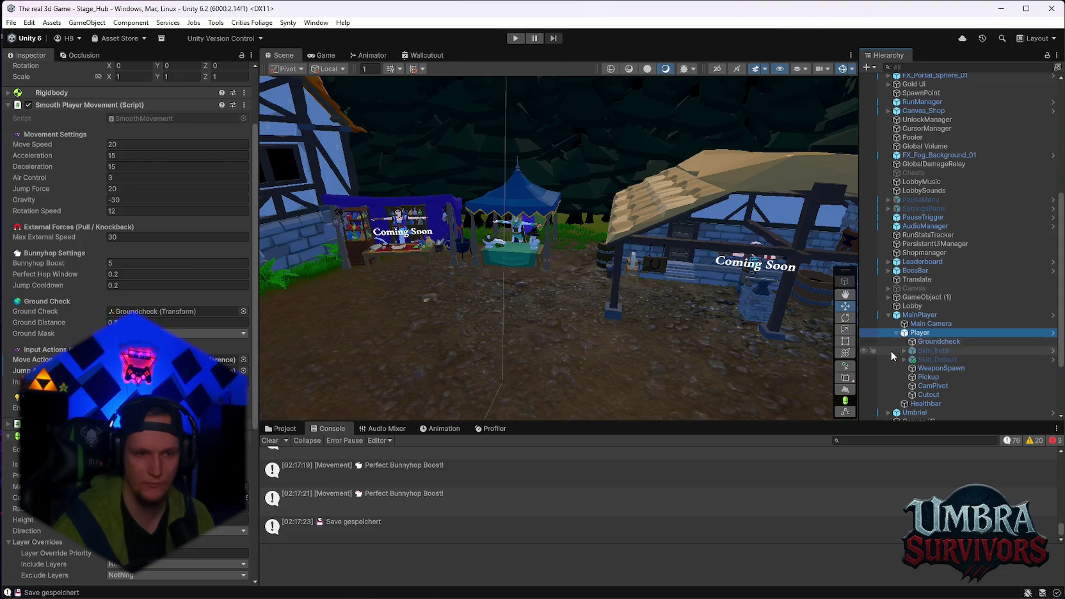
- Clear the Console, select Skin_Default and tick its active checkbox in the Inspector
{"action": "left_click", "coordinate": [270, 440]}
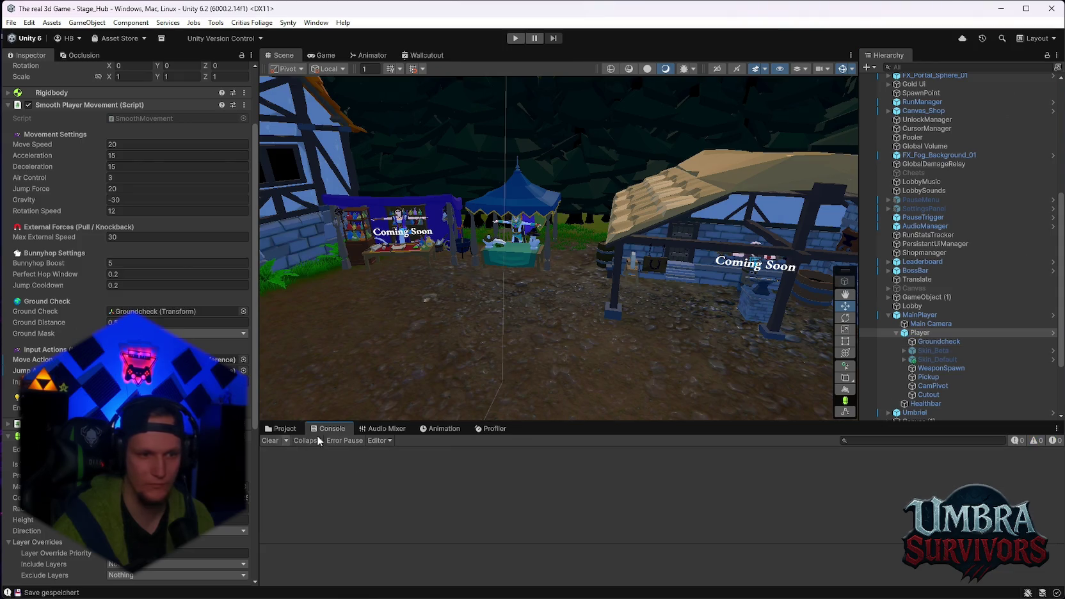
{"action": "left_click", "coordinate": [937, 370]}
{"action": "left_click", "coordinate": [935, 362]}
{"action": "mouse_move", "coordinate": [614, 269]}
{"action": "left_mouse_down"}
{"action": "mouse_move", "coordinate": [576, 244]}
{"action": "mouse_move", "coordinate": [581, 234]}
{"action": "mouse_move", "coordinate": [614, 256]}
{"action": "mouse_move", "coordinate": [550, 270]}
{"action": "mouse_move", "coordinate": [600, 287]}
{"action": "mouse_move", "coordinate": [633, 268]}
{"action": "left_mouse_up"}
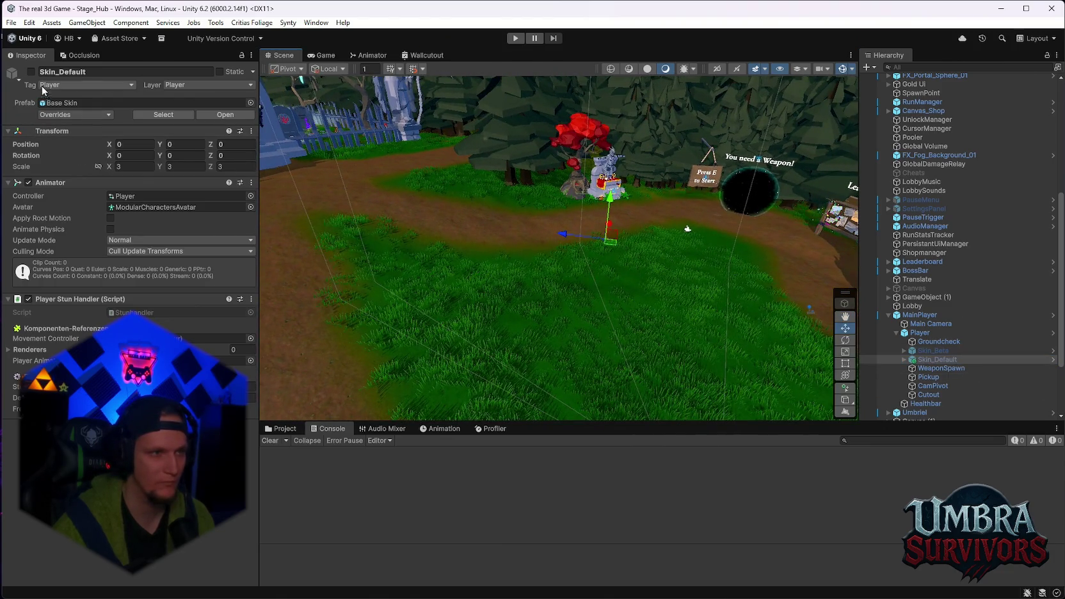
{"action": "left_click", "coordinate": [31, 71]}
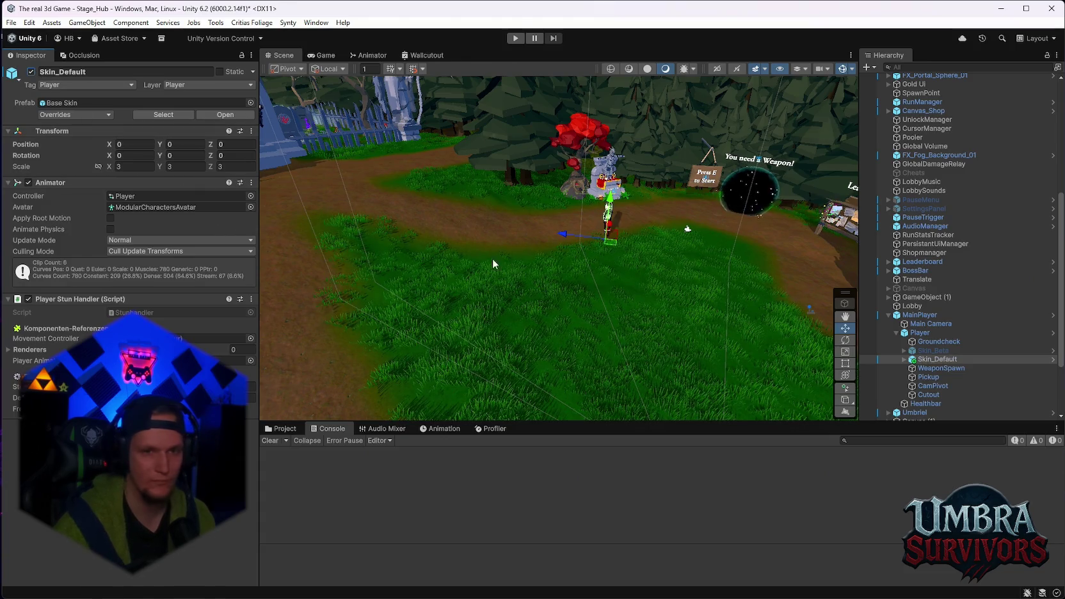
{"action": "scroll", "coordinate": [630, 258], "scroll_direction": "up", "scroll_amount": 5}
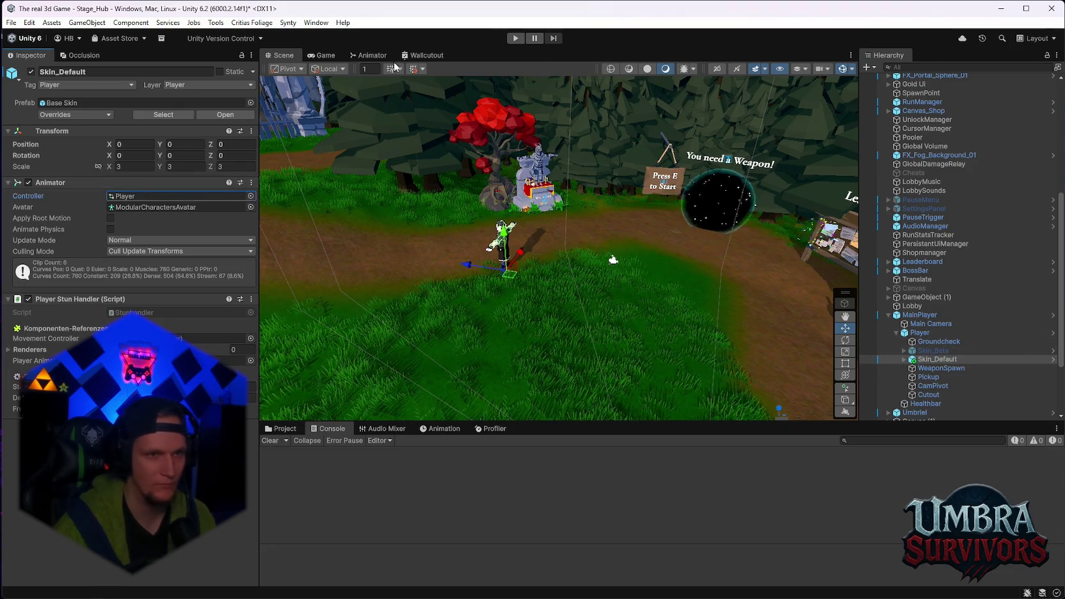
{"action": "left_click", "coordinate": [374, 55]}
- Inspect the Mvm_Jog and Idle_Wait_B transitions in the Animator graph
{"action": "scroll", "coordinate": [560, 240], "scroll_direction": "down", "scroll_amount": 1}
{"action": "left_click", "coordinate": [563, 273]}
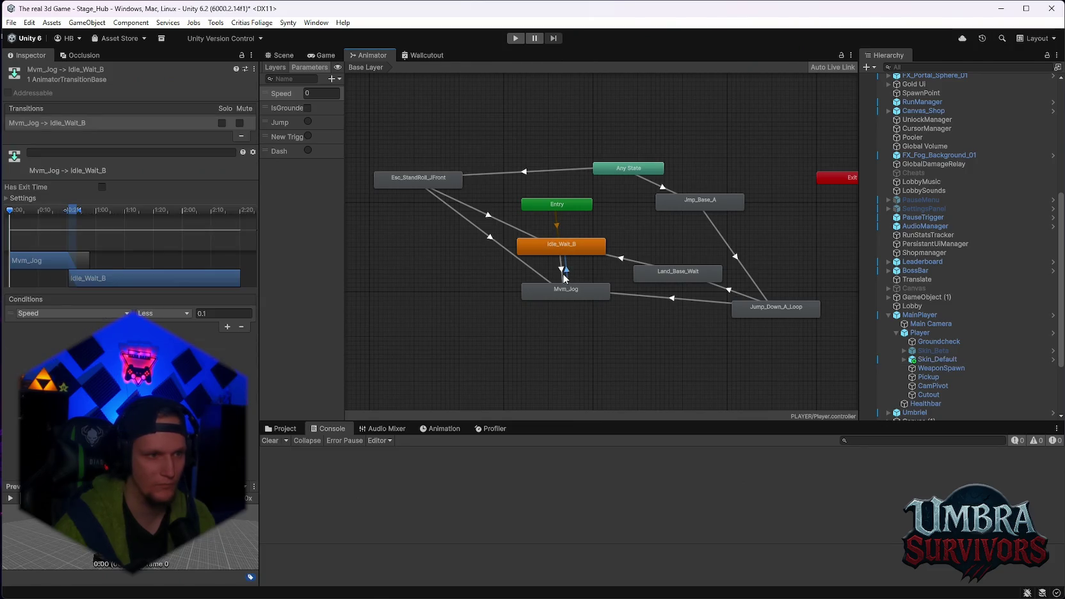
{"action": "scroll", "coordinate": [563, 273], "scroll_direction": "up", "scroll_amount": 5}
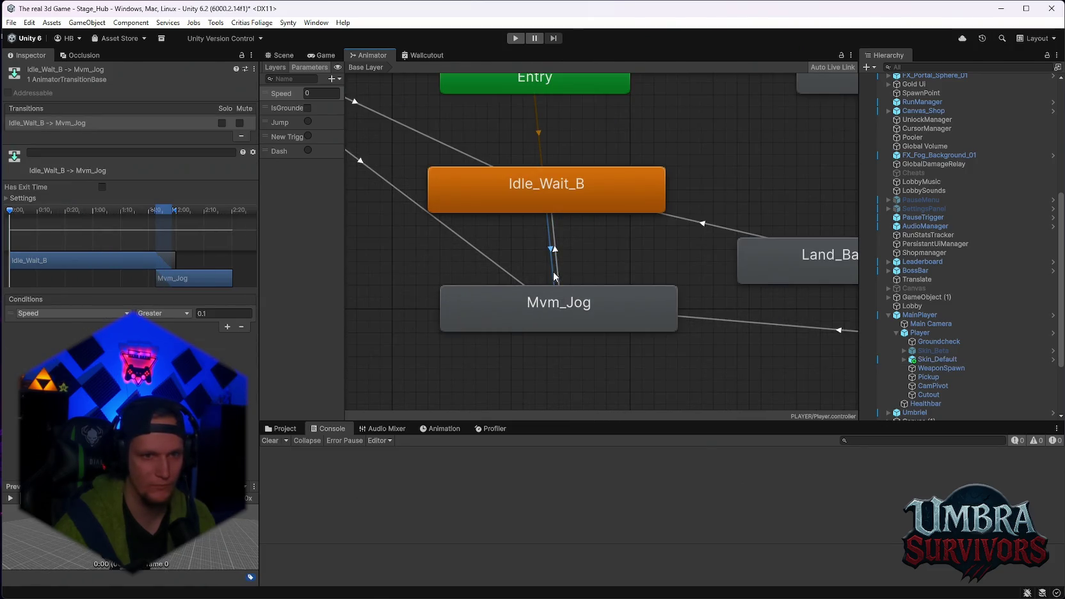
{"action": "left_click", "coordinate": [550, 277]}
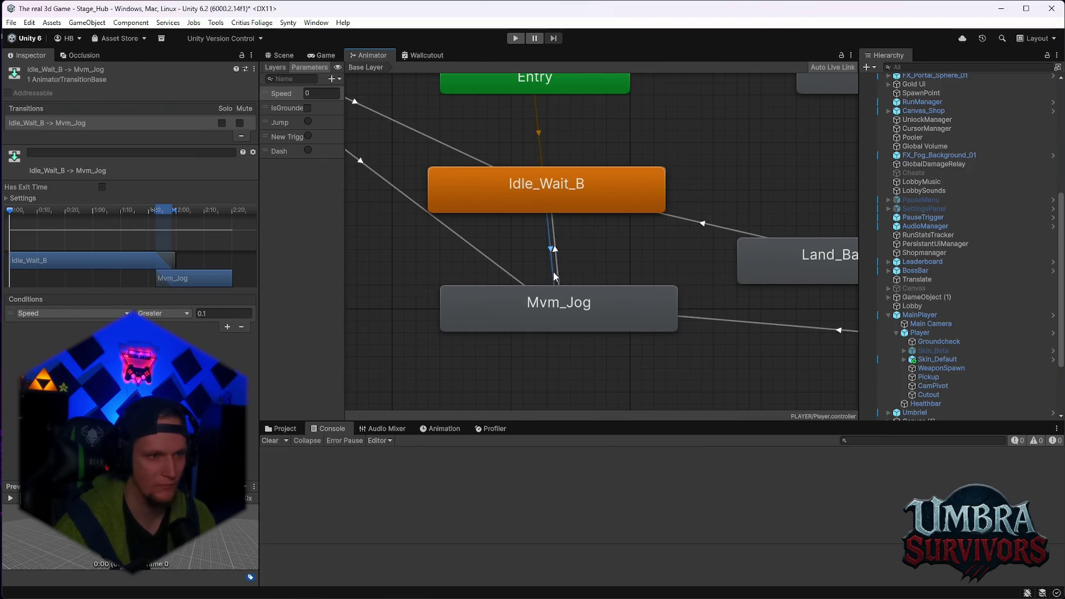
{"action": "scroll", "coordinate": [554, 276], "scroll_direction": "down", "scroll_amount": 3}
{"action": "left_click", "coordinate": [573, 273]}
- Inspect the Mvm_Jog, Idle_Wait_B and Entry states, then run Stage_Hub in play mode
{"action": "left_click", "coordinate": [560, 297]}
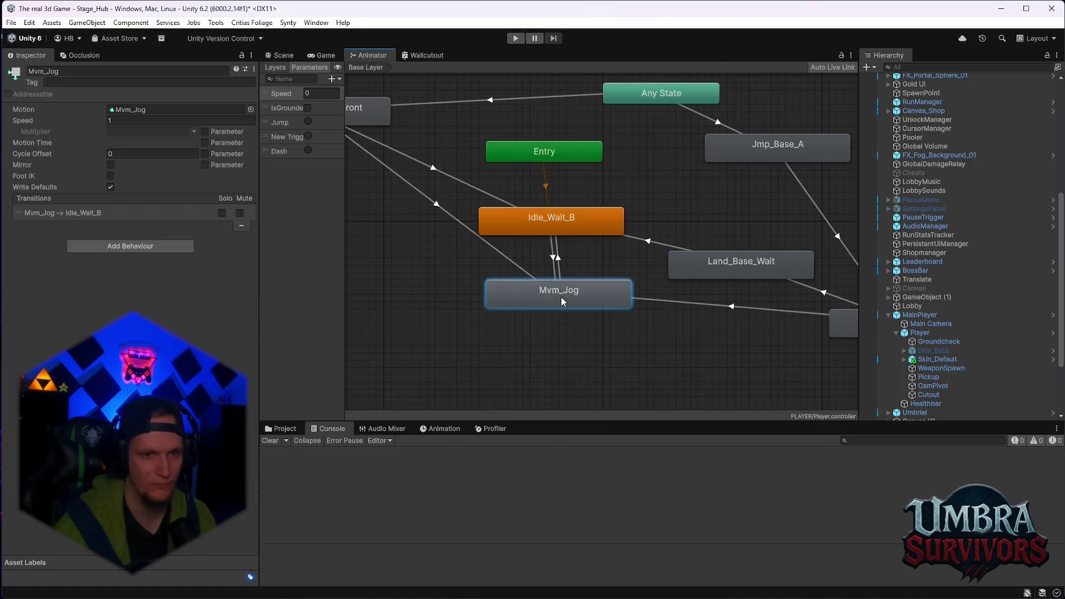
{"action": "scroll", "coordinate": [579, 253], "scroll_direction": "down", "scroll_amount": 2}
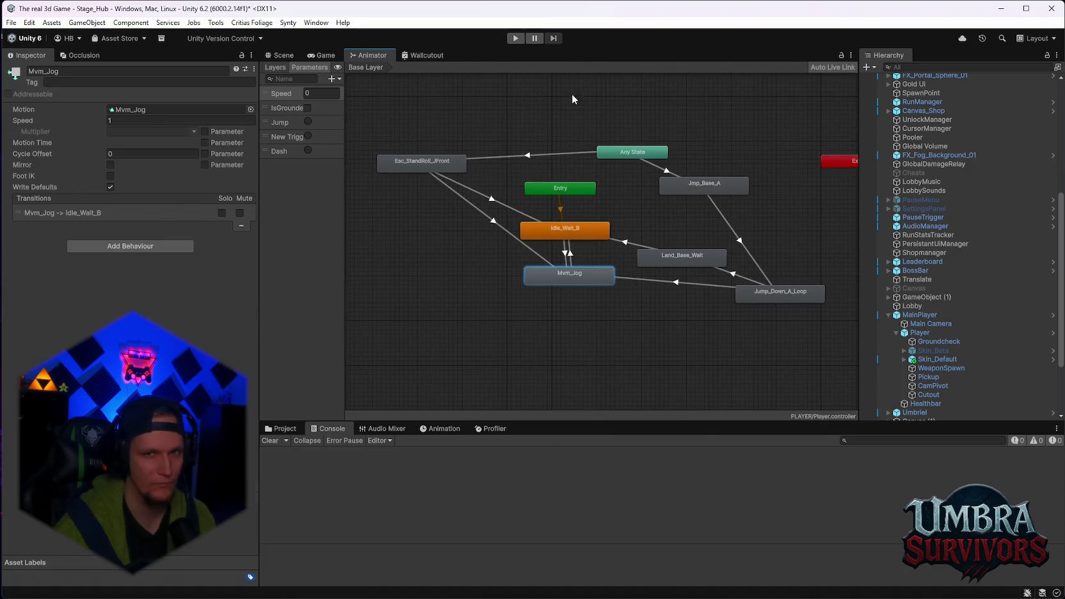
{"action": "left_click_drag", "start_coordinate": [622, 215], "coordinate": [588, 214]}
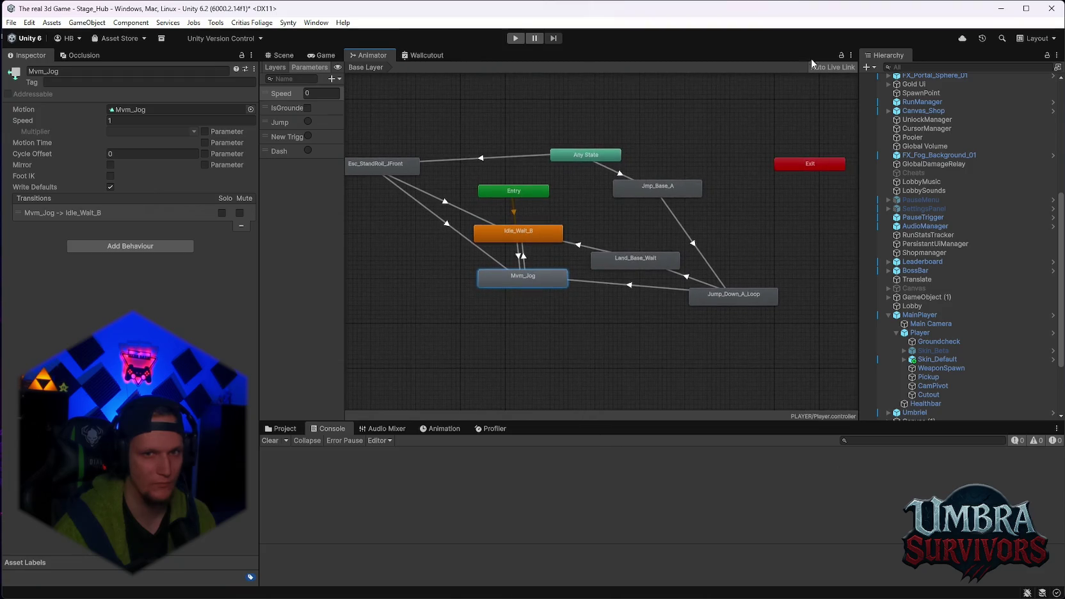
{"action": "left_click_drag", "start_coordinate": [520, 225], "coordinate": [561, 231]}
{"action": "left_click", "coordinate": [561, 232]}
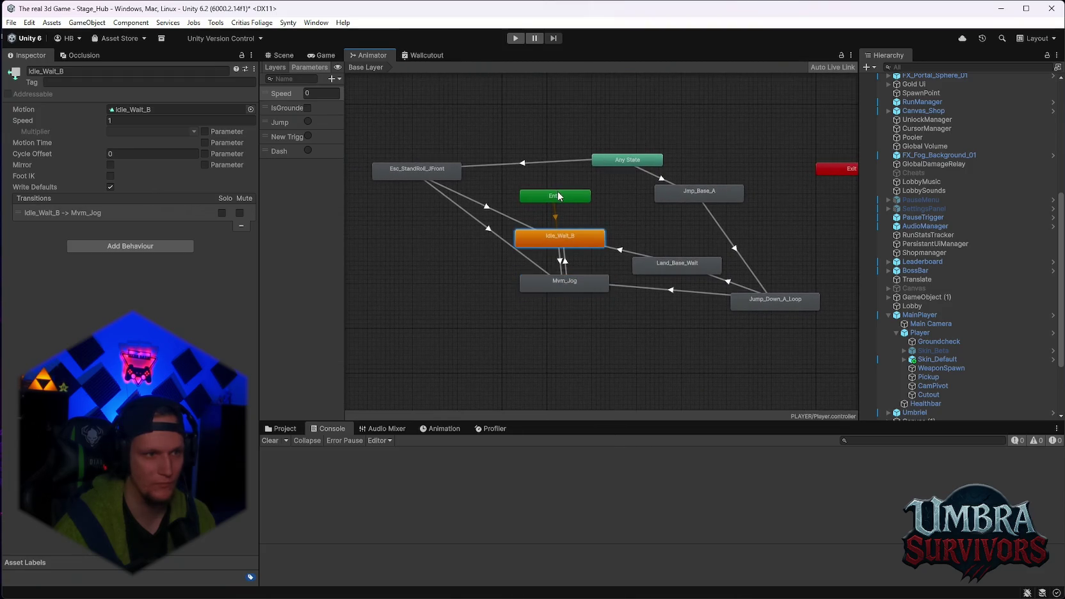
{"action": "left_click", "coordinate": [560, 199]}
{"action": "left_click", "coordinate": [567, 241]}
{"action": "left_click", "coordinate": [558, 281]}
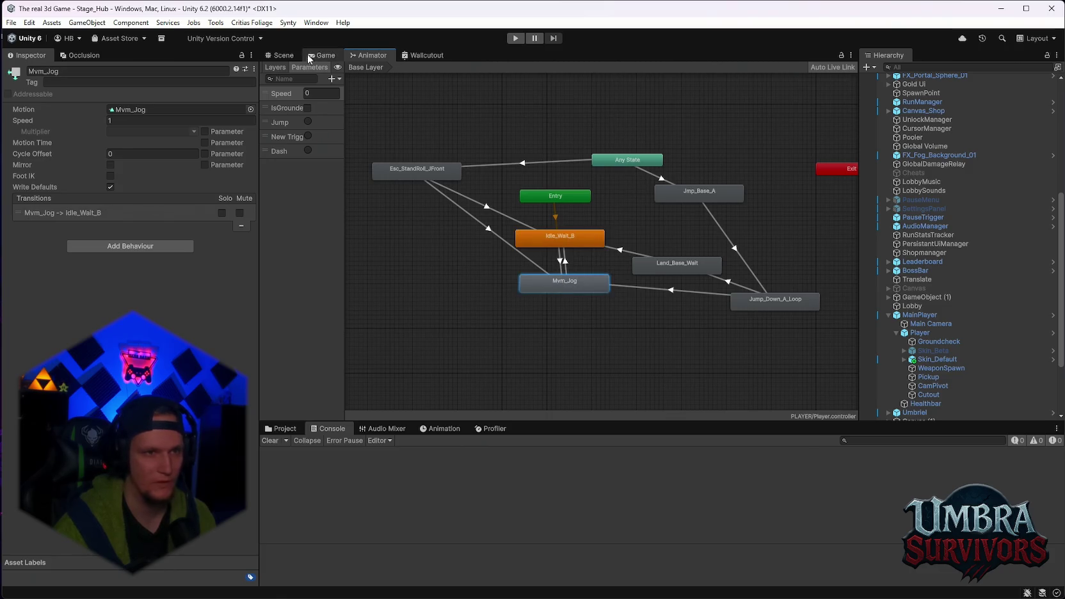
{"action": "left_click", "coordinate": [280, 55]}
{"action": "left_click", "coordinate": [515, 37]}
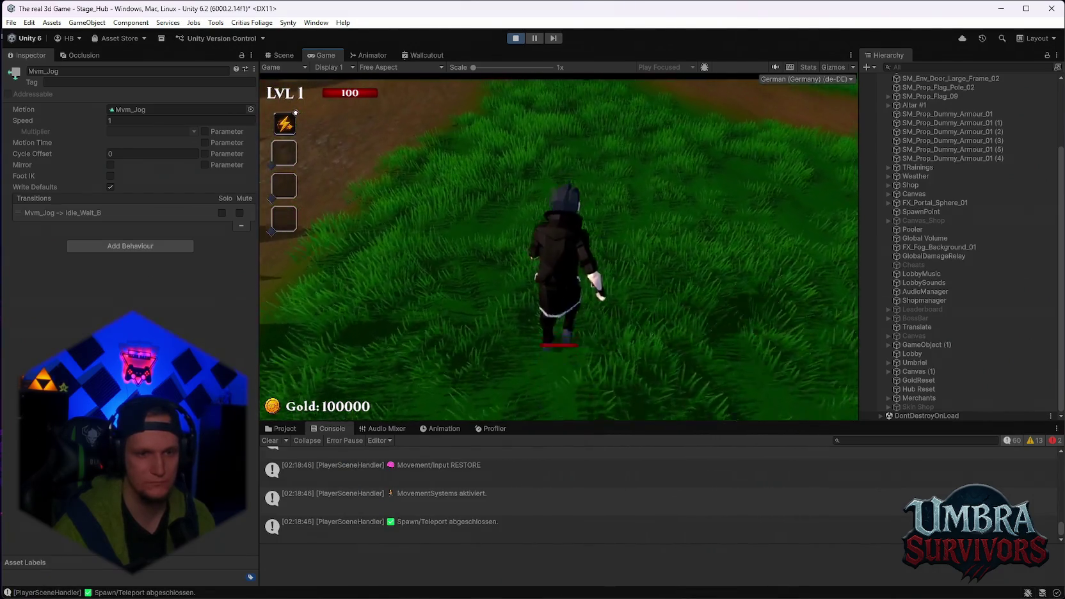
- Walk the character into the weapon shop, view its Skins page and close the book
{"action": "key", "text": "w"}
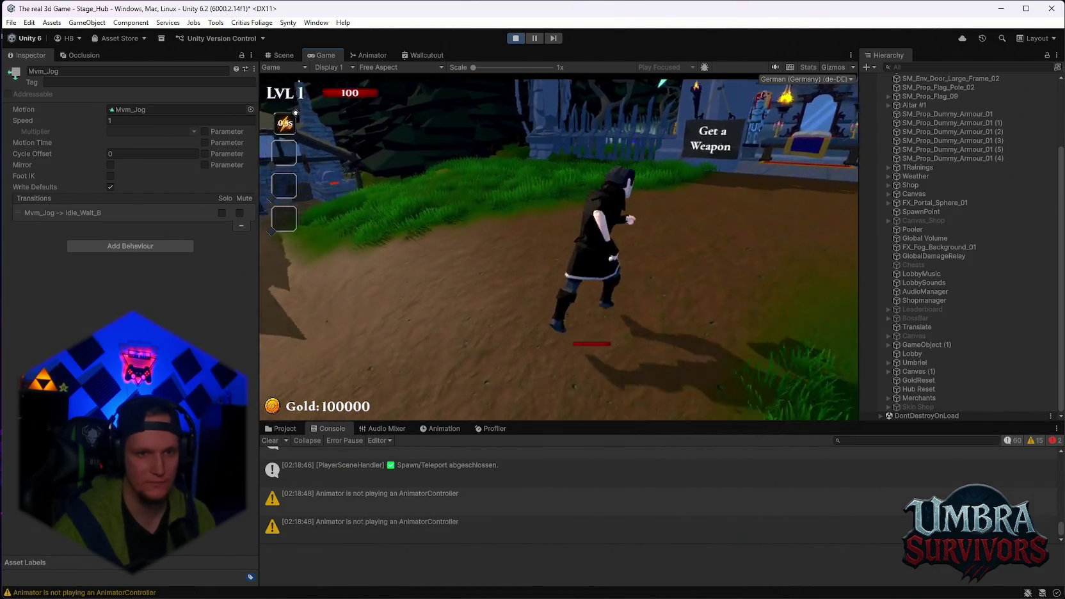
{"action": "key", "text": "w"}
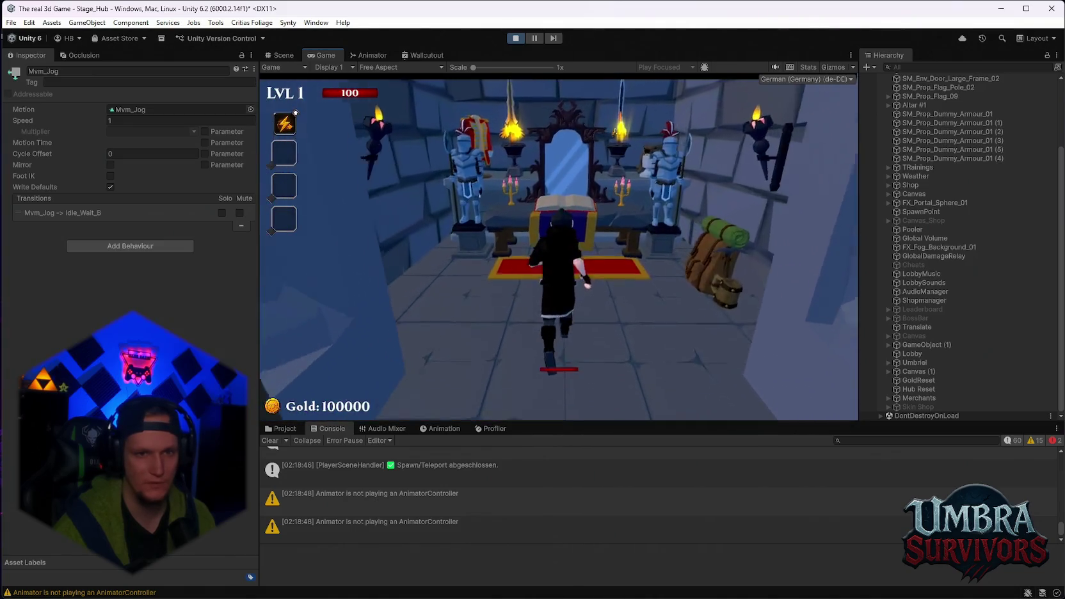
{"action": "left_click", "coordinate": [437, 351]}
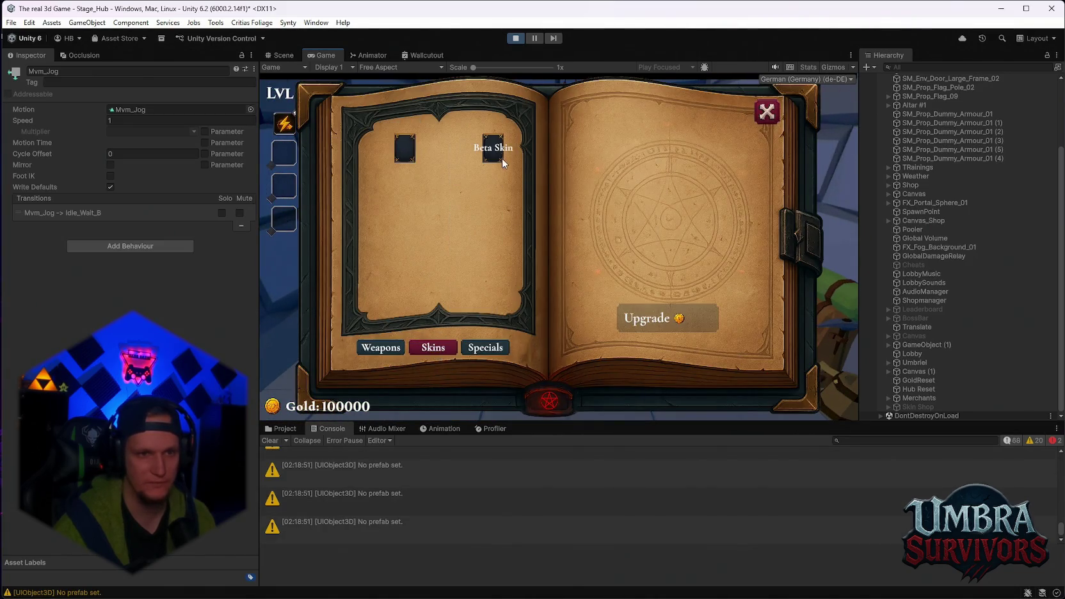
{"action": "left_click", "coordinate": [766, 112]}
- Run back through the altar room and village courtyard, then pause the game
{"action": "key", "text": "s"}
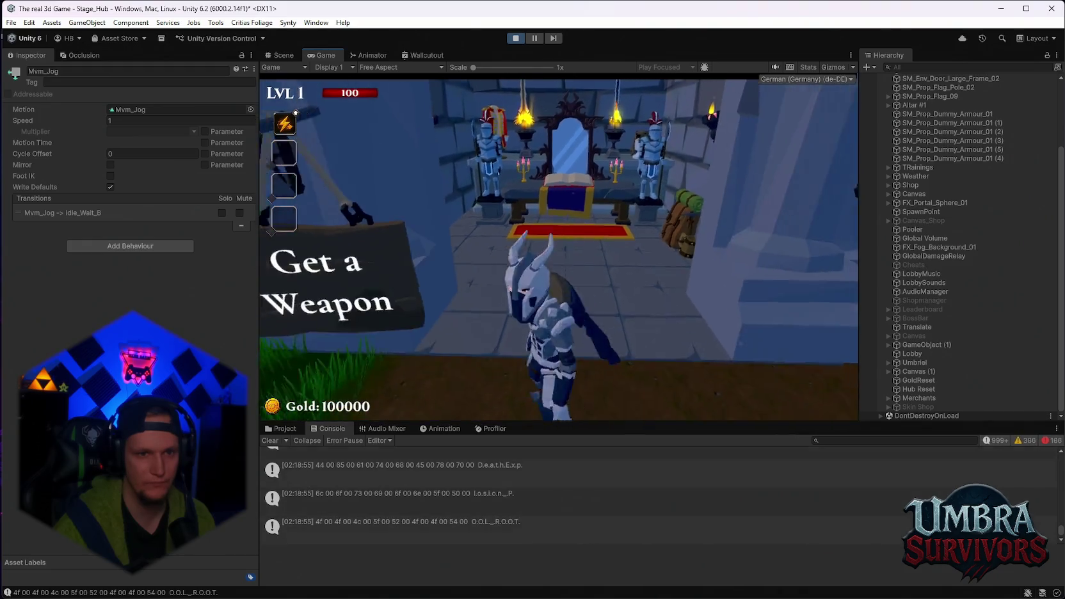
{"action": "key", "text": "w"}
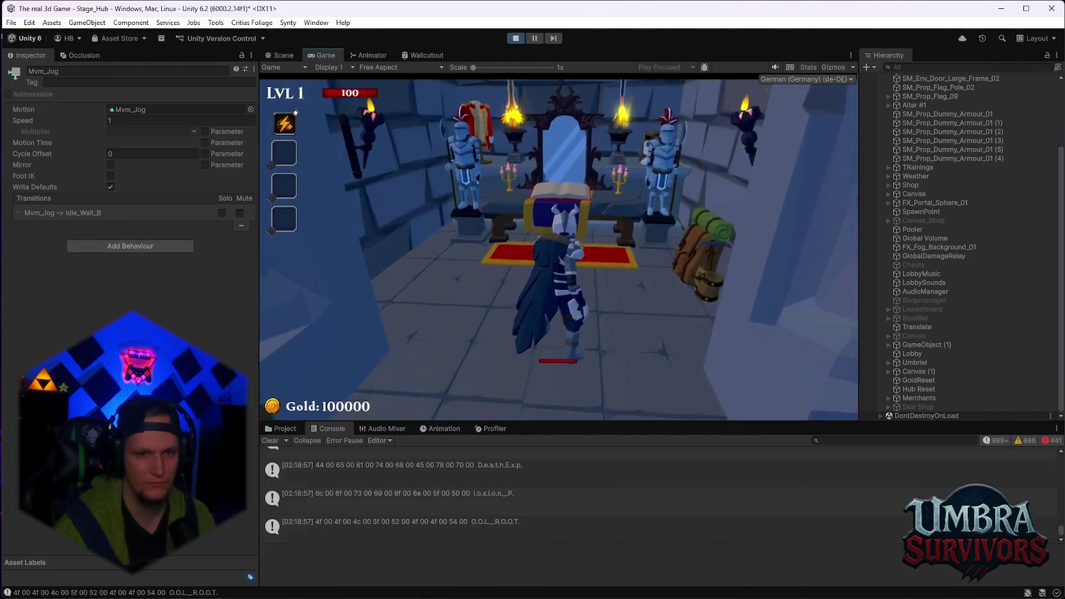
{"action": "key", "text": "s"}
{"action": "key", "text": "w"}
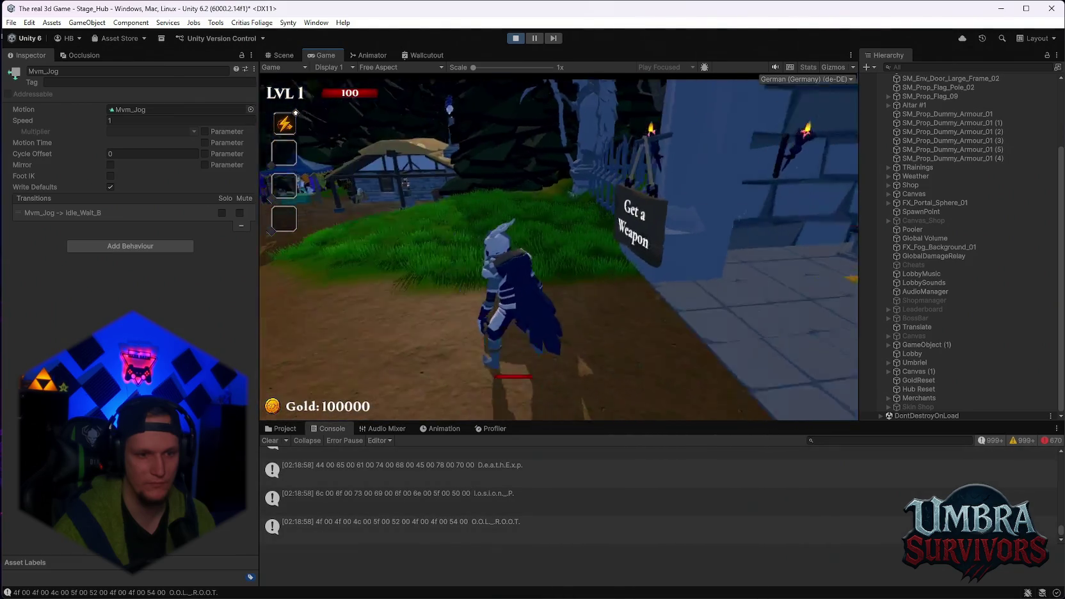
{"action": "key", "text": "Escape"}
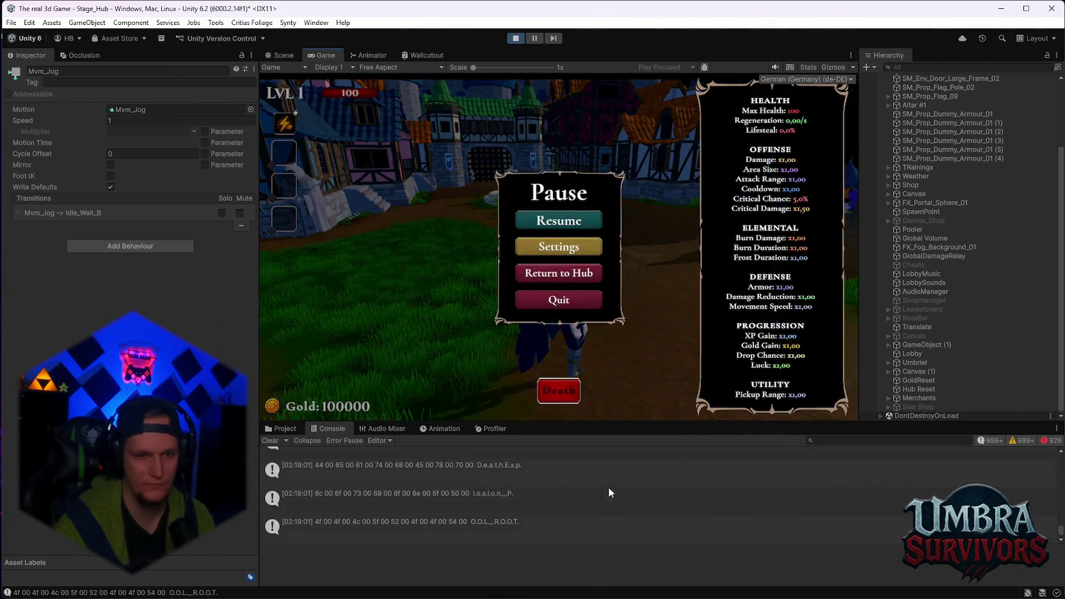
- Inspect the first three Console messages and stop play mode
{"action": "left_click", "coordinate": [545, 472]}
{"action": "left_click", "coordinate": [534, 503], "text": "shift"}
{"action": "left_click", "coordinate": [567, 522], "text": "shift"}
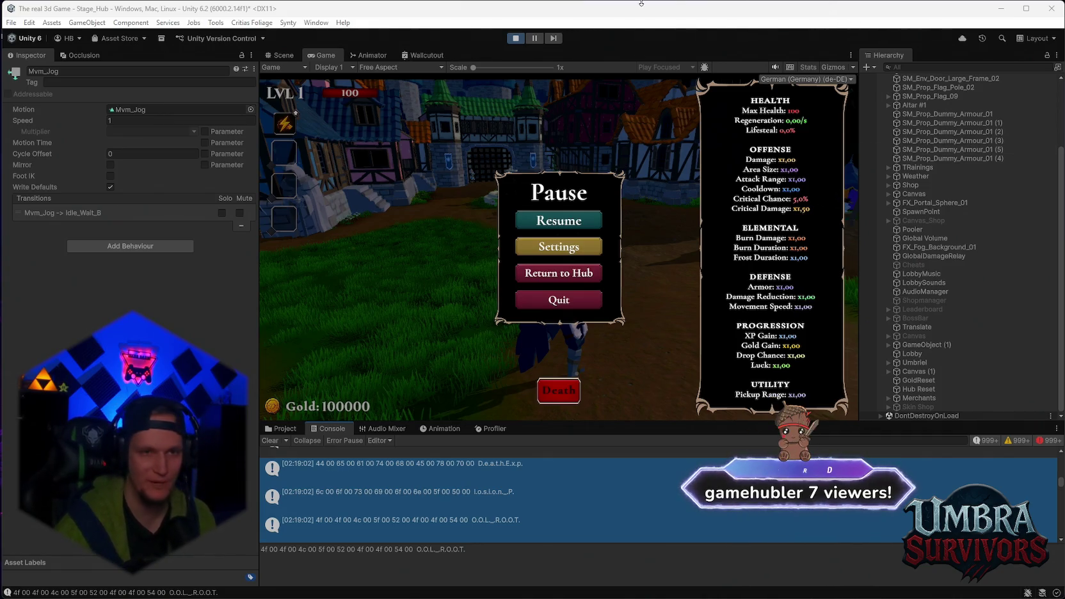
{"action": "left_click", "coordinate": [519, 38]}
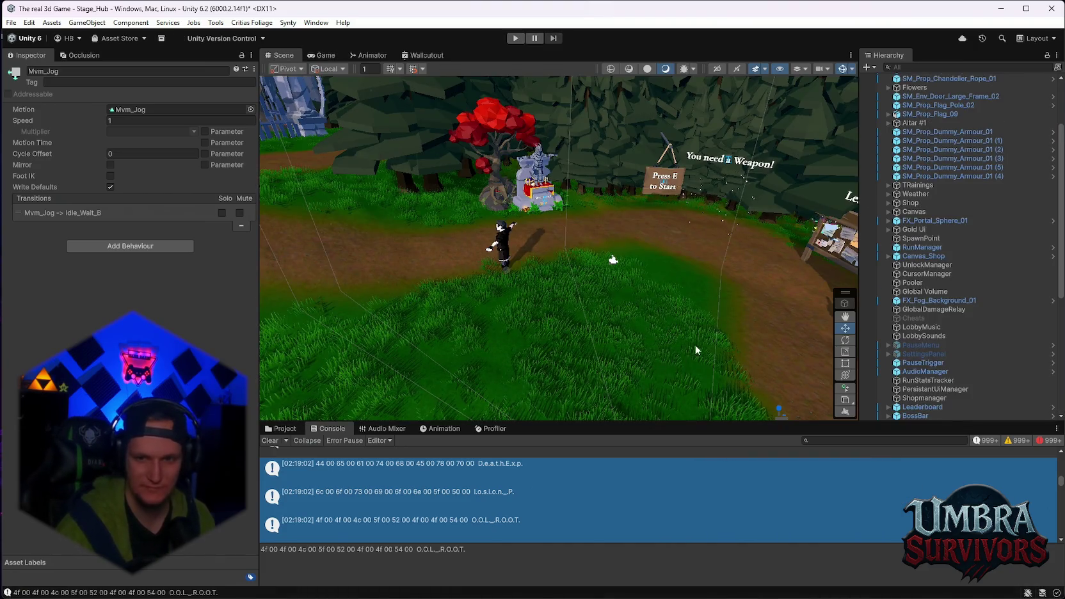
- Dismiss the profiling dialog, save Stage_Hub with File > Save and close the editor
{"action": "left_click", "coordinate": [278, 441]}
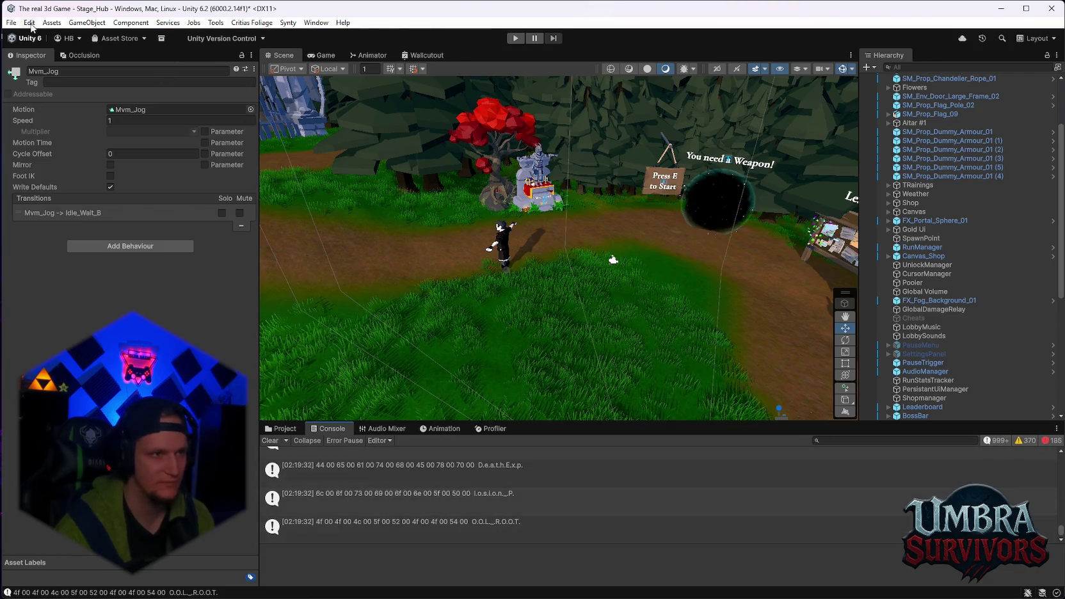
{"action": "left_click", "coordinate": [11, 22]}
{"action": "left_click", "coordinate": [30, 77]}
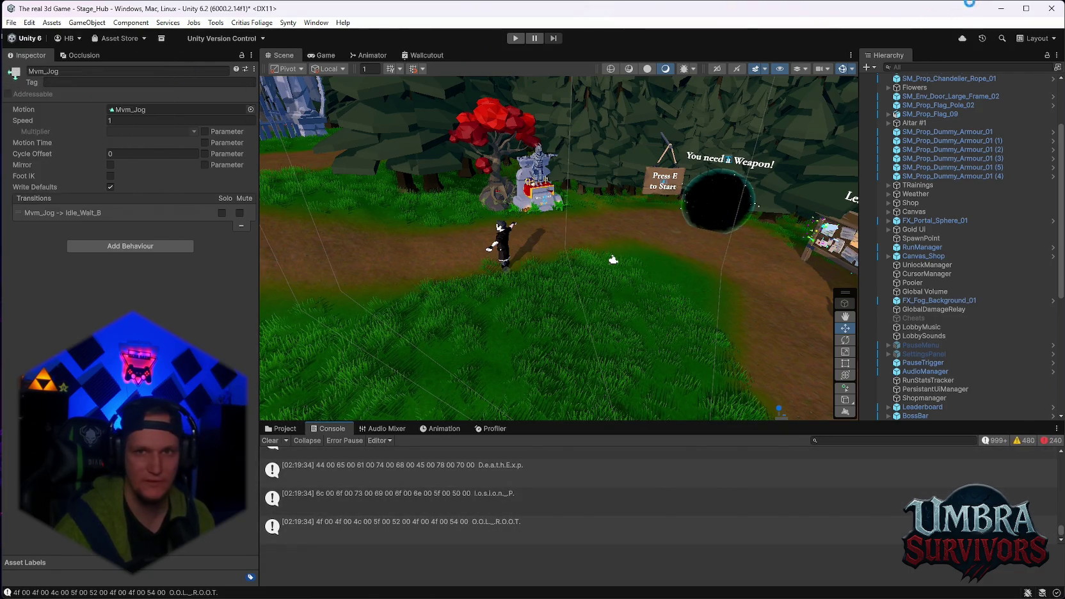
{"action": "left_click", "coordinate": [1054, 13]}
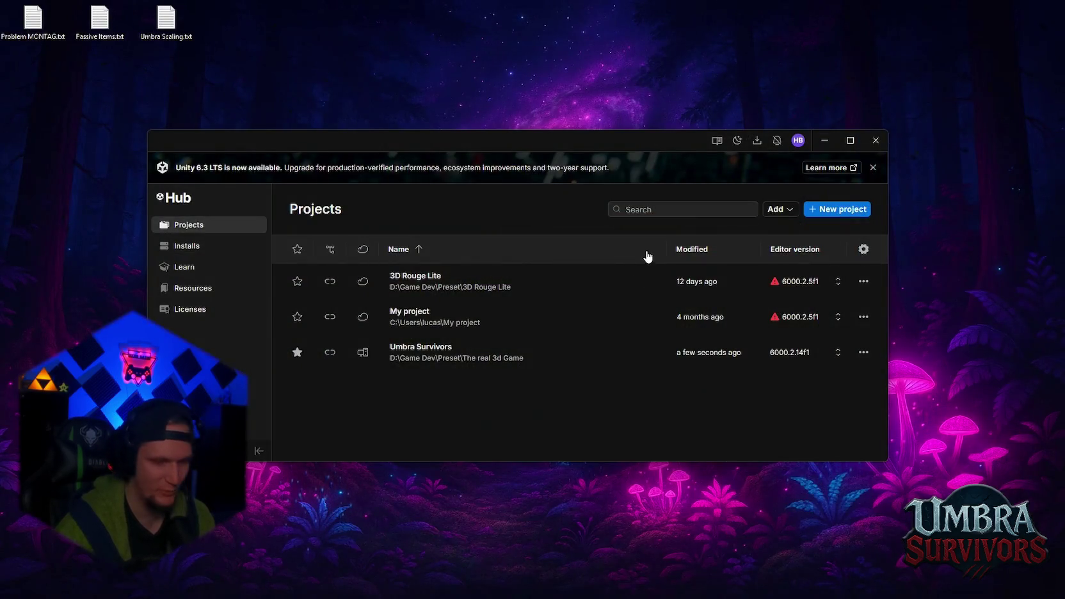
- Open the Umbra Survivors project from Unity Hub's Projects list
{"action": "left_click", "coordinate": [457, 354]}
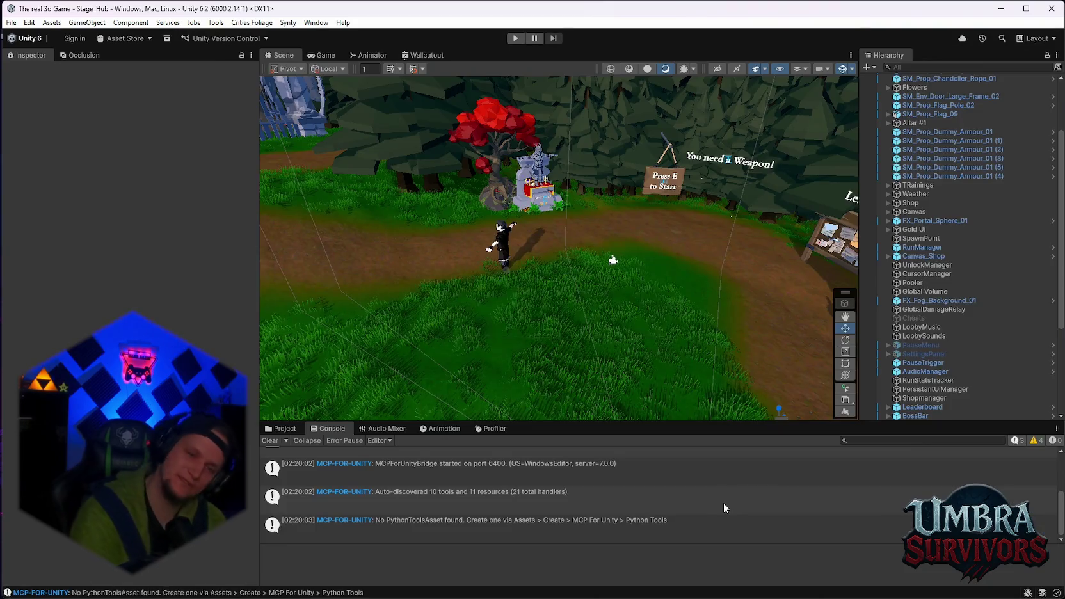
- Zoom and orbit the Scene view over to the merchant tents and Coming Soon sign
{"action": "scroll", "coordinate": [543, 287], "scroll_direction": "up", "scroll_amount": 5}
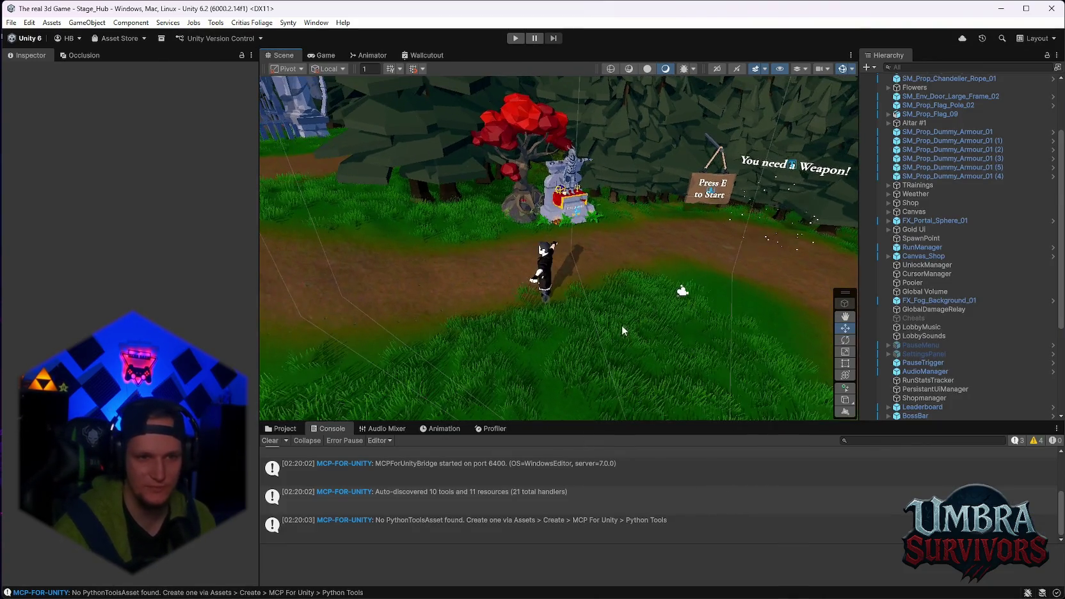
{"action": "scroll", "coordinate": [553, 297], "scroll_direction": "down", "scroll_amount": 2}
{"action": "scroll", "coordinate": [553, 297], "scroll_direction": "up", "scroll_amount": 6}
{"action": "scroll", "coordinate": [676, 341], "scroll_direction": "down", "scroll_amount": 6}
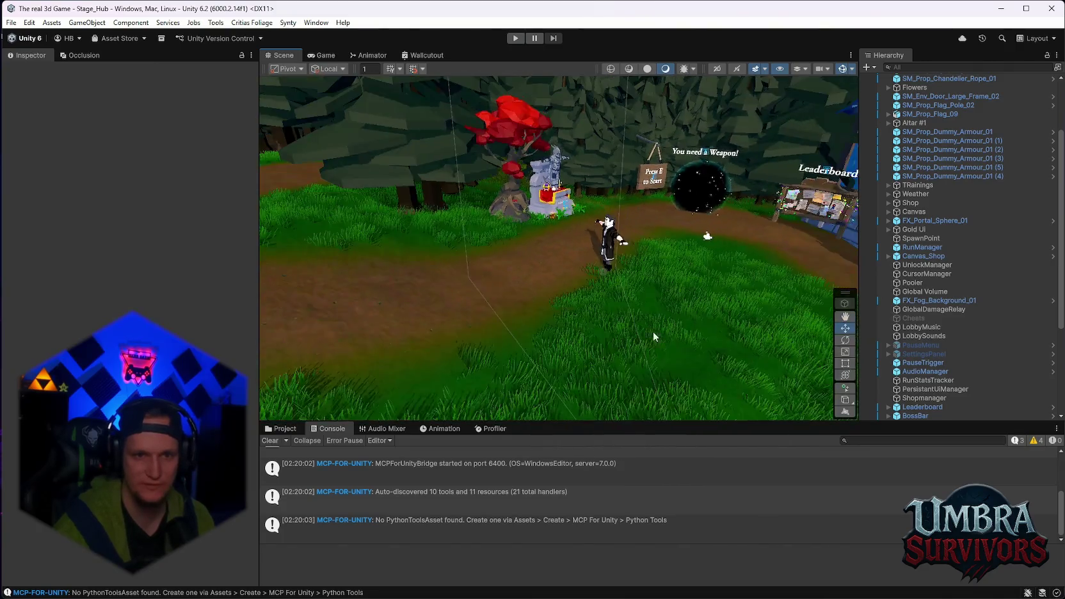
{"action": "mouse_move", "coordinate": [652, 331]}
{"action": "left_mouse_down"}
{"action": "mouse_move", "coordinate": [595, 270]}
{"action": "mouse_move", "coordinate": [518, 265]}
{"action": "left_mouse_up"}
{"action": "scroll", "coordinate": [518, 264], "scroll_direction": "up", "scroll_amount": 4}
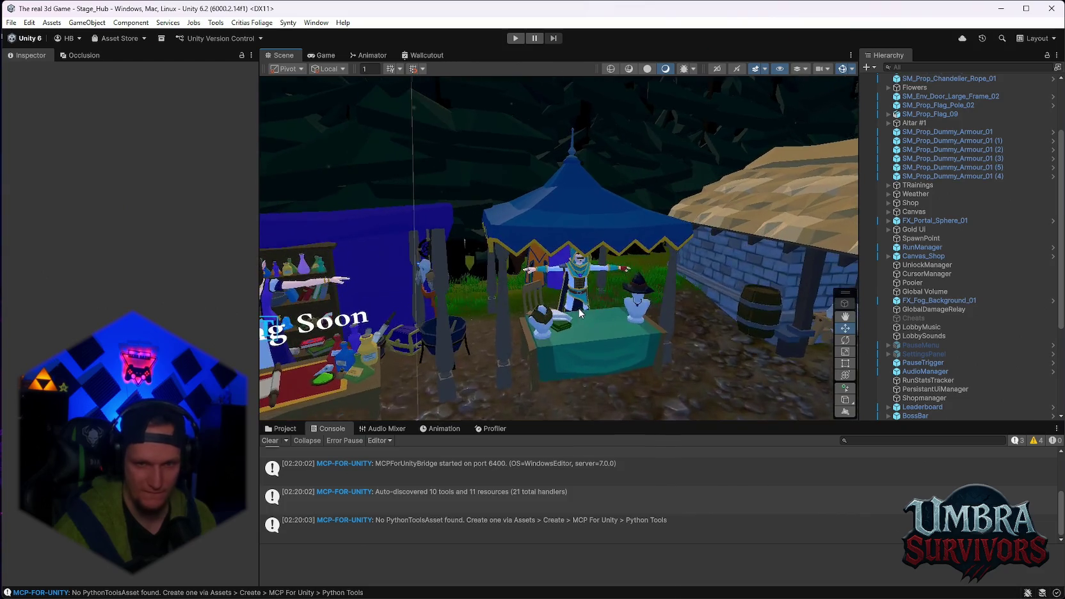
{"action": "scroll", "coordinate": [1004, 301], "scroll_direction": "down", "scroll_amount": 5}
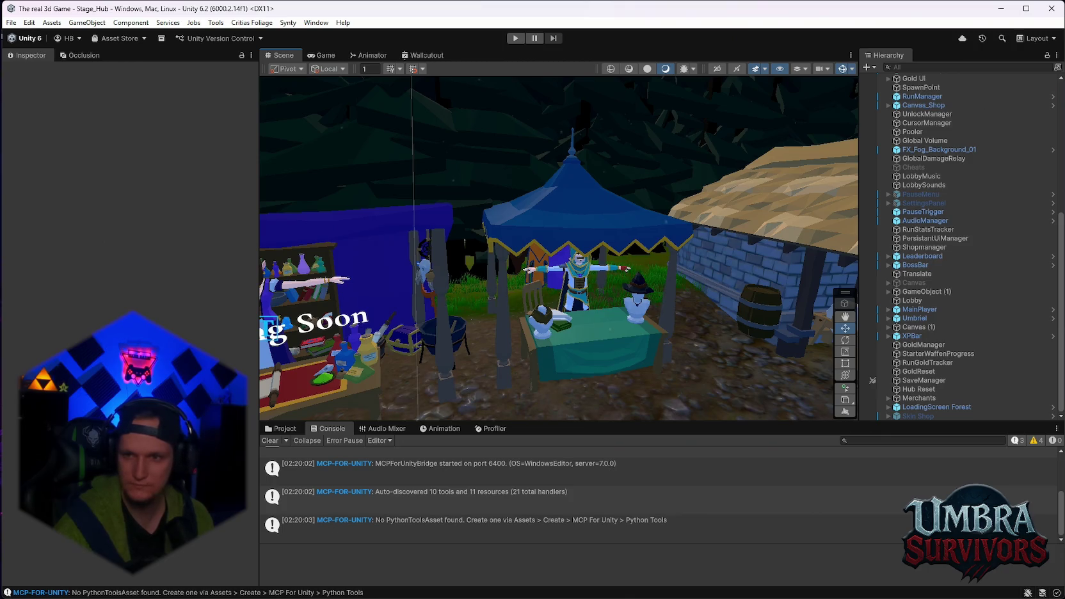
{"action": "scroll", "coordinate": [930, 248], "scroll_direction": "up", "scroll_amount": 10}
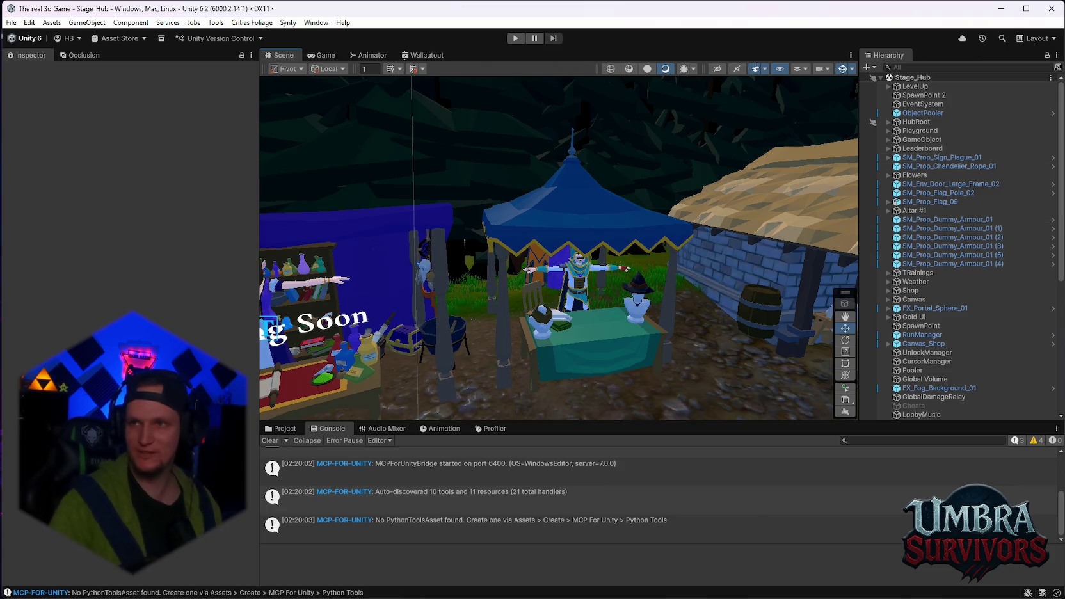
{"action": "scroll", "coordinate": [588, 195], "scroll_direction": "down", "scroll_amount": 3}
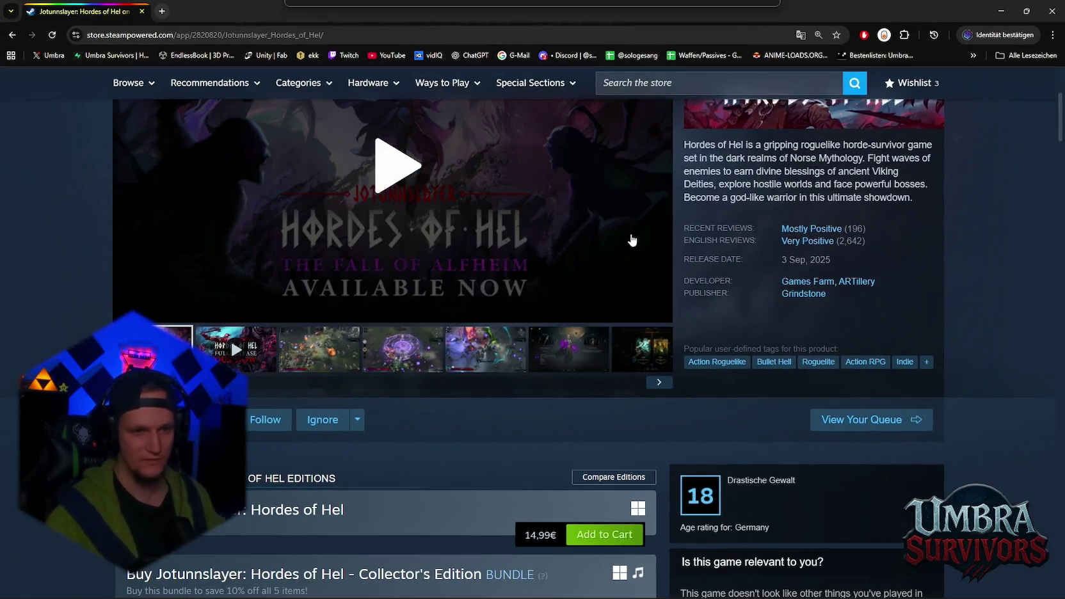
{"action": "scroll", "coordinate": [630, 237], "scroll_direction": "up", "scroll_amount": 2}
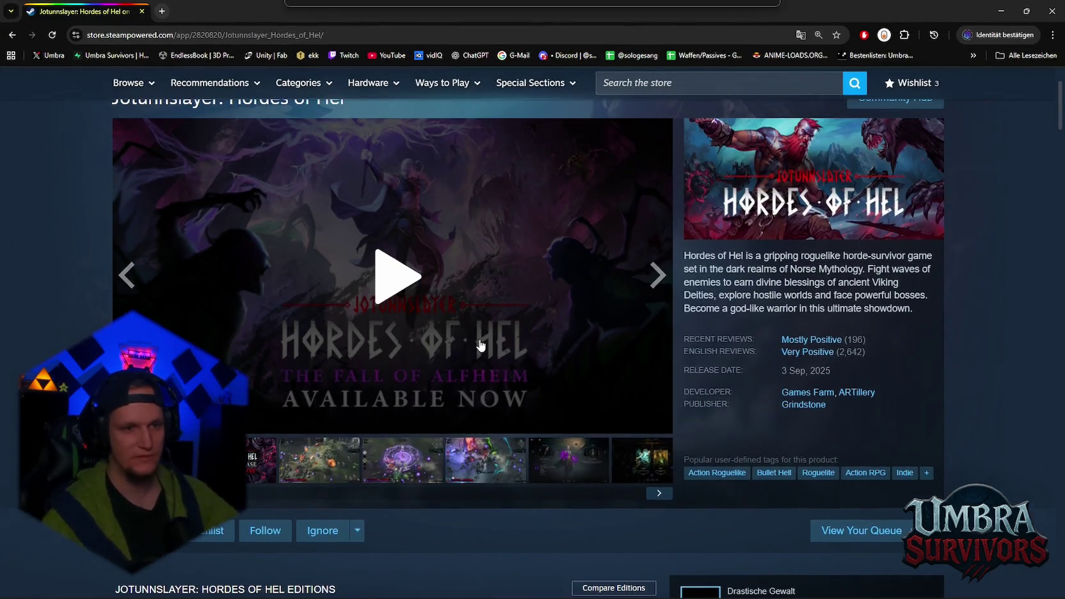
- Play the Jotunnslayer: Hordes of Hel trailer and scroll the Steam store page
{"action": "left_click", "coordinate": [358, 259]}
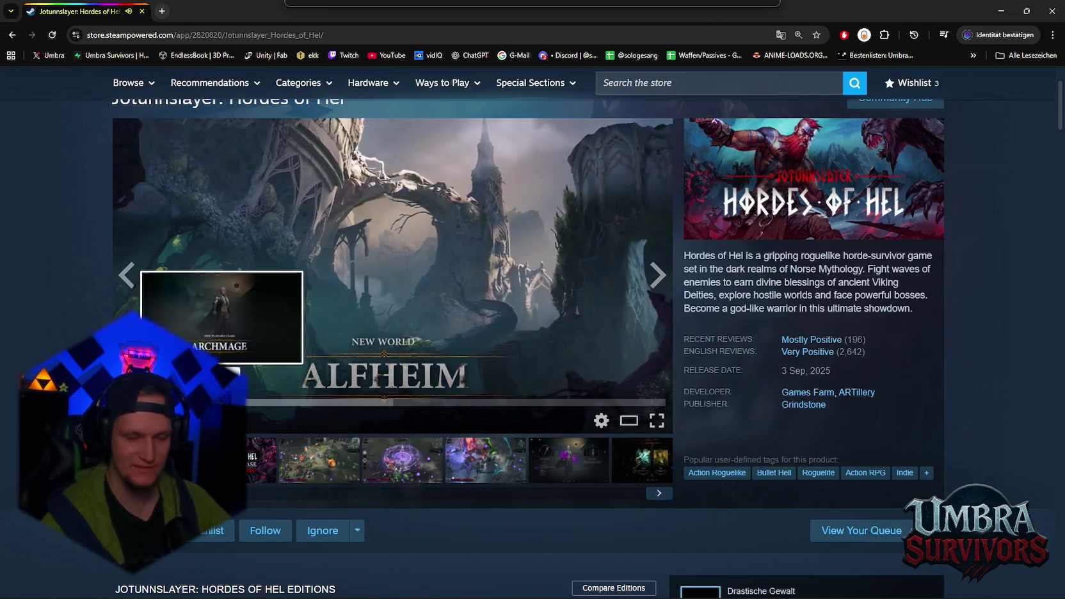
{"action": "scroll", "coordinate": [275, 417], "scroll_direction": "down", "scroll_amount": 3}
{"action": "scroll", "coordinate": [278, 413], "scroll_direction": "up", "scroll_amount": 3}
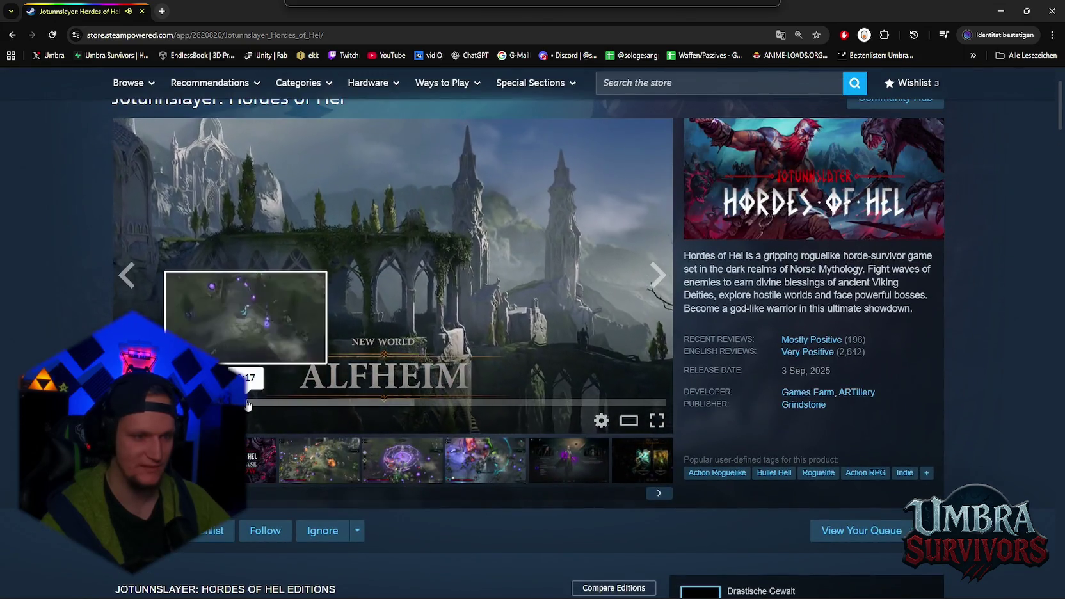
{"action": "scroll", "coordinate": [249, 404], "scroll_direction": "down", "scroll_amount": 10}
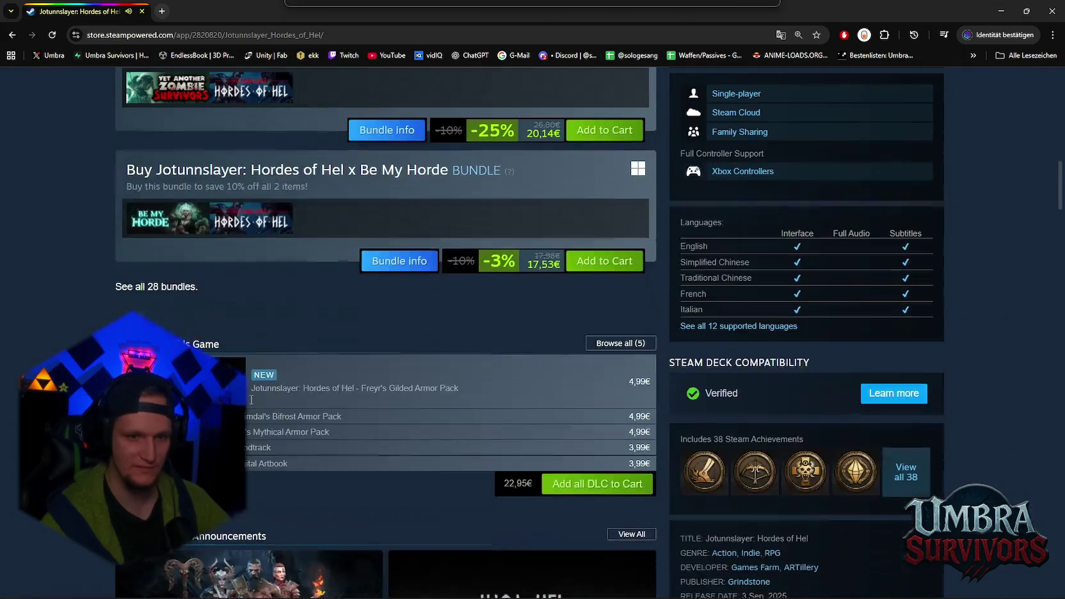
{"action": "scroll", "coordinate": [250, 400], "scroll_direction": "up", "scroll_amount": 5}
{"action": "scroll", "coordinate": [256, 397], "scroll_direction": "down", "scroll_amount": 6}
{"action": "scroll", "coordinate": [256, 393], "scroll_direction": "down", "scroll_amount": 5}
{"action": "scroll", "coordinate": [262, 387], "scroll_direction": "up", "scroll_amount": 20}
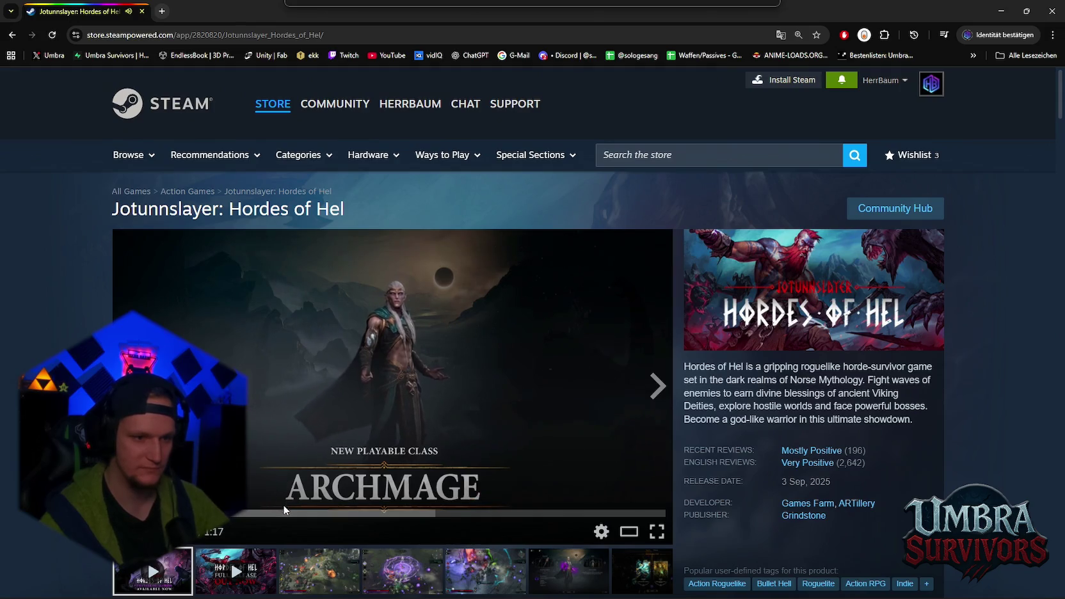
- Skip ahead twice in the trailer, then pan the Unity Scene view toward the path and crypt
{"action": "left_click", "coordinate": [284, 514]}
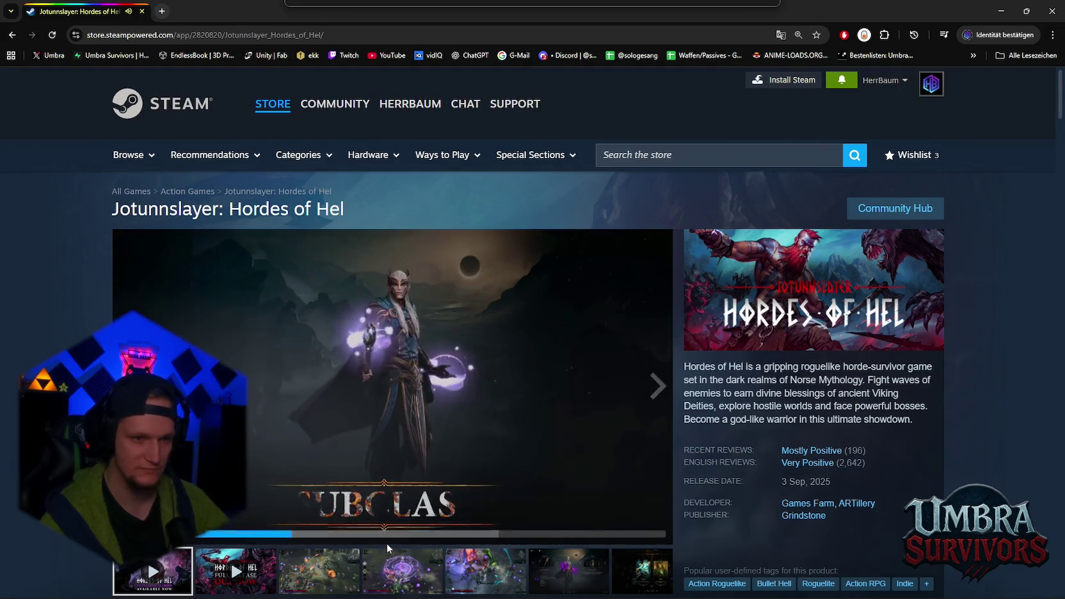
{"action": "left_click", "coordinate": [321, 513]}
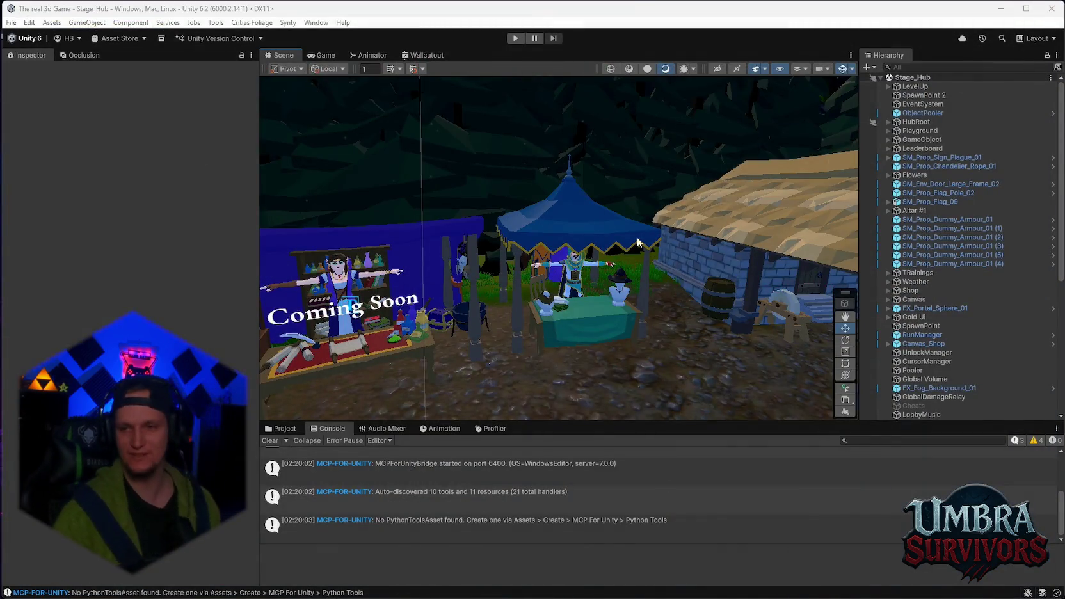
{"action": "mouse_move", "coordinate": [702, 285]}
{"action": "left_mouse_down"}
{"action": "mouse_move", "coordinate": [702, 247]}
{"action": "mouse_move", "coordinate": [620, 262]}
{"action": "mouse_move", "coordinate": [701, 277]}
{"action": "mouse_move", "coordinate": [506, 279]}
{"action": "mouse_move", "coordinate": [689, 301]}
{"action": "mouse_move", "coordinate": [615, 326]}
{"action": "mouse_move", "coordinate": [661, 279]}
{"action": "mouse_move", "coordinate": [617, 220]}
{"action": "mouse_move", "coordinate": [646, 238]}
{"action": "left_mouse_up"}
{"action": "scroll", "coordinate": [919, 267], "scroll_direction": "down", "scroll_amount": 10}
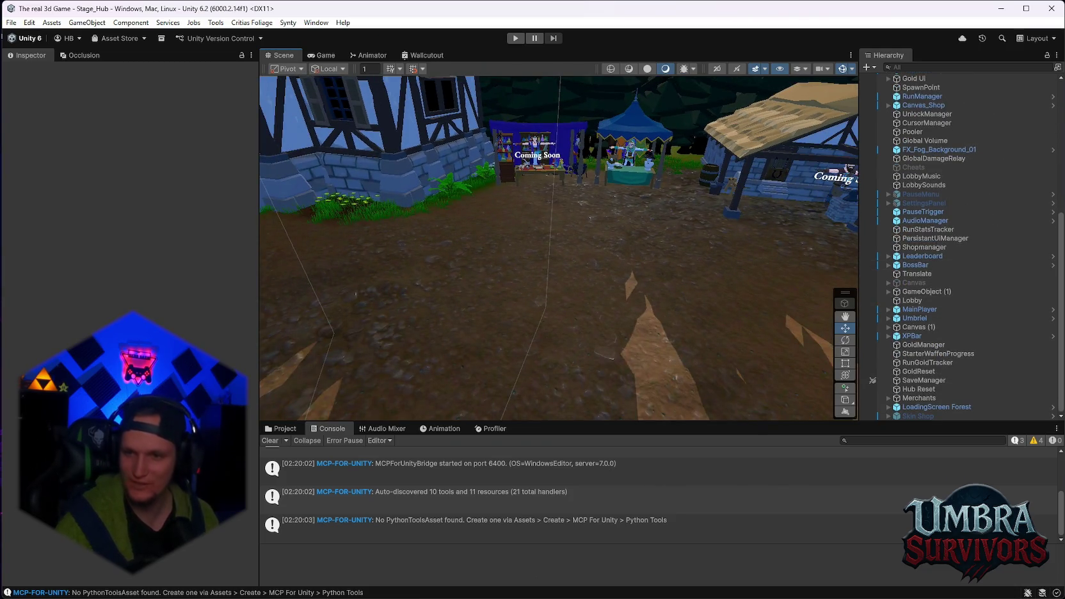
- Clear the Console warnings and show the full ShopItemEntry CanAfford compile error message
{"action": "key", "text": "alt+Tab"}
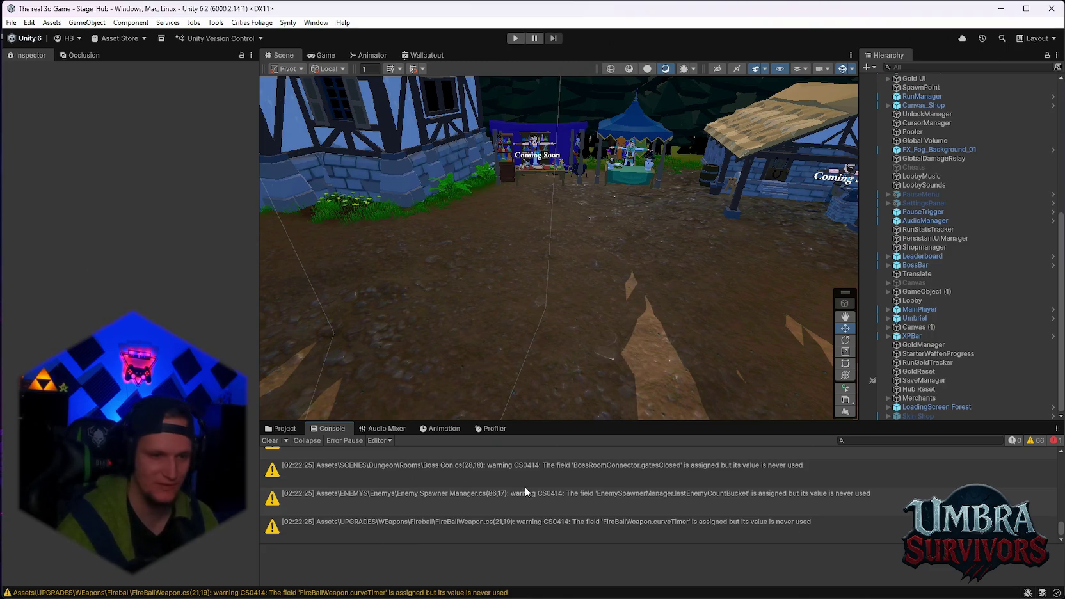
{"action": "left_click", "coordinate": [269, 441]}
{"action": "left_click", "coordinate": [474, 449]}
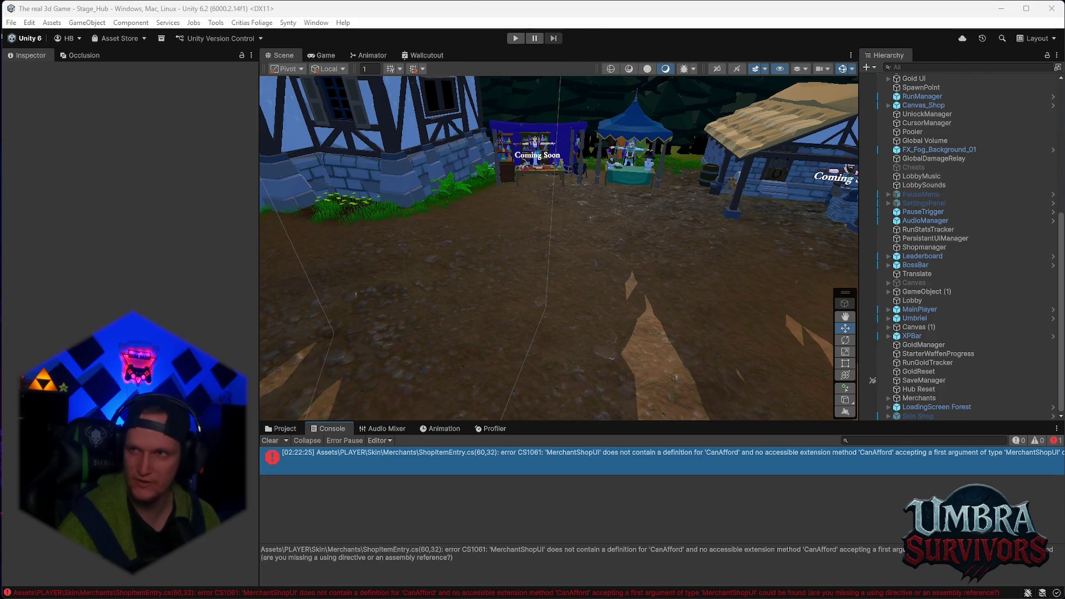
{"action": "key", "text": "alt+Tab"}
- Browse the free Unity asset listings on Fab, then minimize the browser back to Unity
{"action": "scroll", "coordinate": [681, 344], "scroll_direction": "down", "scroll_amount": 1}
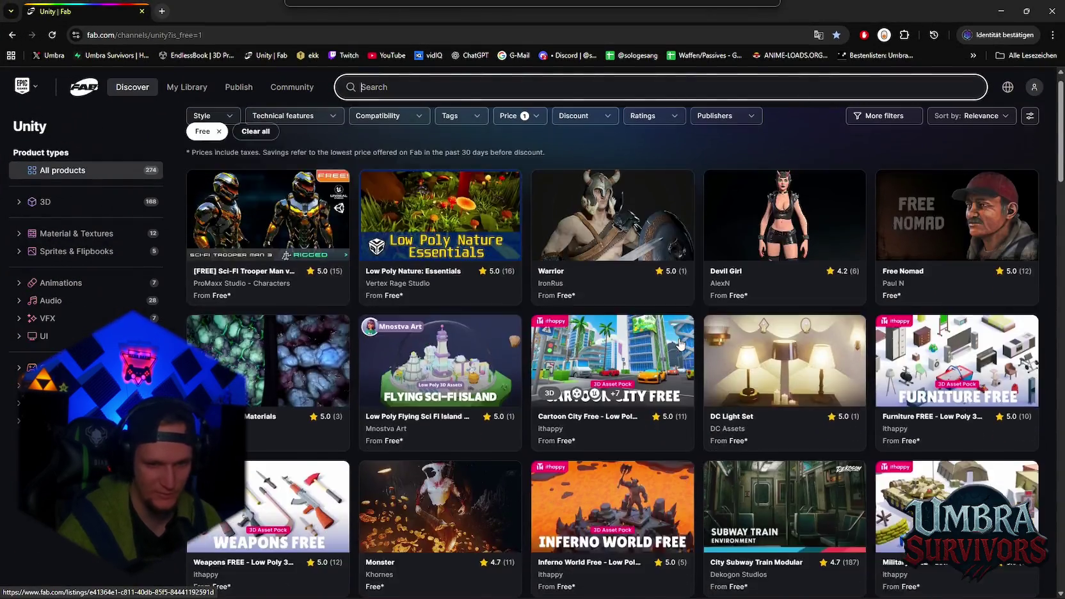
{"action": "scroll", "coordinate": [680, 344], "scroll_direction": "down", "scroll_amount": 10}
{"action": "scroll", "coordinate": [621, 311], "scroll_direction": "down", "scroll_amount": 5}
{"action": "scroll", "coordinate": [618, 331], "scroll_direction": "up", "scroll_amount": 8}
{"action": "scroll", "coordinate": [618, 330], "scroll_direction": "down", "scroll_amount": 10}
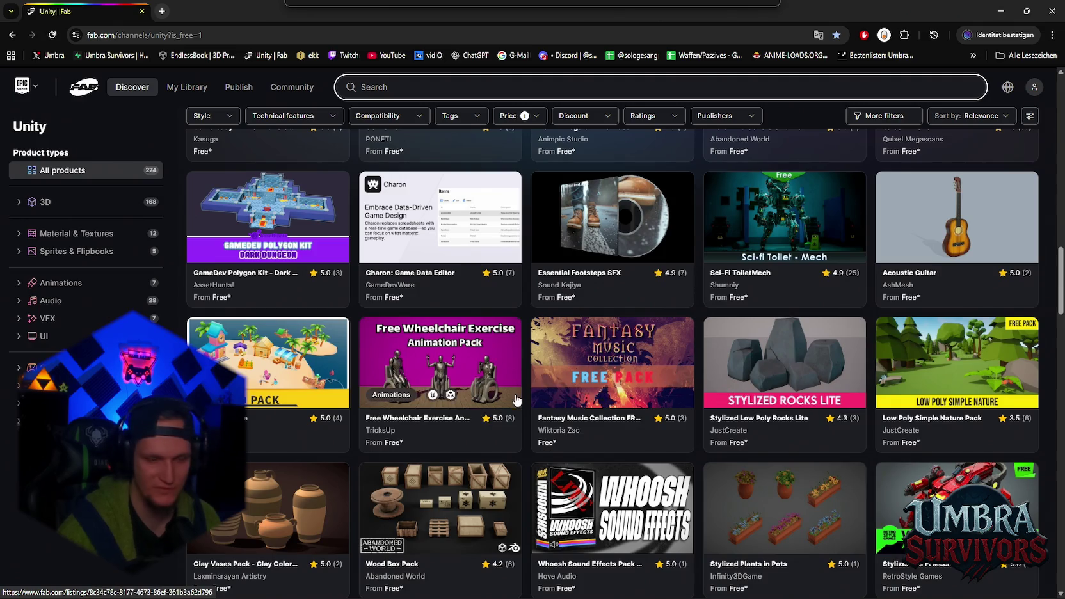
{"action": "left_click", "coordinate": [1051, 11]}
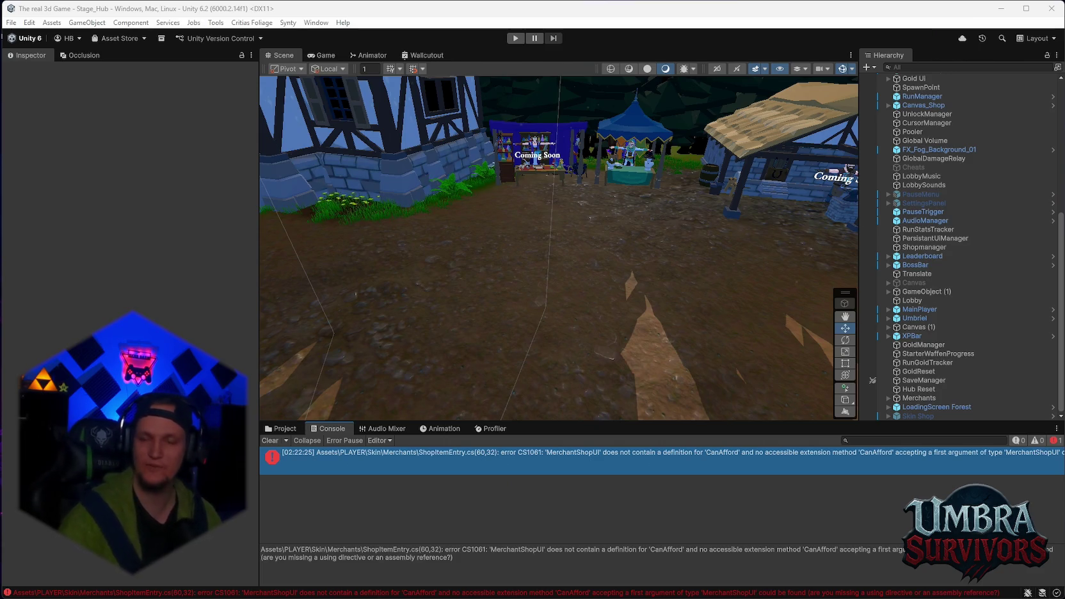
- Fly the Scene view forward to the Get a Weapon stall path, then switch to the Steam page
{"action": "scroll", "coordinate": [667, 234], "scroll_direction": "up", "scroll_amount": 10}
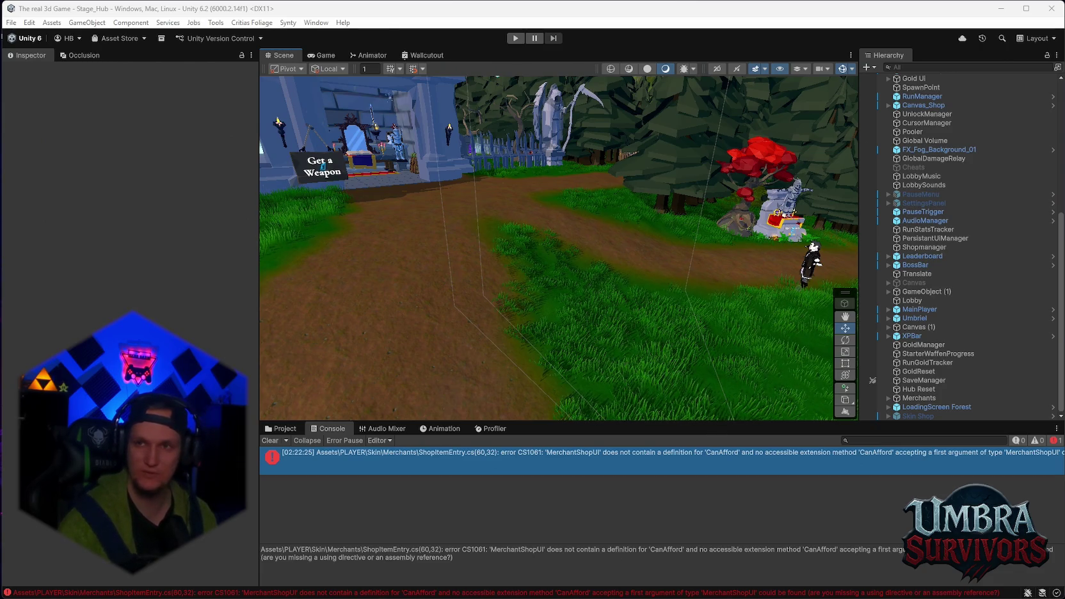
{"action": "key", "text": "alt+Tab"}
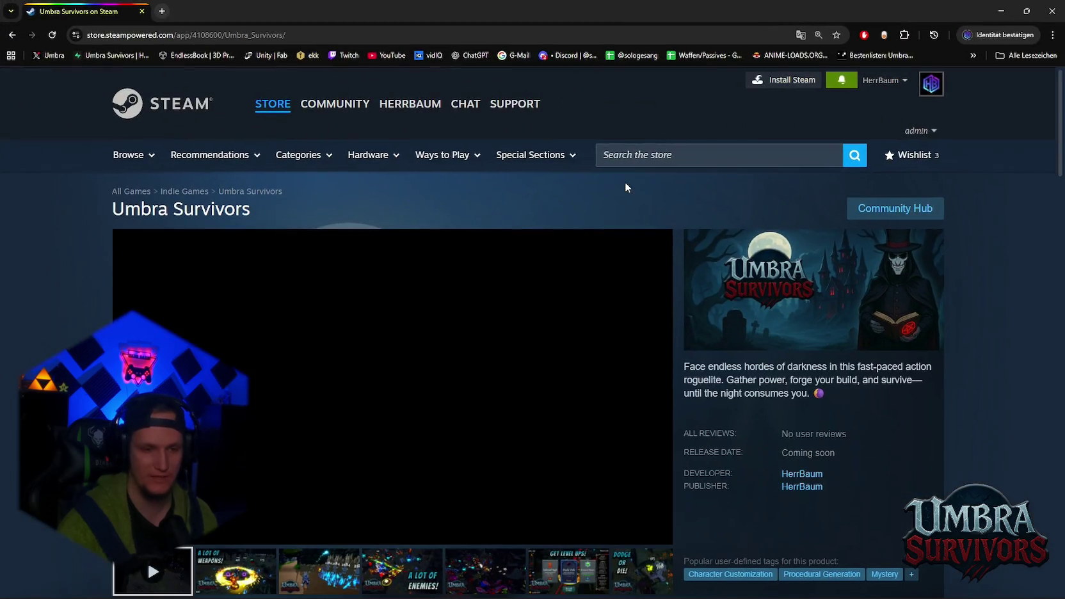
- Play the Umbra Survivors trailer on its Steam store page
{"action": "scroll", "coordinate": [516, 262], "scroll_direction": "down", "scroll_amount": 4}
{"action": "left_click", "coordinate": [401, 195]}
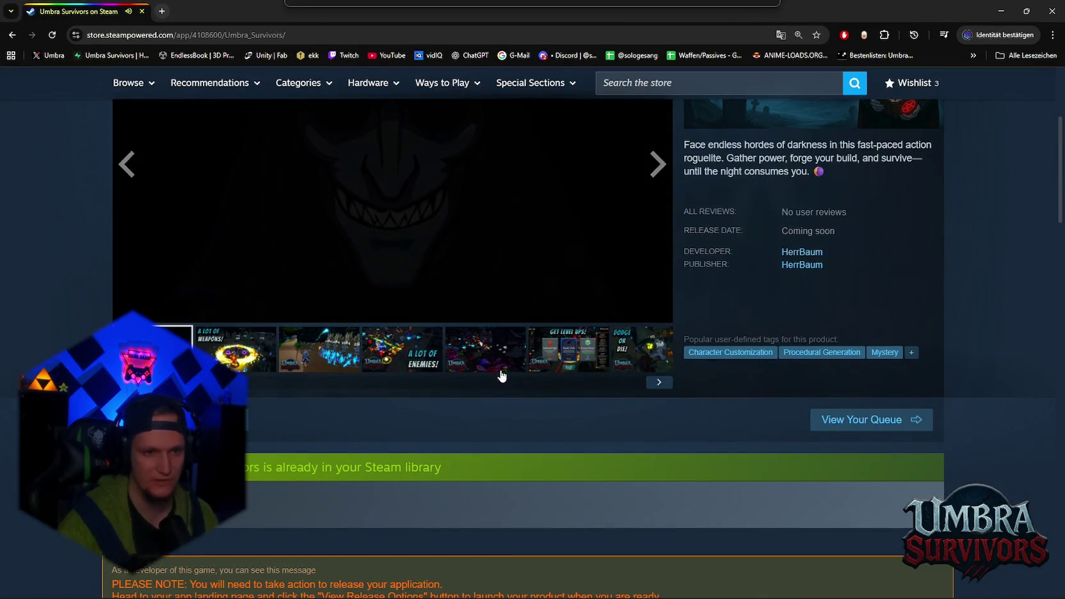
{"action": "scroll", "coordinate": [485, 406], "scroll_direction": "up", "scroll_amount": 2}
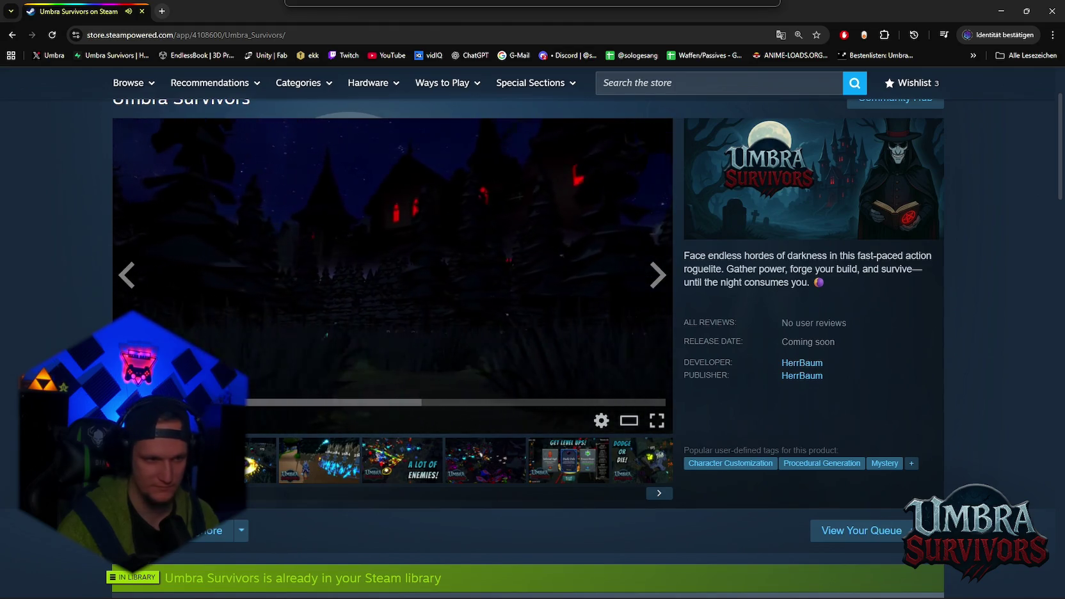
{"action": "scroll", "coordinate": [400, 490], "scroll_direction": "down", "scroll_amount": 7}
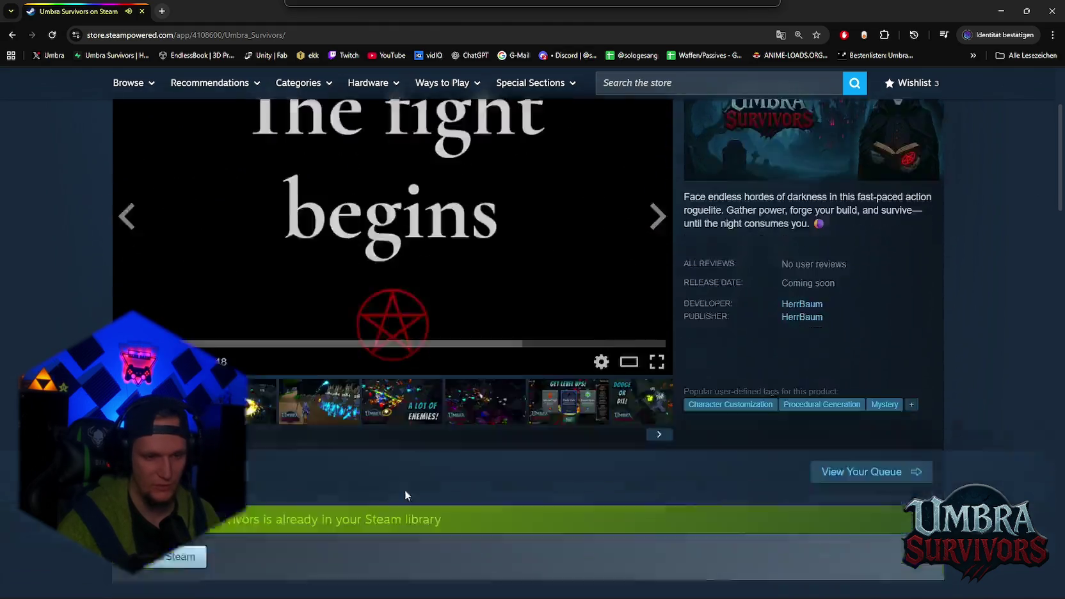
{"action": "scroll", "coordinate": [461, 461], "scroll_direction": "down", "scroll_amount": 11}
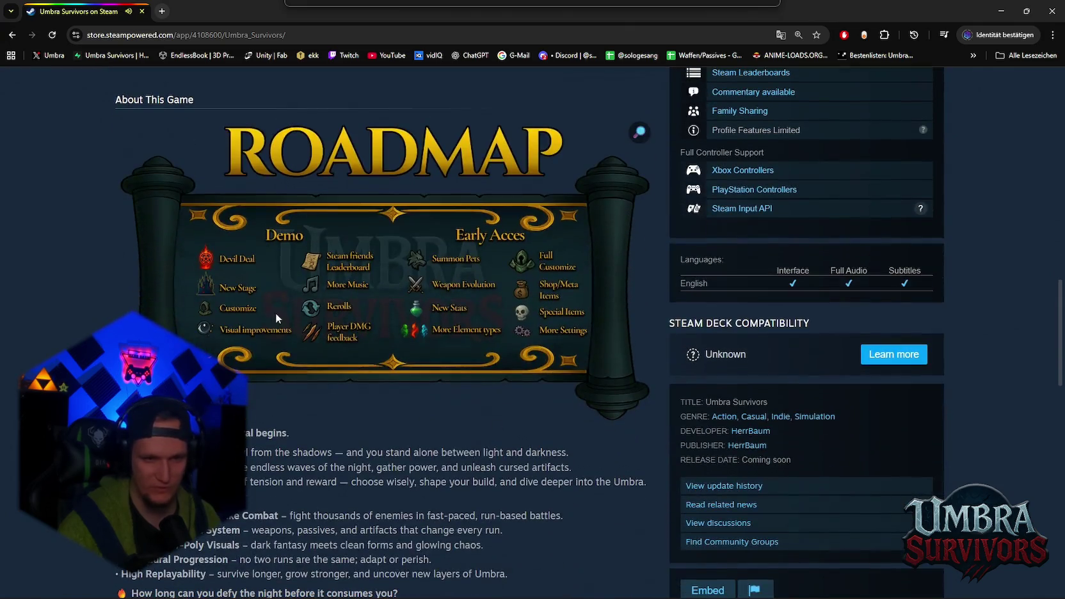
{"action": "scroll", "coordinate": [444, 456], "scroll_direction": "up", "scroll_amount": 13}
{"action": "scroll", "coordinate": [443, 452], "scroll_direction": "up", "scroll_amount": 5}
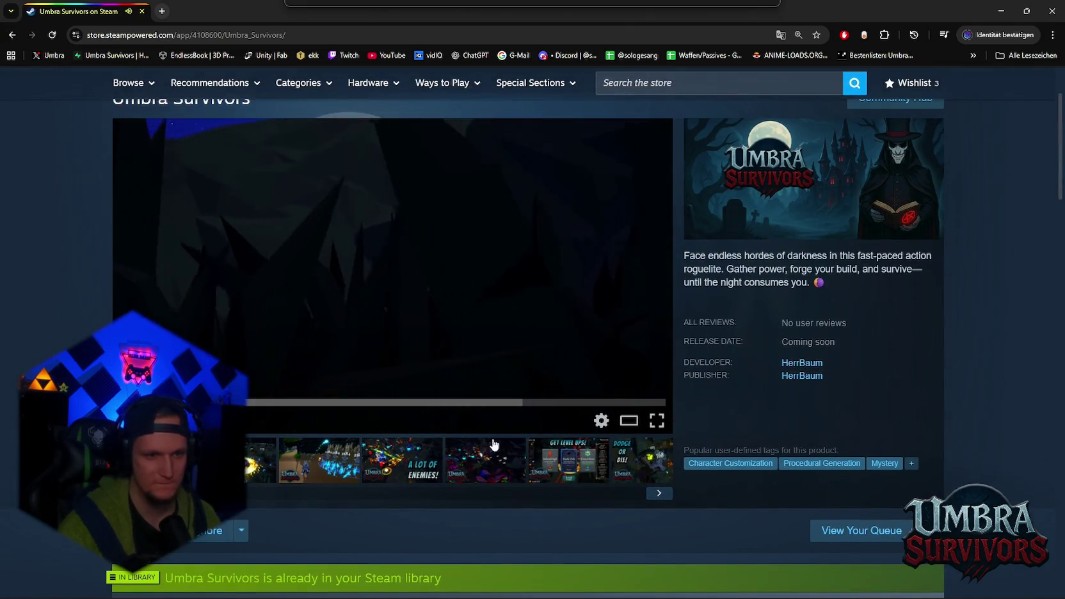
- View the store screenshots up to GET LEVEL UPS!, then minimize the browser
{"action": "left_click", "coordinate": [262, 461]}
{"action": "left_click", "coordinate": [320, 461]}
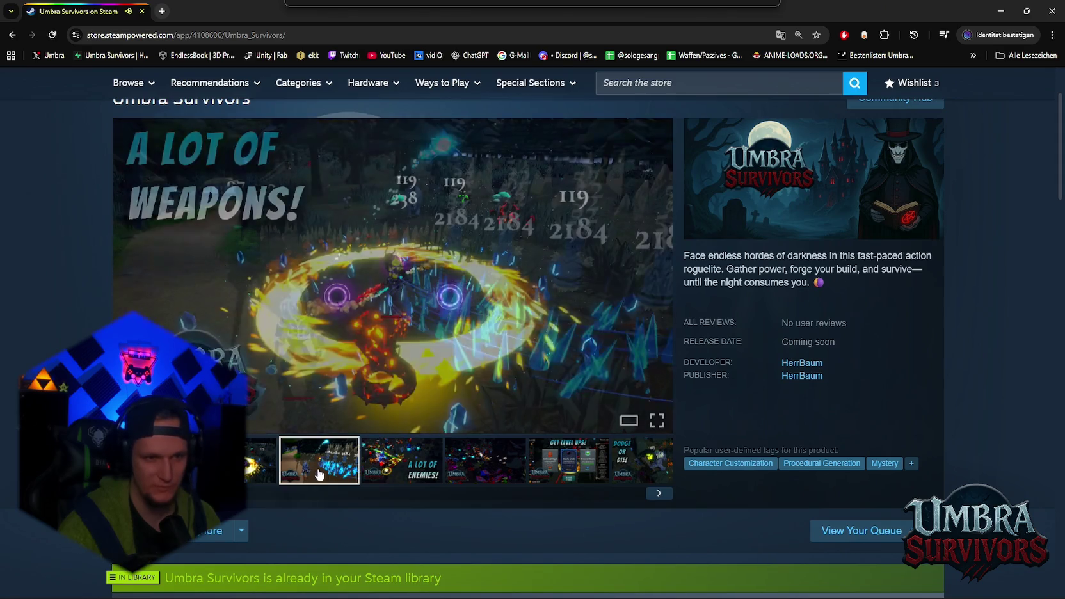
{"action": "left_click", "coordinate": [397, 478]}
{"action": "left_click", "coordinate": [494, 477]}
{"action": "left_click", "coordinate": [573, 477]}
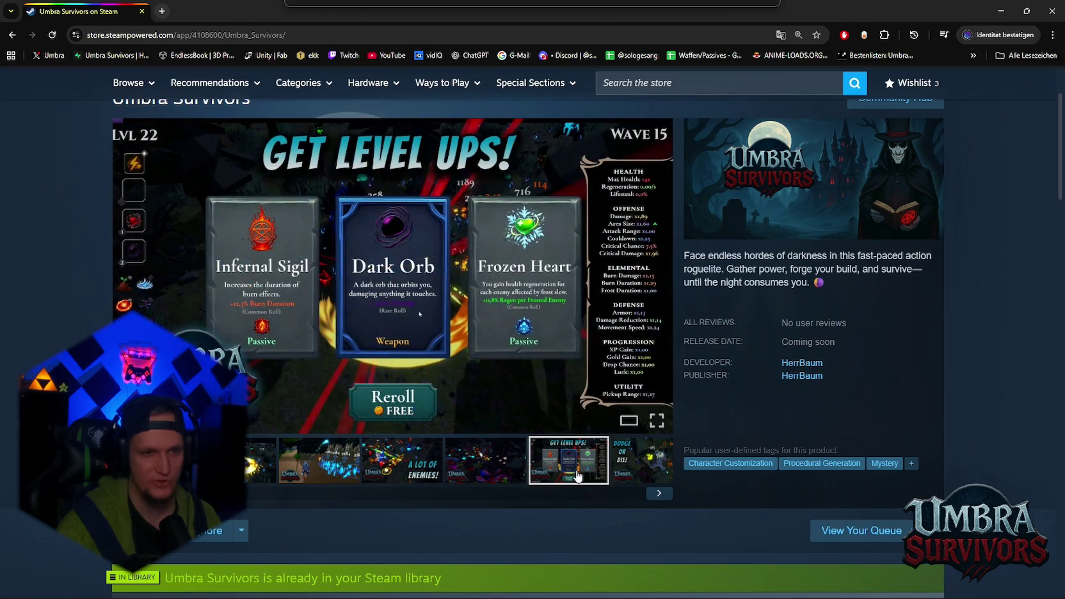
{"action": "left_click", "coordinate": [1001, 11]}
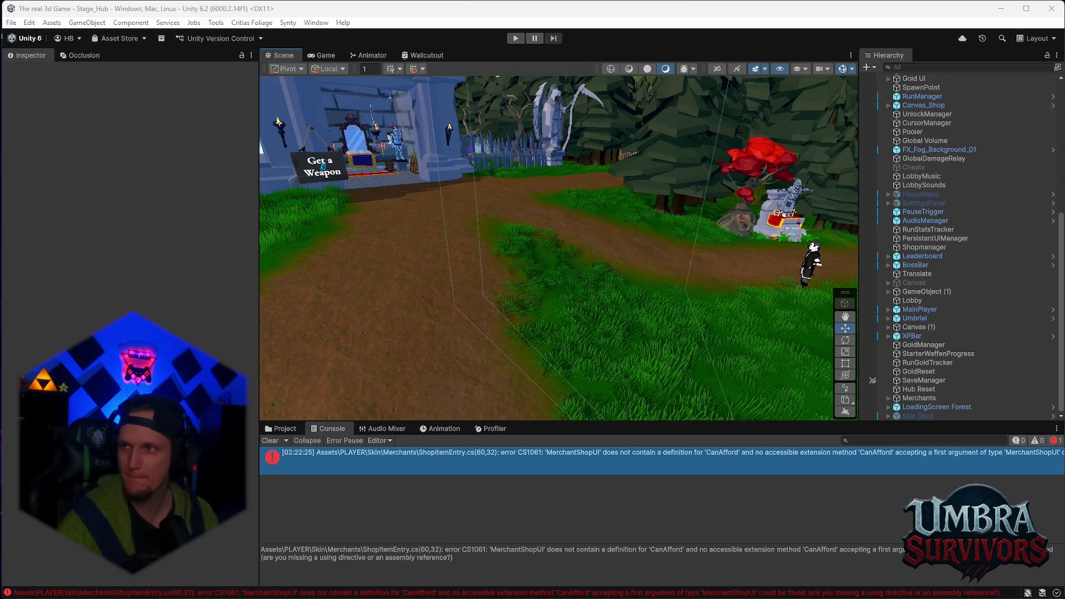
- Recompile the scripts to clear the CanAfford error and run Stage_Hub in play mode
{"action": "left_click", "coordinate": [744, 533]}
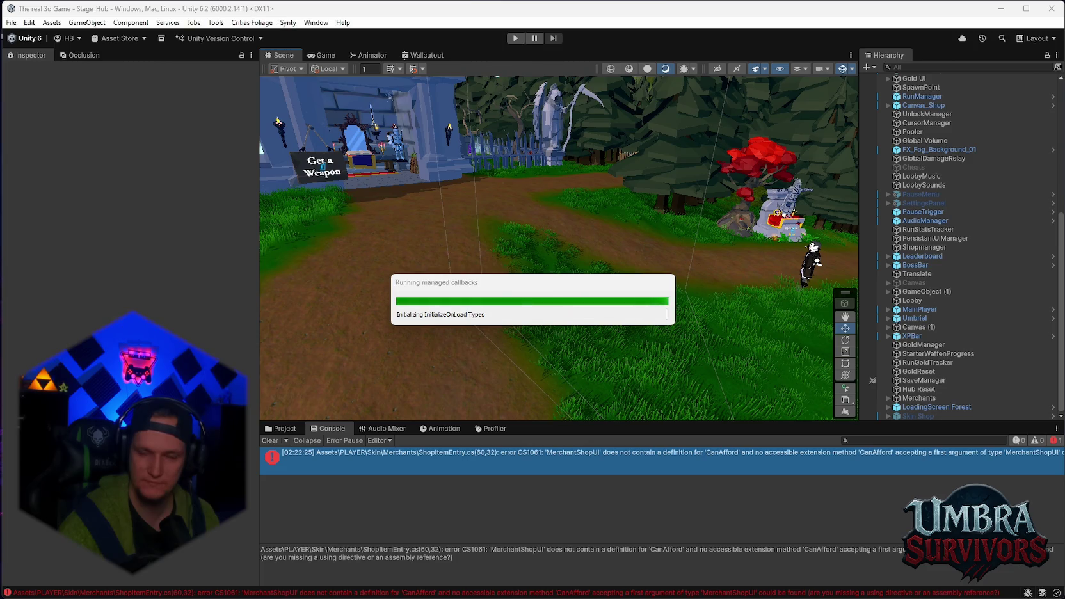
{"action": "left_click", "coordinate": [515, 37]}
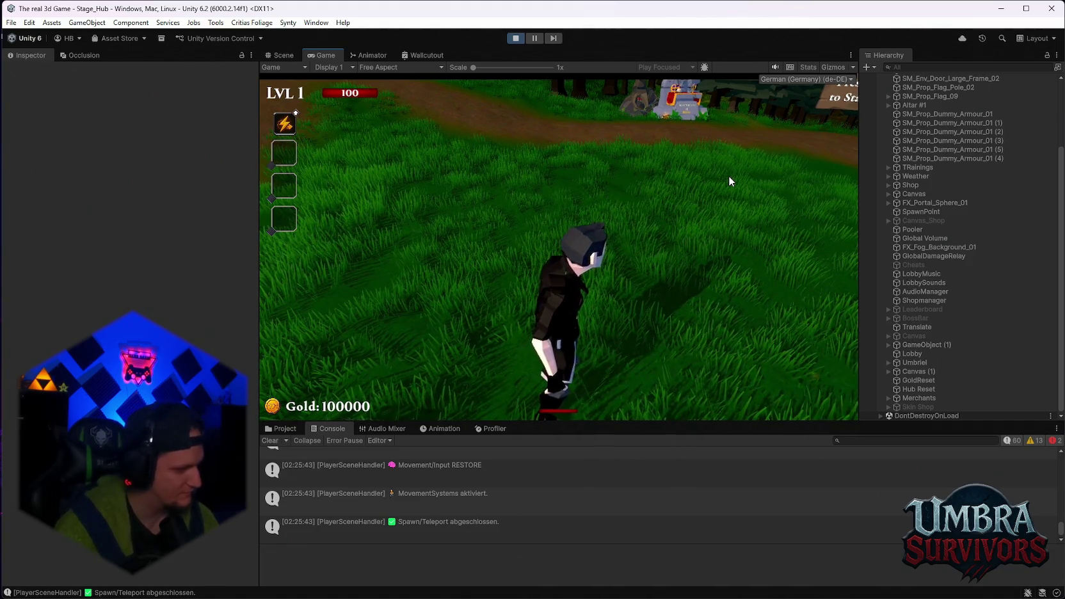
- Run the character with W through the village to the merchant stall, opening the Skin Shop
{"action": "key", "text": "w"}
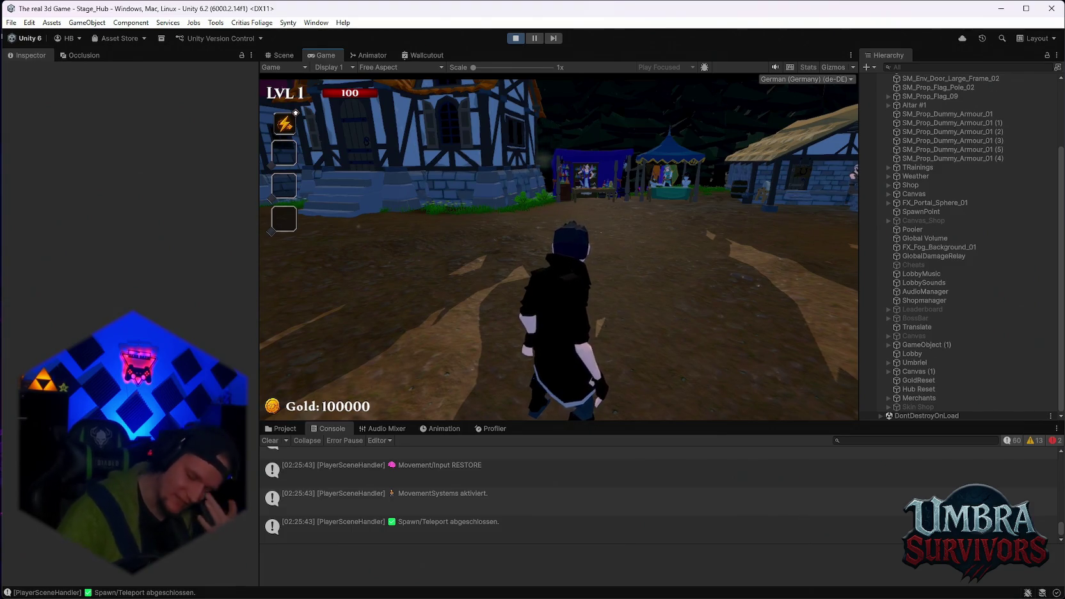
{"action": "key", "text": "w"}
{"action": "key", "text": "w"}
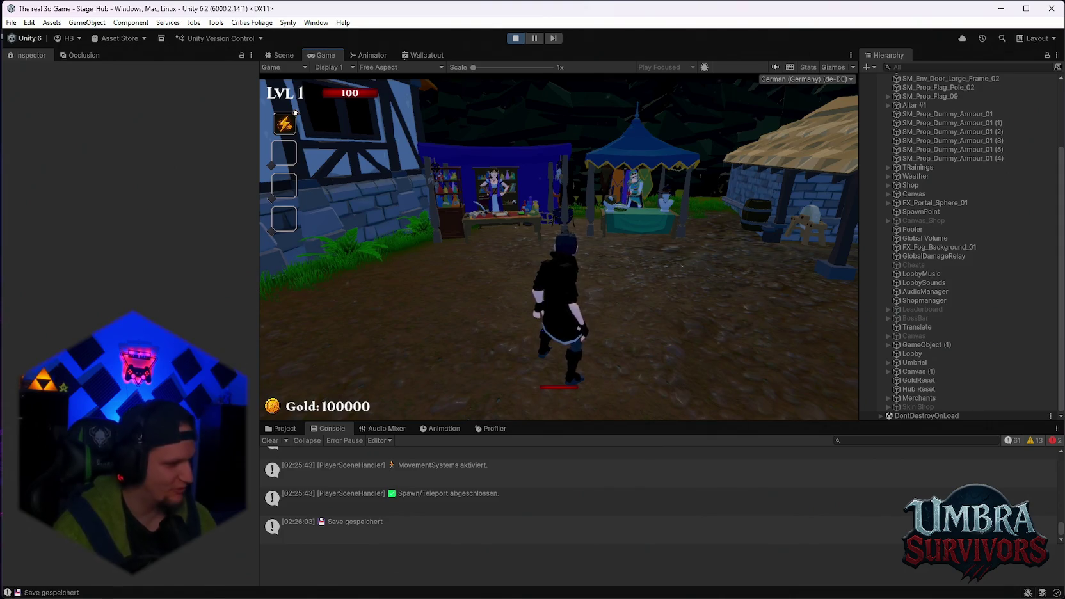
{"action": "key", "text": "w"}
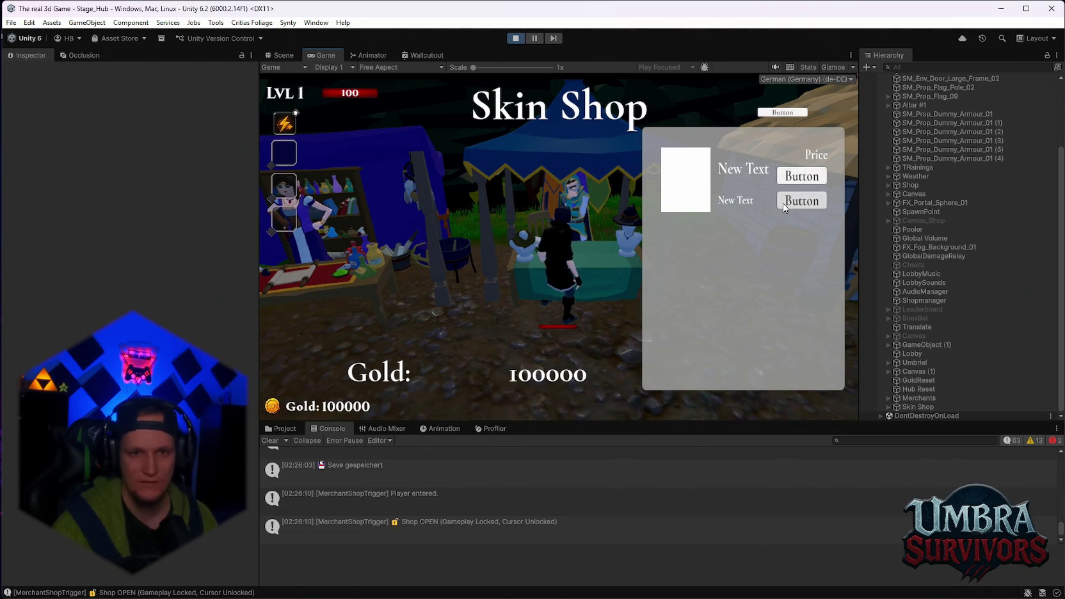
- Try buying the first skin, leave and re-enter the merchant twice, then snip the Skin Shop panel
{"action": "left_click", "coordinate": [792, 180]}
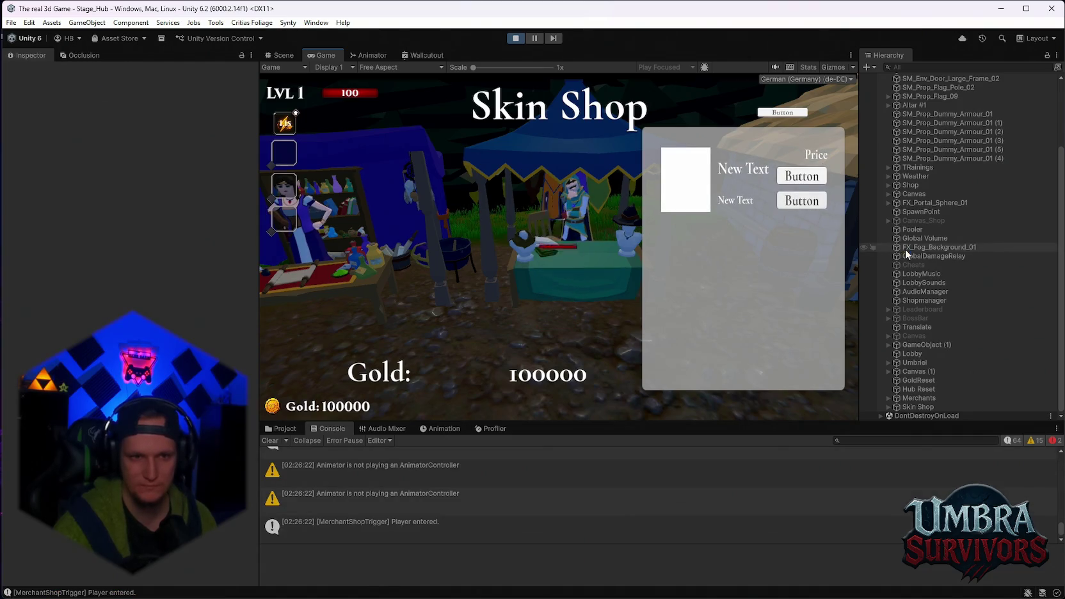
{"action": "key", "text": "Escape"}
{"action": "key", "text": "w"}
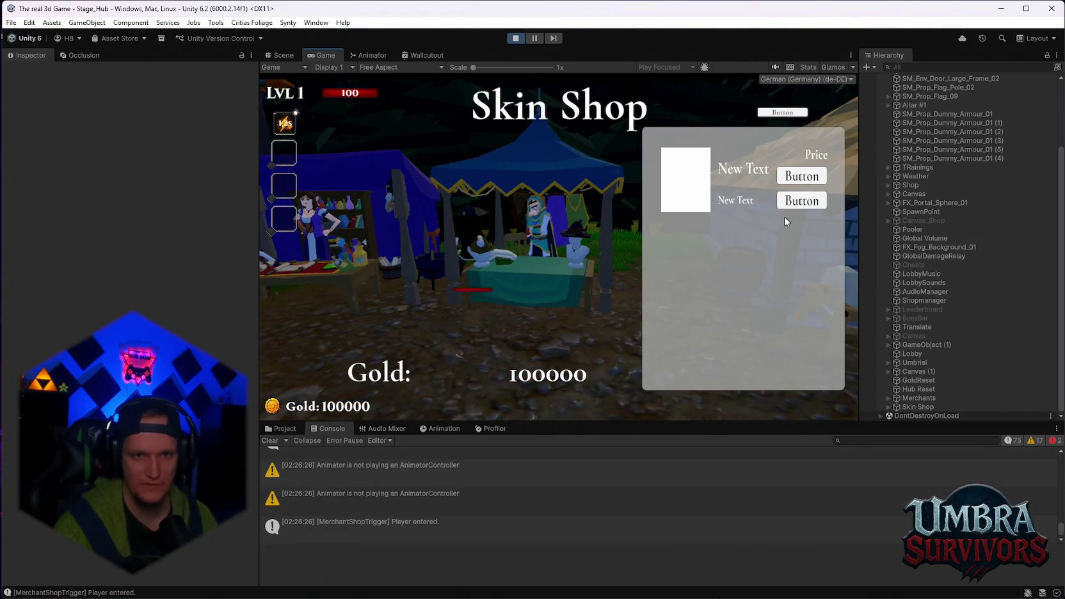
{"action": "key", "text": "Escape"}
{"action": "key", "text": "w"}
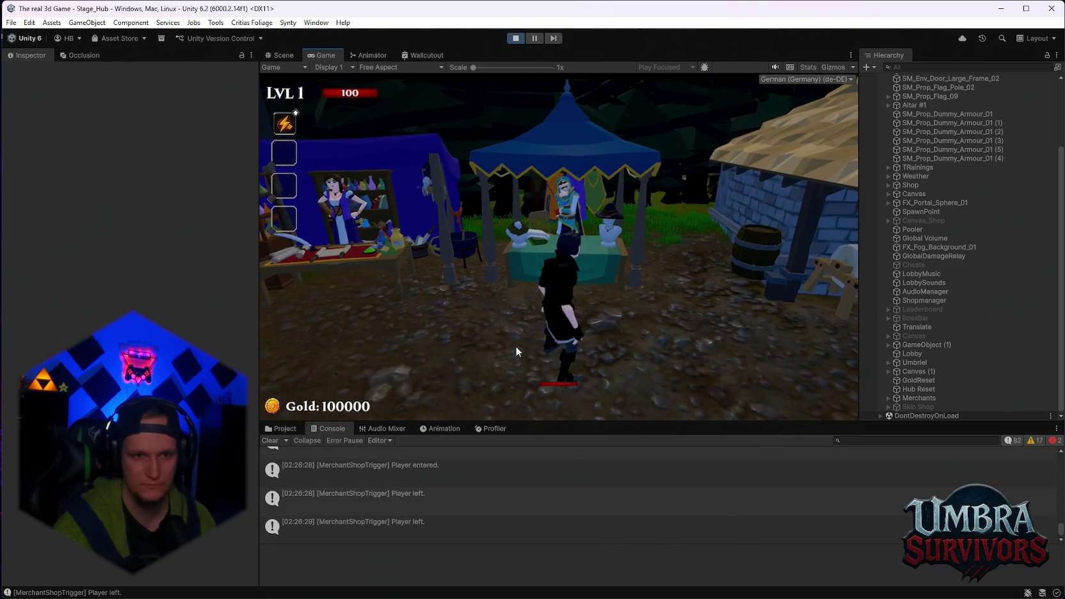
{"action": "key", "text": "super+shift+s"}
{"action": "mouse_move", "coordinate": [890, 58]}
{"action": "left_mouse_down"}
{"action": "mouse_move", "coordinate": [482, 350]}
{"action": "mouse_move", "coordinate": [521, 331]}
{"action": "left_mouse_up"}
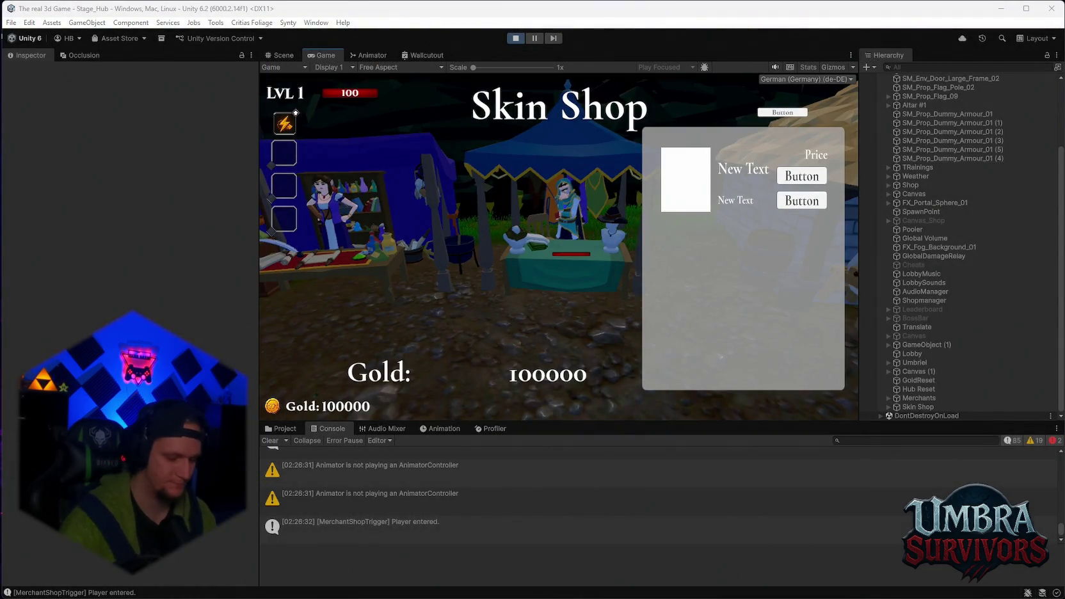